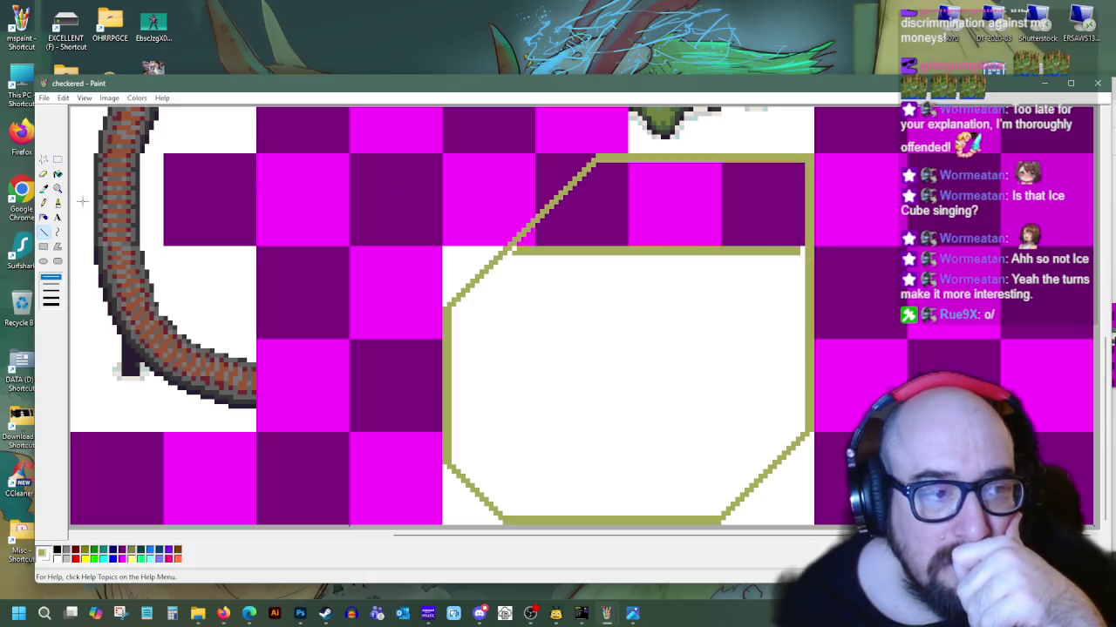
Fill the octagon's upper interior, leftover checker squares and inner line white, then bring up OHRRPGCE
left_click(58, 174)
left_click(598, 251)
left_click(607, 230)
left_click(666, 217)
left_click(735, 212)
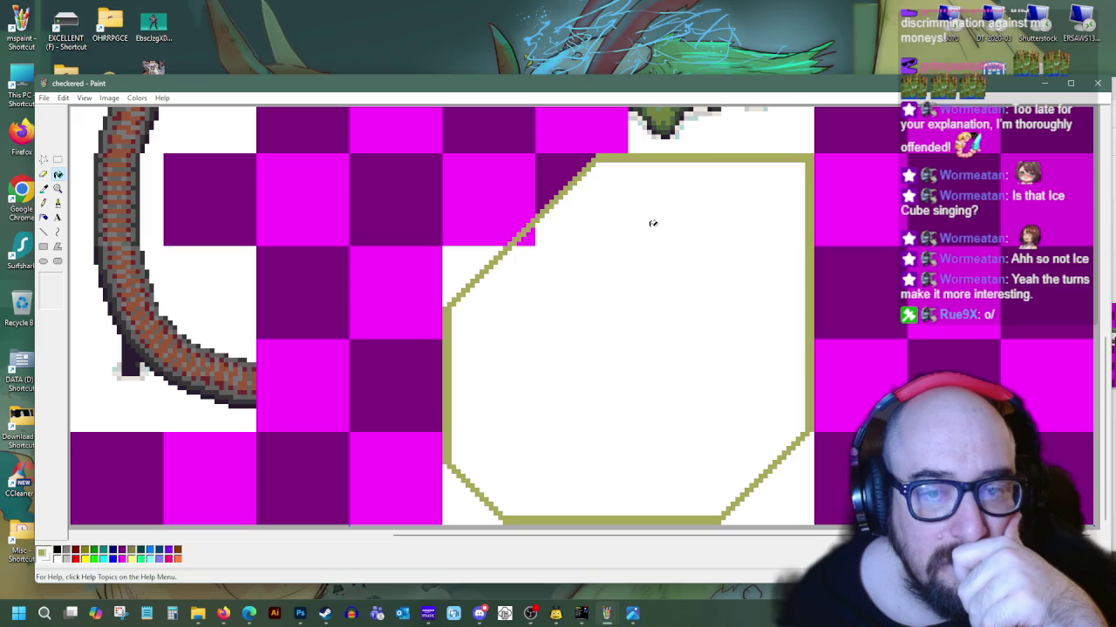
left_click(579, 613)
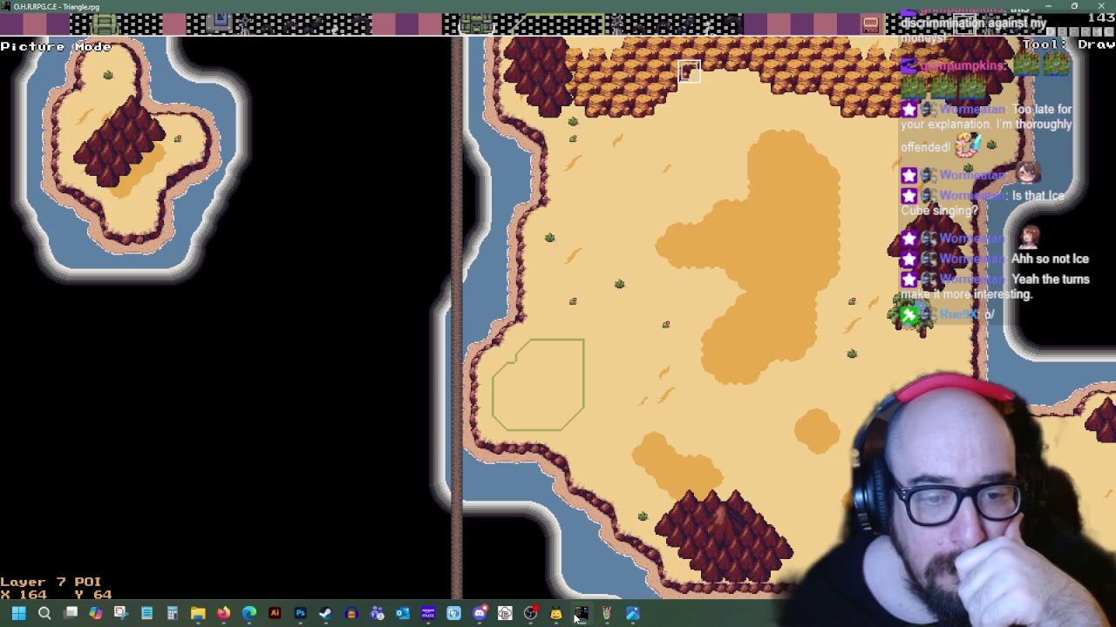
Alt+Tab from the OHRRPGCE desert map back to the Paint tile sheet
key("alt+Tab")
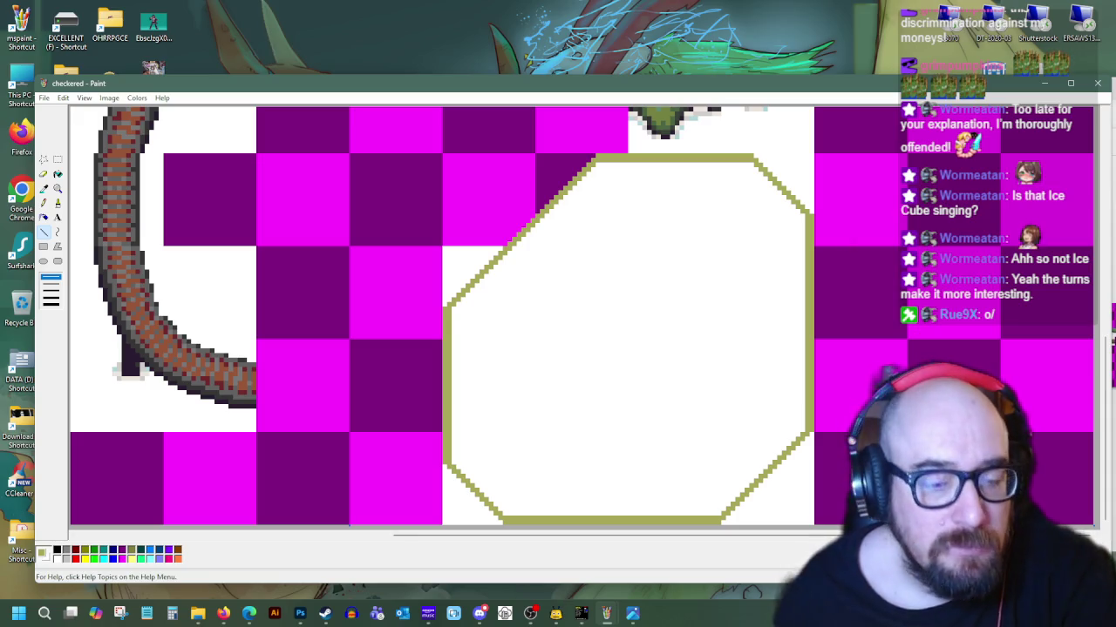
Fill the magenta square beside the octagon and the purple corner above it white
left_click(58, 173)
left_click(510, 202)
left_click(560, 168)
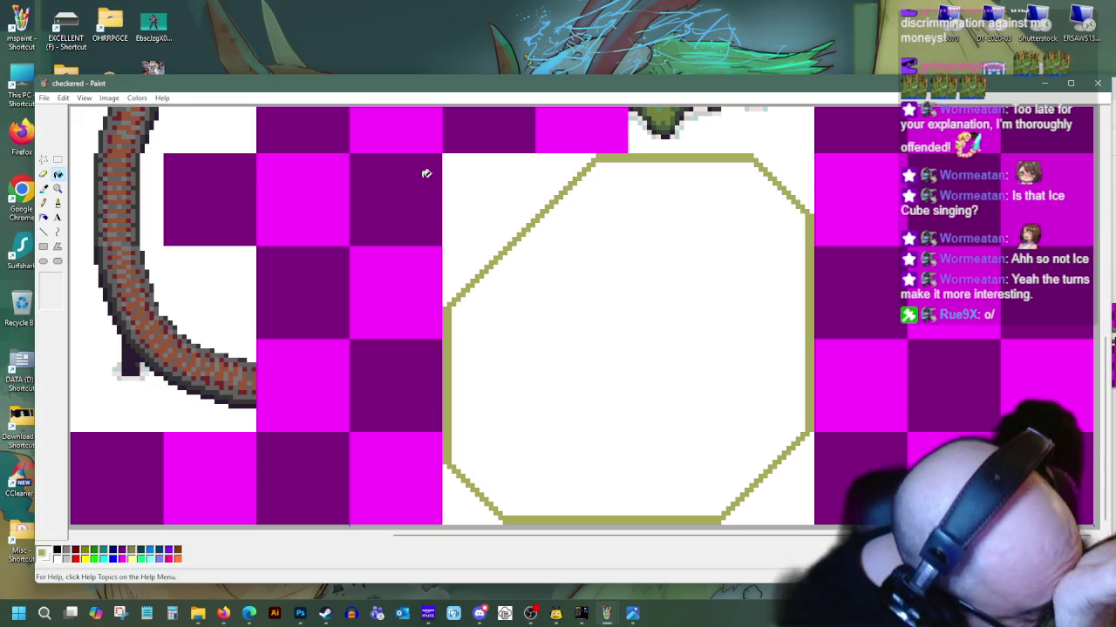
scroll(431, 209, "down", 5)
scroll(438, 254, "up", 1)
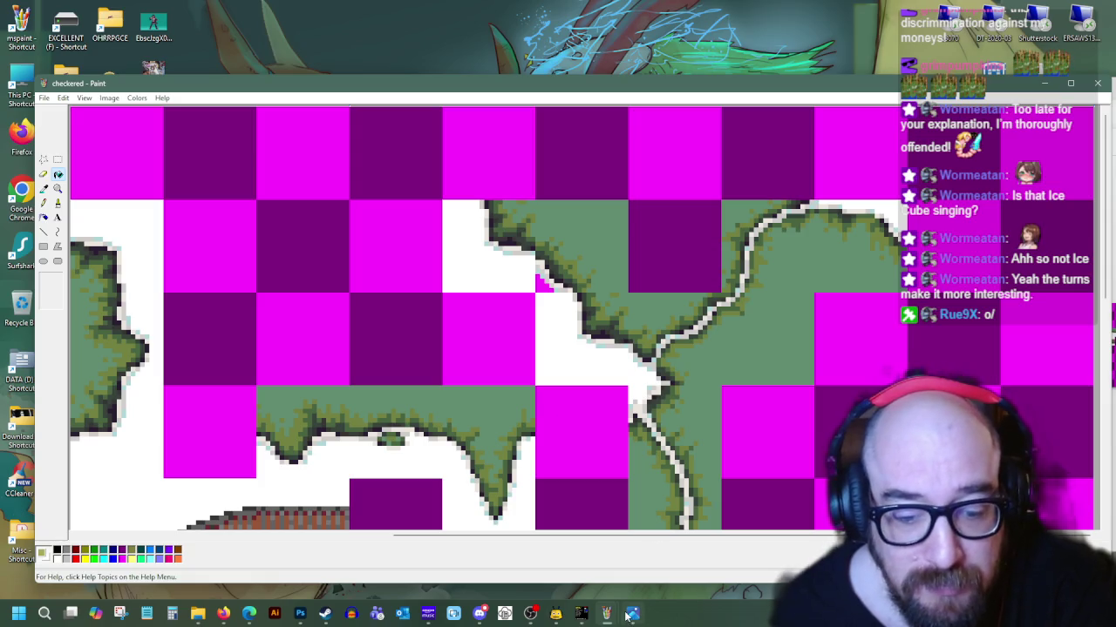
On the worldmap_03 sheet, select the small treasure chest sprite and copy it
mouse_move(632, 614)
left_click(549, 572)
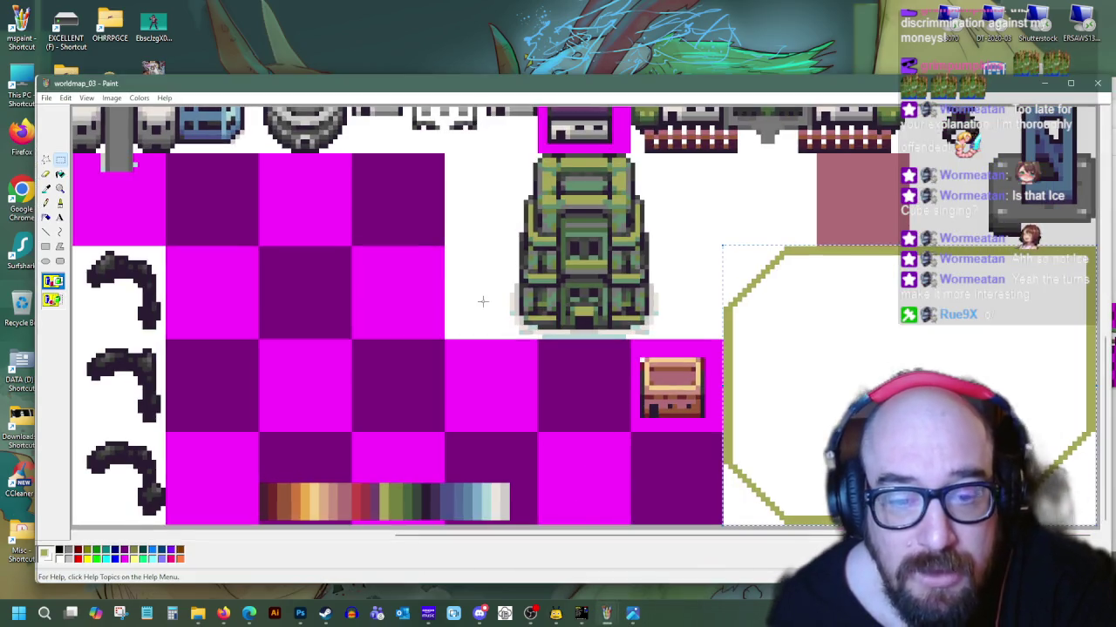
left_click(426, 290)
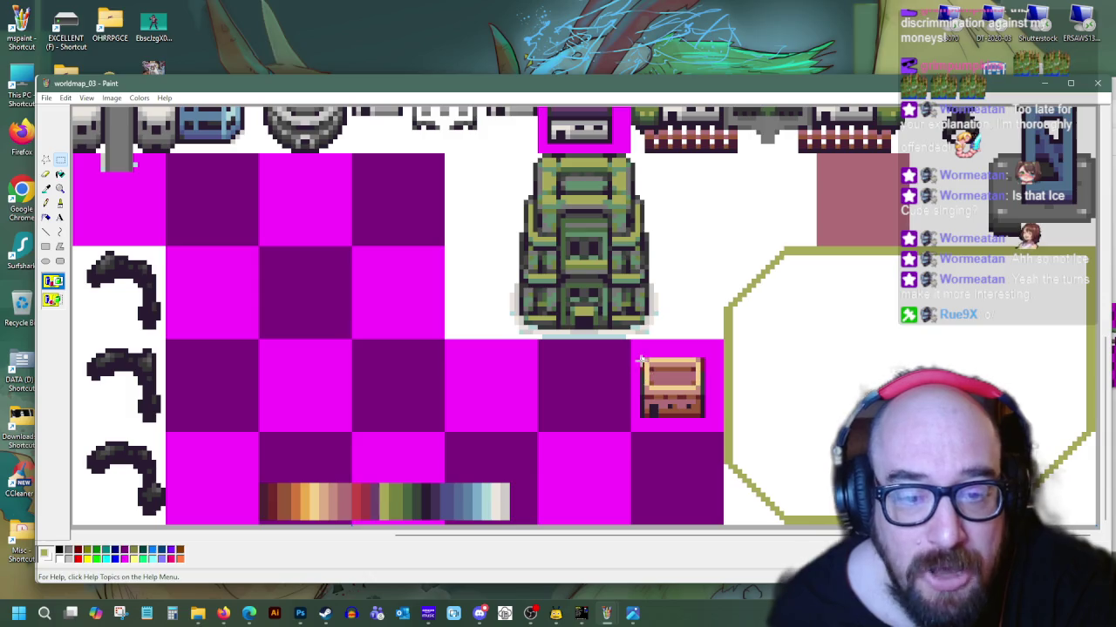
left_click_drag(640, 359, 706, 418)
right_click(687, 392)
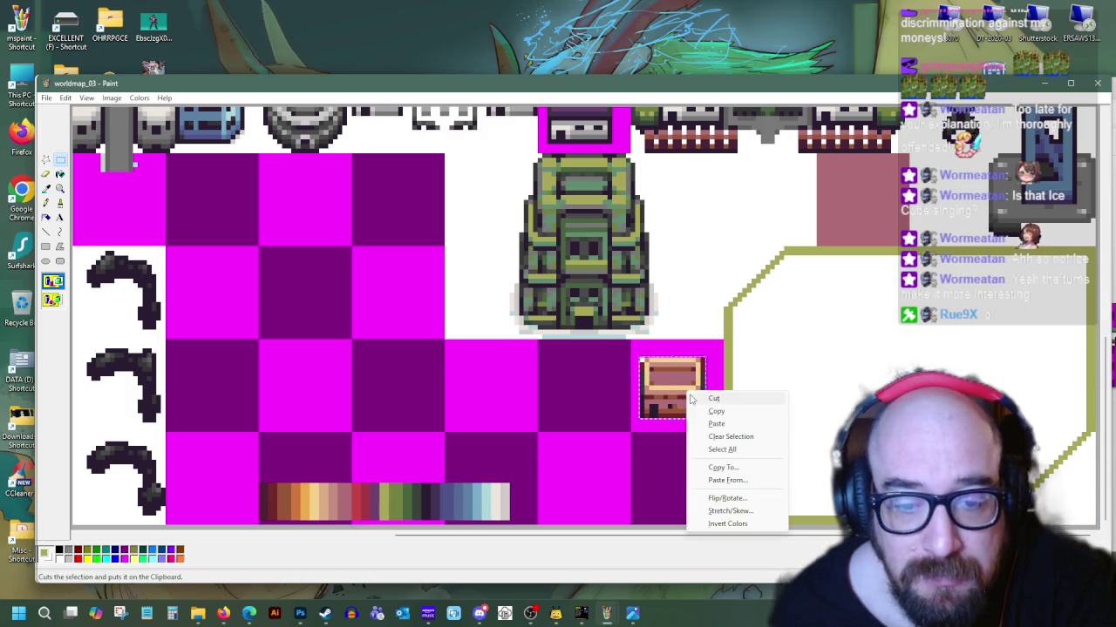
left_click(719, 413)
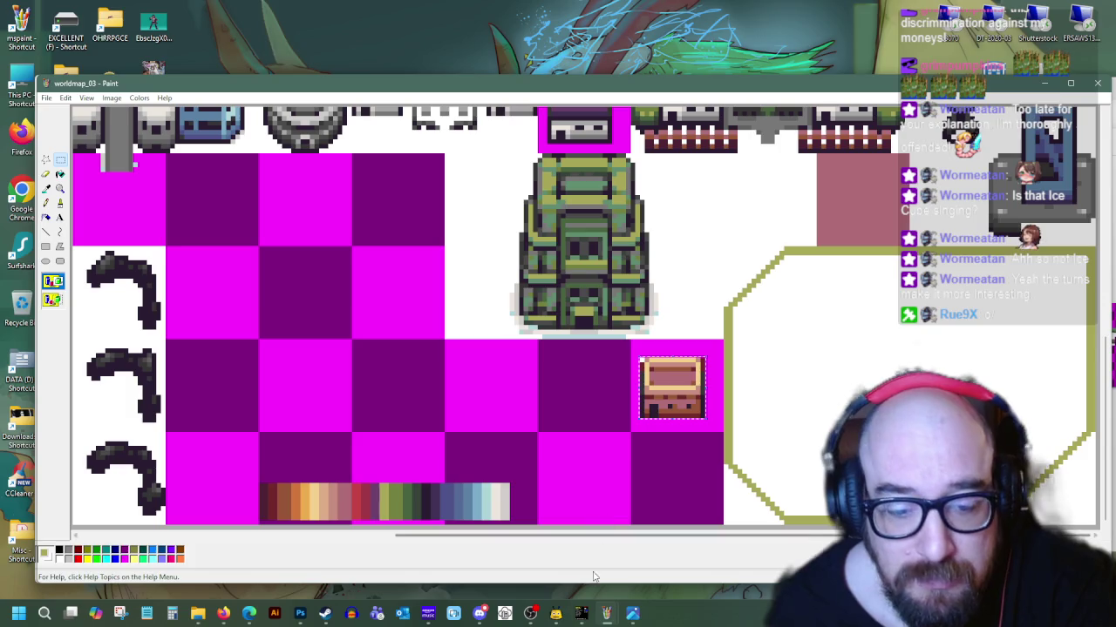
Paste the chest onto the checkered sheet and move it onto the purple square left of the octagon
left_click(609, 615)
left_click(666, 562)
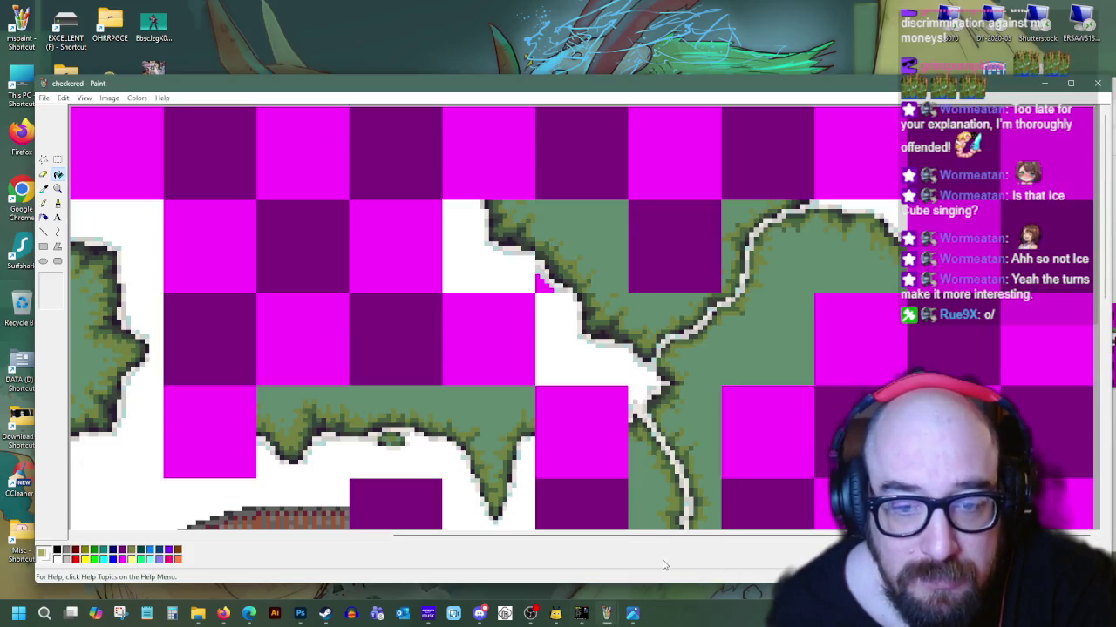
scroll(517, 436, "down", 5)
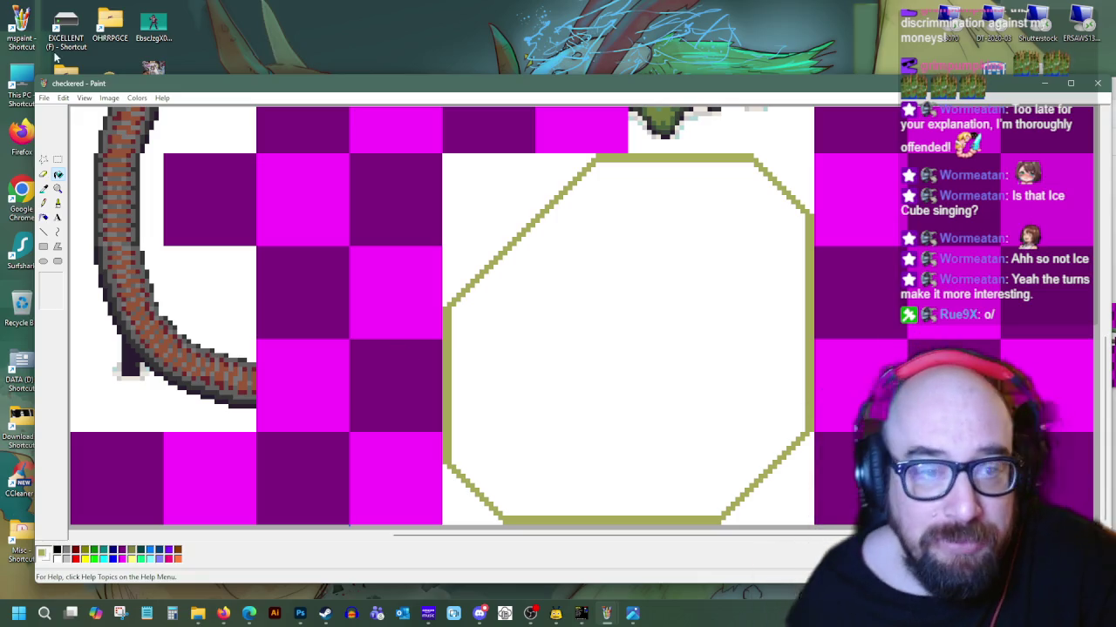
left_click(57, 159)
right_click(262, 212)
left_click(291, 243)
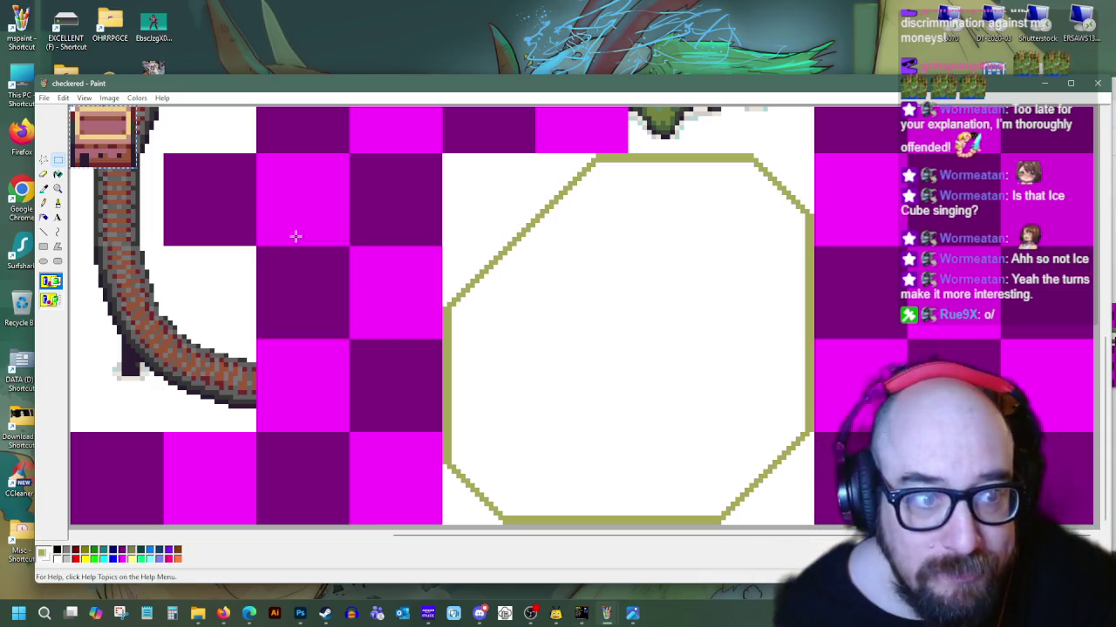
mouse_move(105, 146)
left_mouse_down()
mouse_move(397, 408)
mouse_move(397, 398)
left_mouse_up()
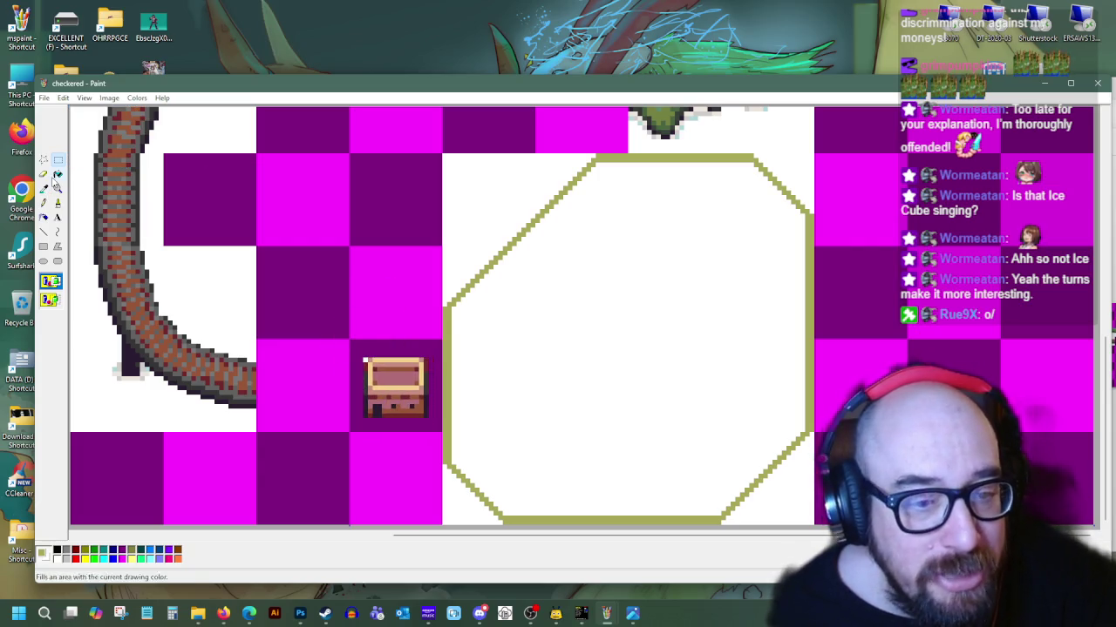
Switch to the colour picker and scroll around the tile sheet
left_click(44, 189)
scroll(321, 300, "down", 5)
scroll(339, 299, "up", 5)
left_click_drag(640, 536, 488, 542)
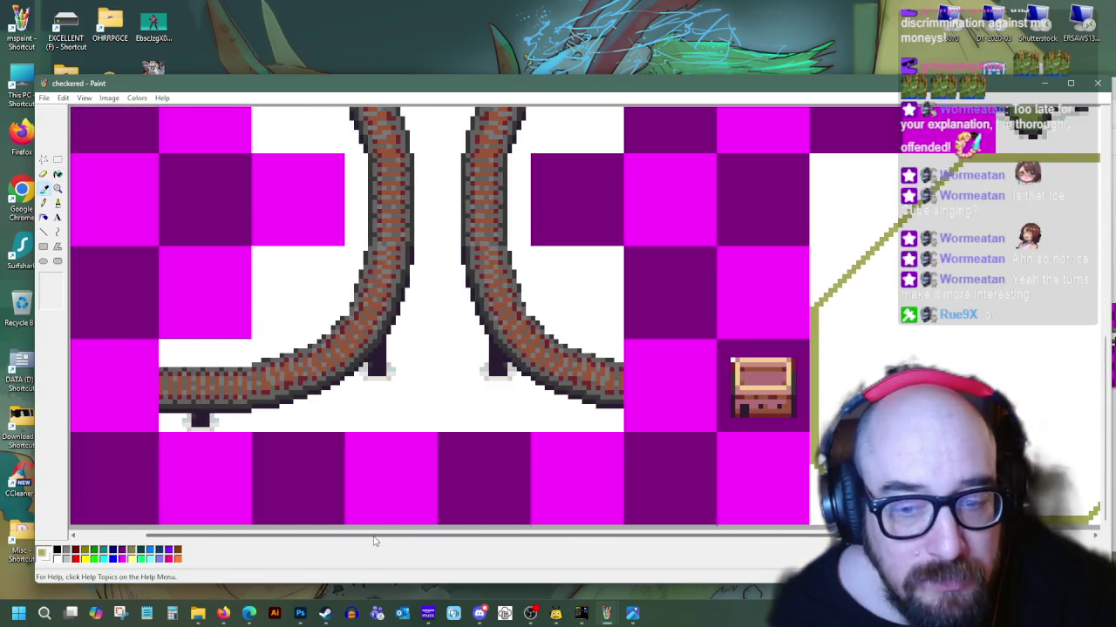
scroll(358, 344, "down", 5)
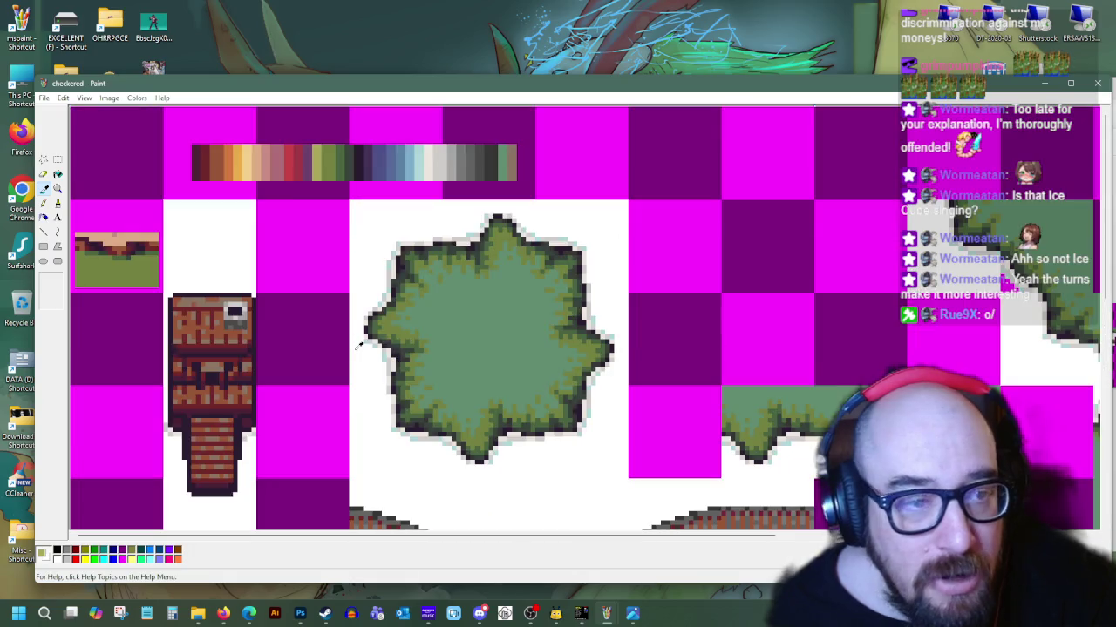
Copy the palette strip's left-end swatches and paste them onto the purple square below the chest
left_click(58, 160)
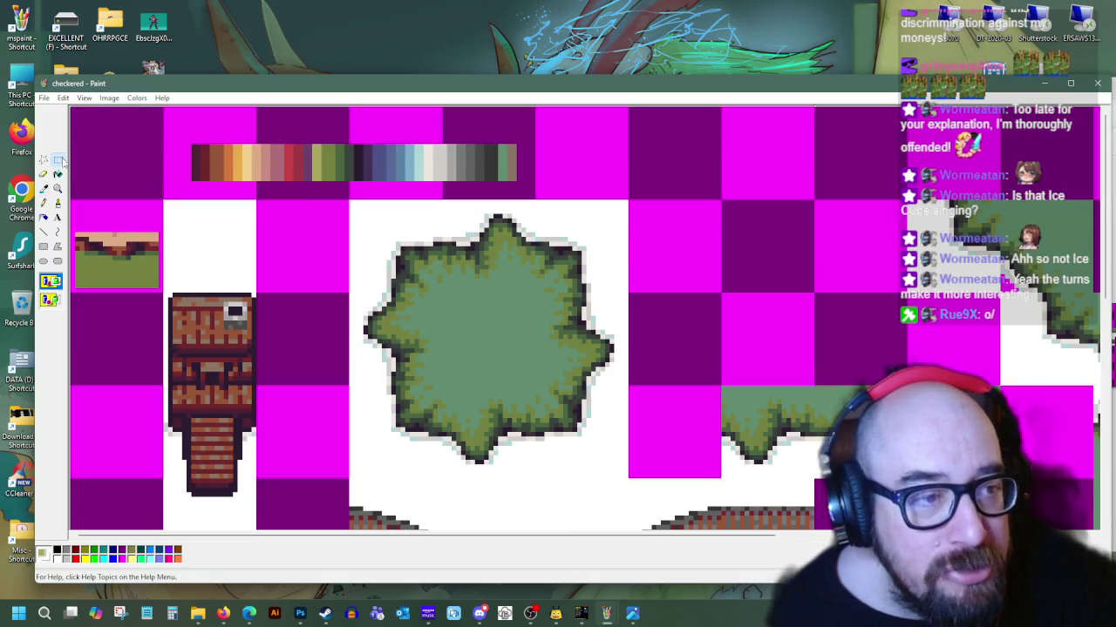
left_click_drag(191, 143, 253, 182)
right_click(231, 172)
left_click(255, 188)
scroll(255, 188, "up", 5)
left_click_drag(592, 535, 915, 547)
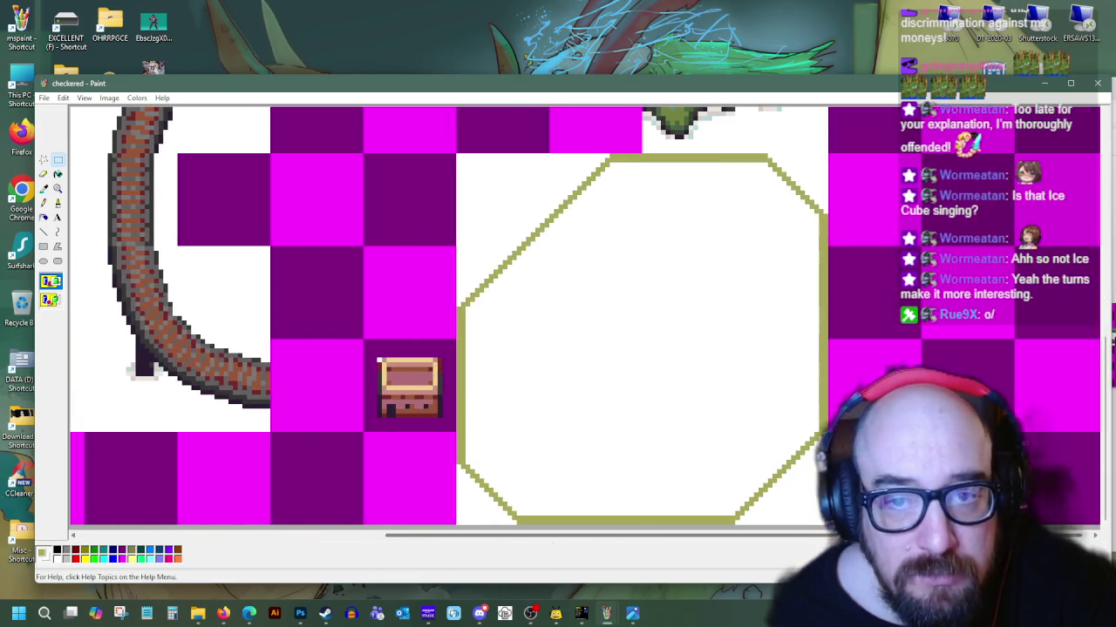
right_click(386, 249)
left_click(409, 283)
mouse_move(125, 145)
left_mouse_down()
mouse_move(351, 473)
mouse_move(338, 496)
left_mouse_up()
Recolour the octagon outline with light tan sampled from the swatches, then sample the dark outline colour
left_click(42, 190)
left_click(340, 478)
left_click(57, 174)
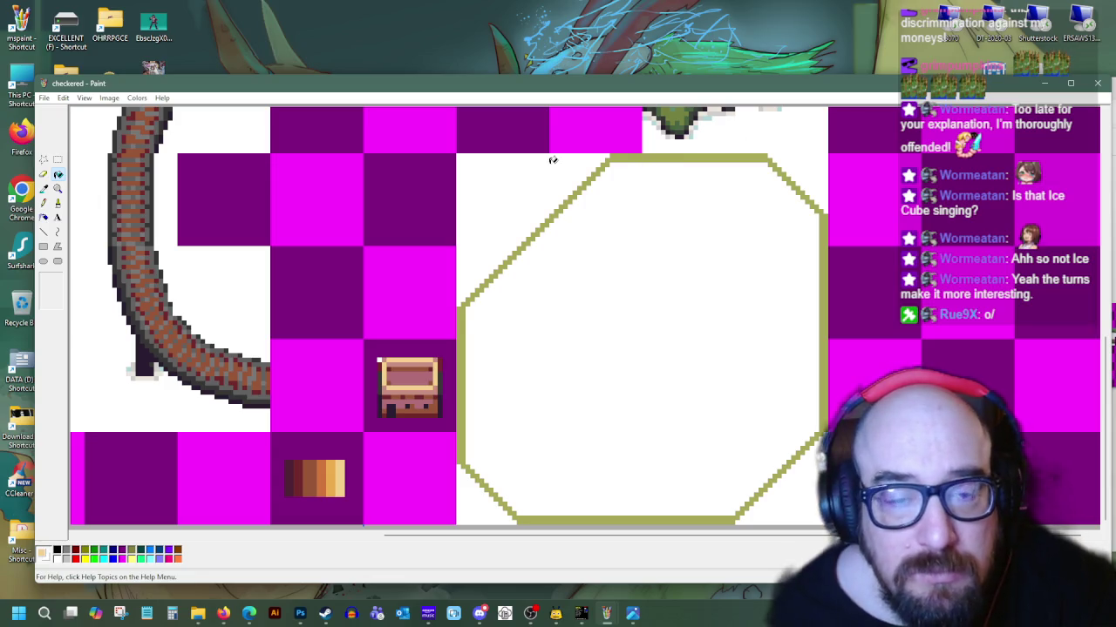
left_click(463, 383)
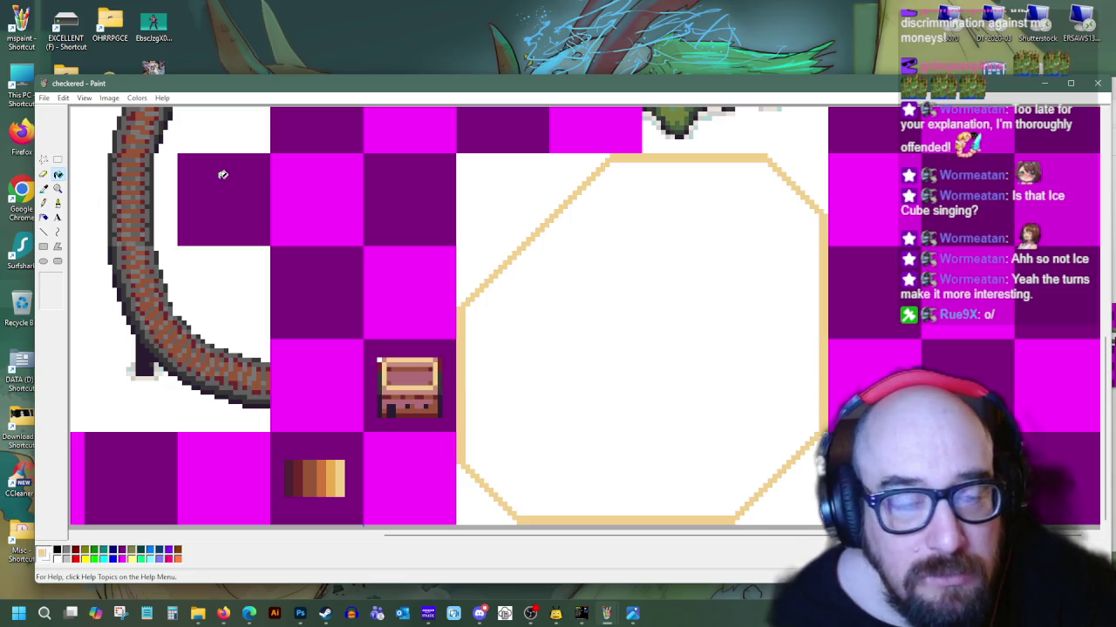
left_click(42, 188)
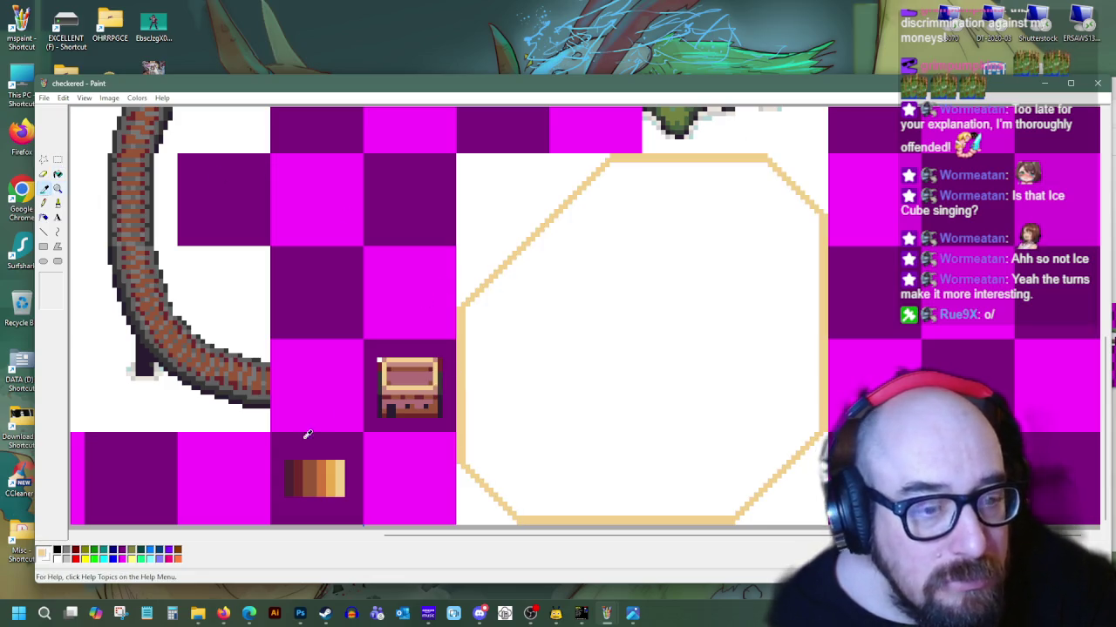
left_click(445, 391)
left_click(43, 231)
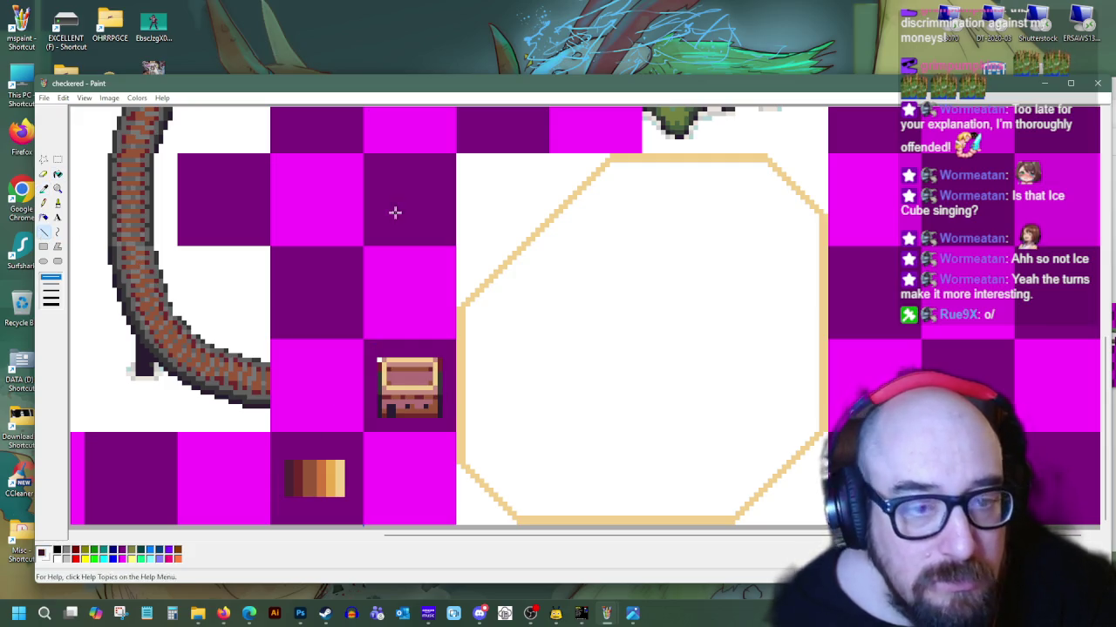
Trace the octagon's upper-left, top, lower-right and bottom edges in the dark colour
left_click_drag(459, 307, 610, 160)
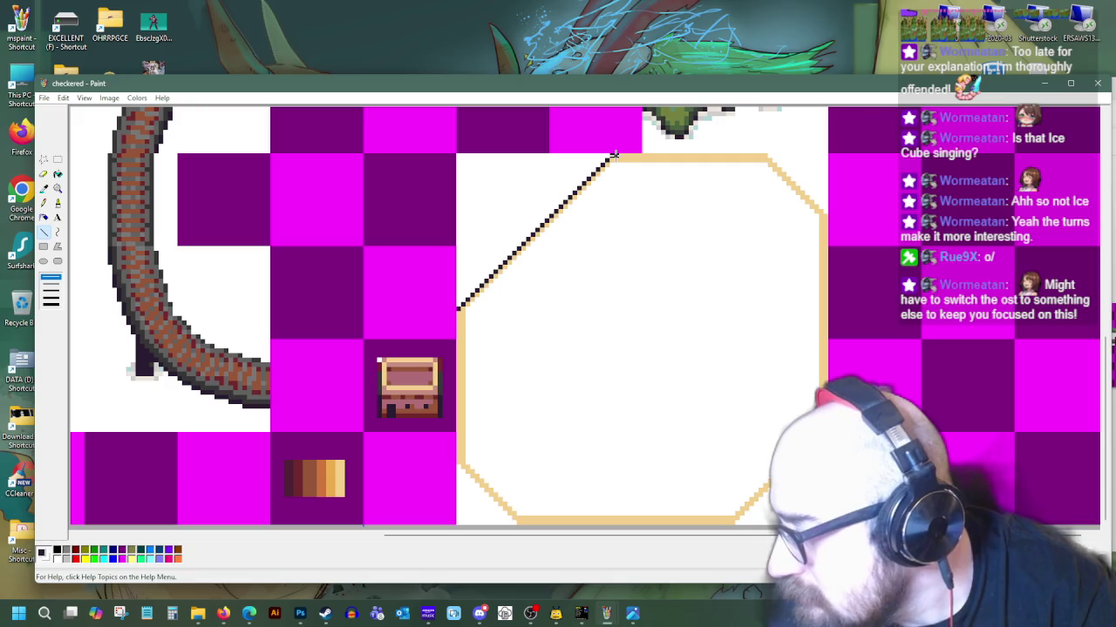
mouse_move(612, 157)
left_mouse_down()
mouse_move(762, 156)
mouse_move(826, 216)
mouse_move(826, 383)
left_mouse_up()
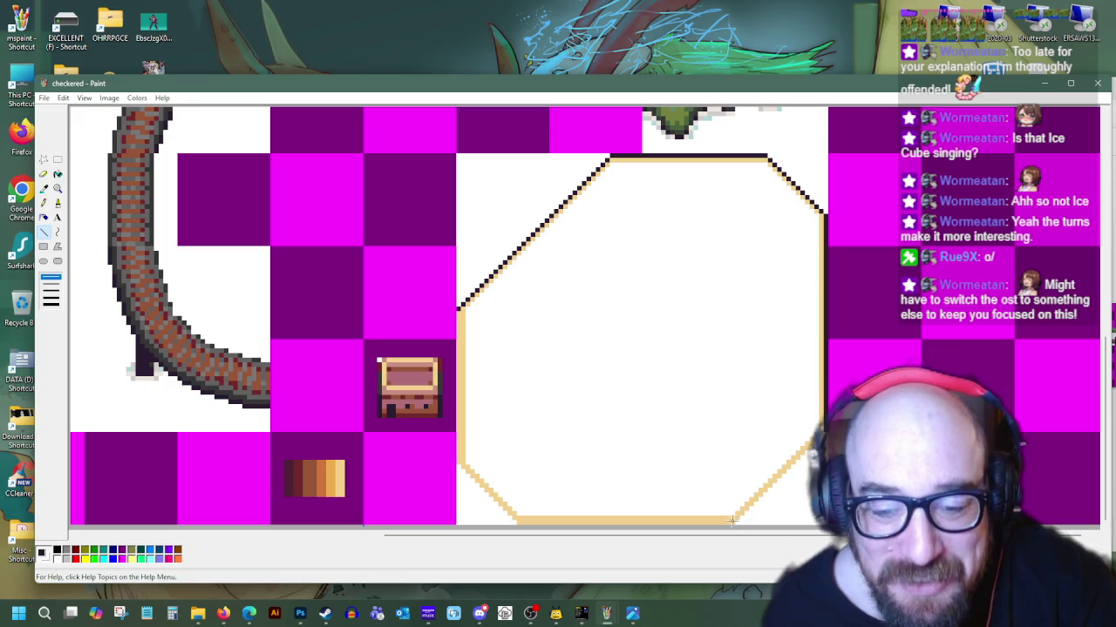
mouse_move(732, 523)
left_mouse_down()
mouse_move(805, 465)
mouse_move(810, 446)
left_mouse_up()
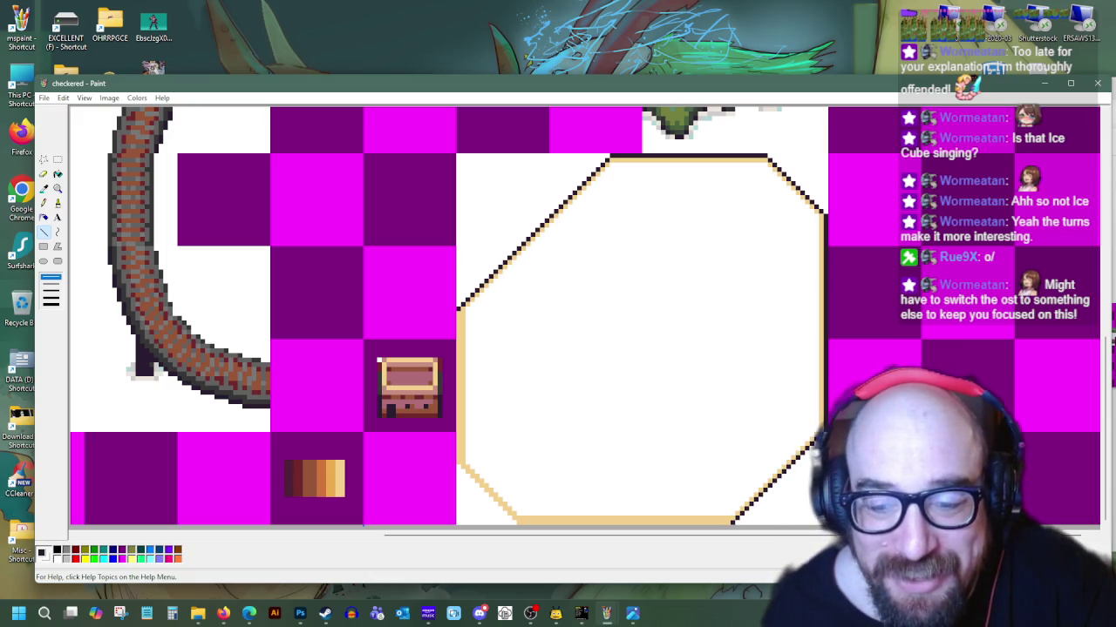
mouse_move(731, 523)
left_mouse_down()
mouse_move(519, 523)
mouse_move(457, 468)
mouse_move(456, 312)
left_mouse_up()
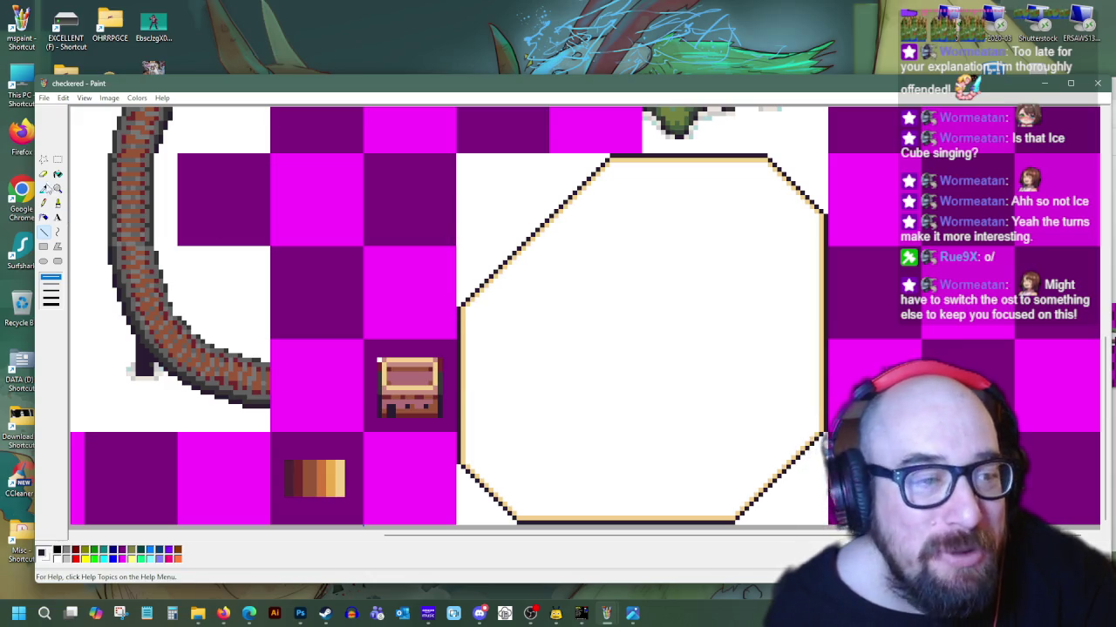
Using light orange from the swatches, draw lines inside the octagon's upper-left, bottom, lower-right, right and left edges
left_click(44, 188)
left_click(346, 473)
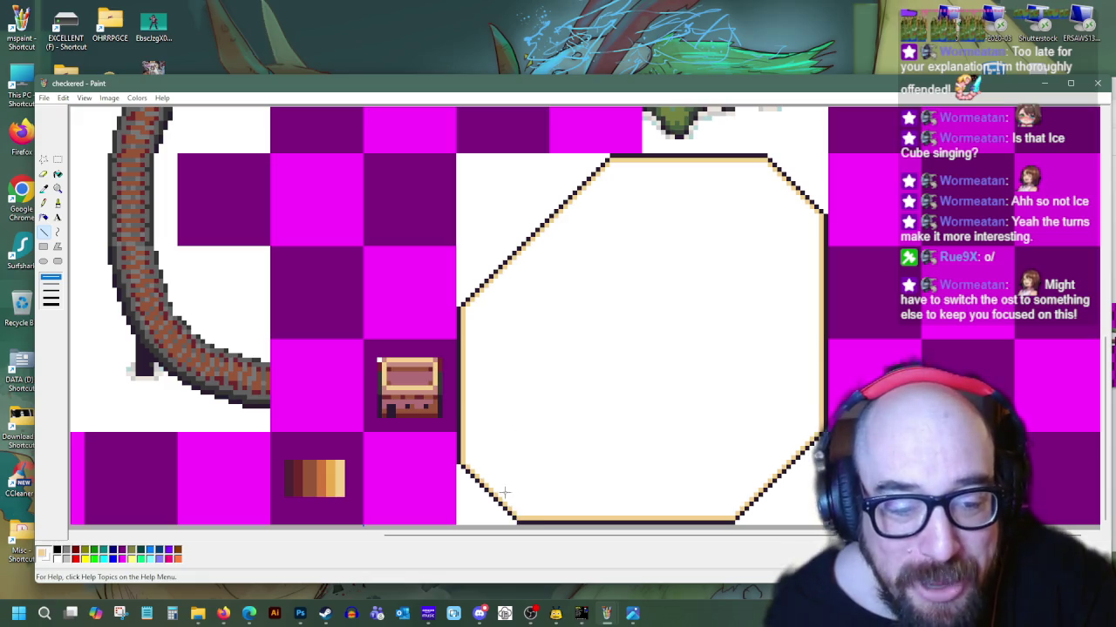
mouse_move(467, 307)
left_mouse_down()
mouse_move(610, 165)
mouse_move(767, 166)
left_mouse_up()
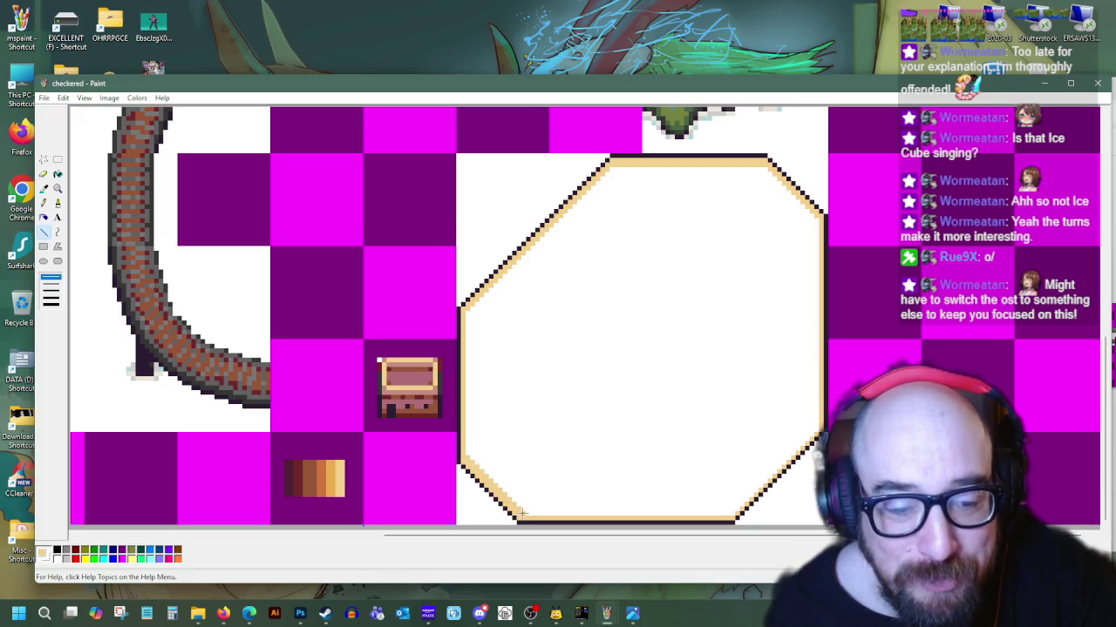
left_click_drag(520, 514, 703, 513)
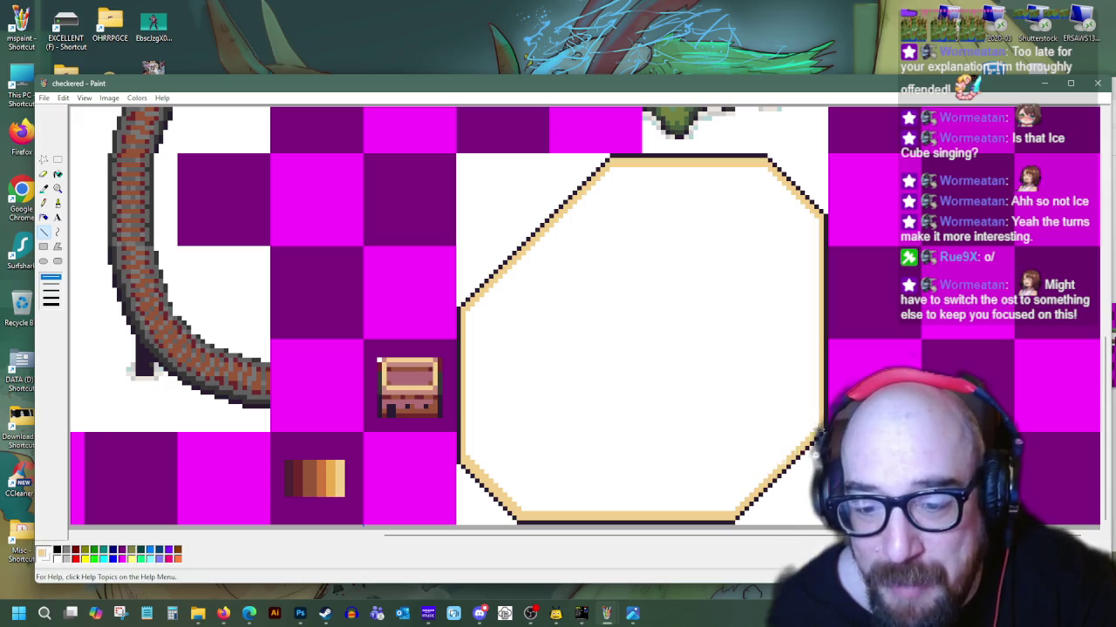
left_click_drag(817, 426, 730, 510)
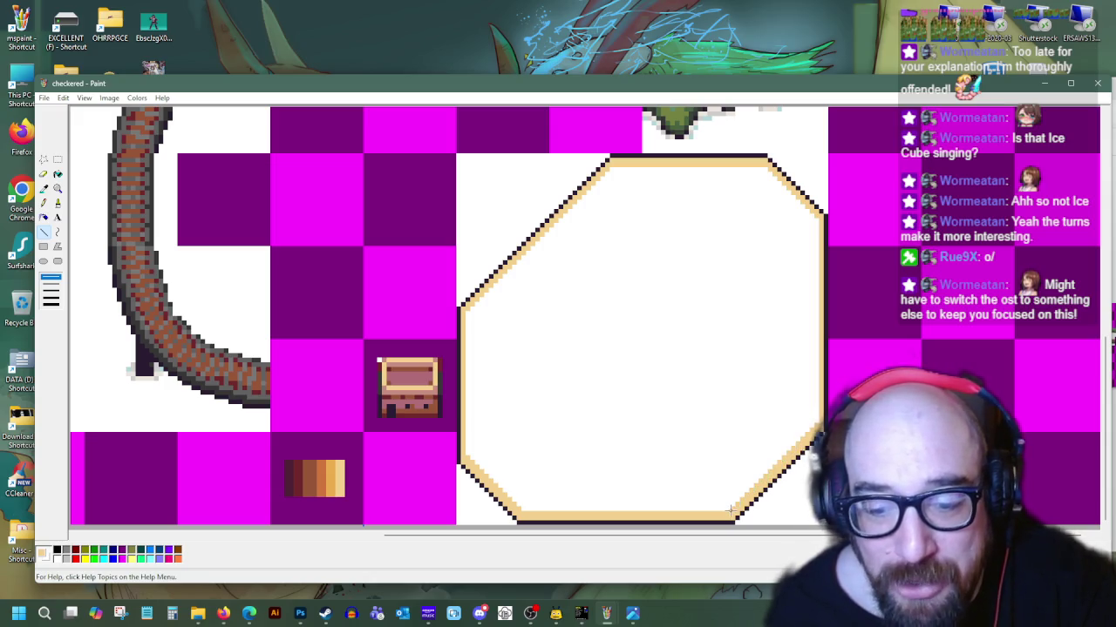
left_click_drag(819, 214, 813, 394)
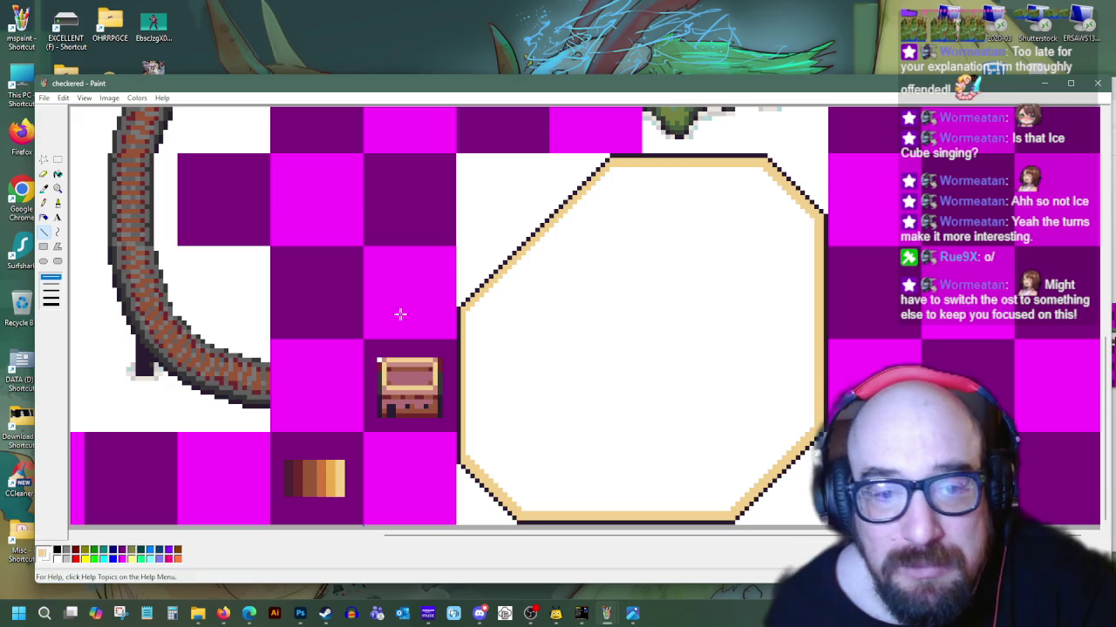
mouse_move(482, 301)
left_mouse_down()
mouse_move(533, 248)
mouse_move(478, 312)
mouse_move(610, 164)
left_mouse_up()
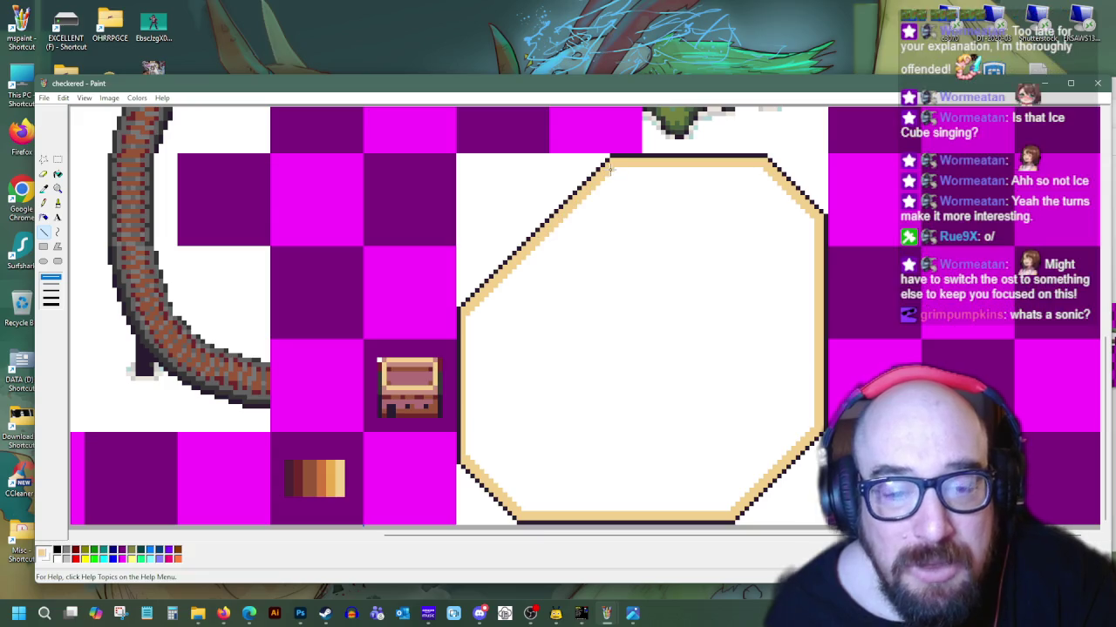
left_click_drag(467, 316, 467, 419)
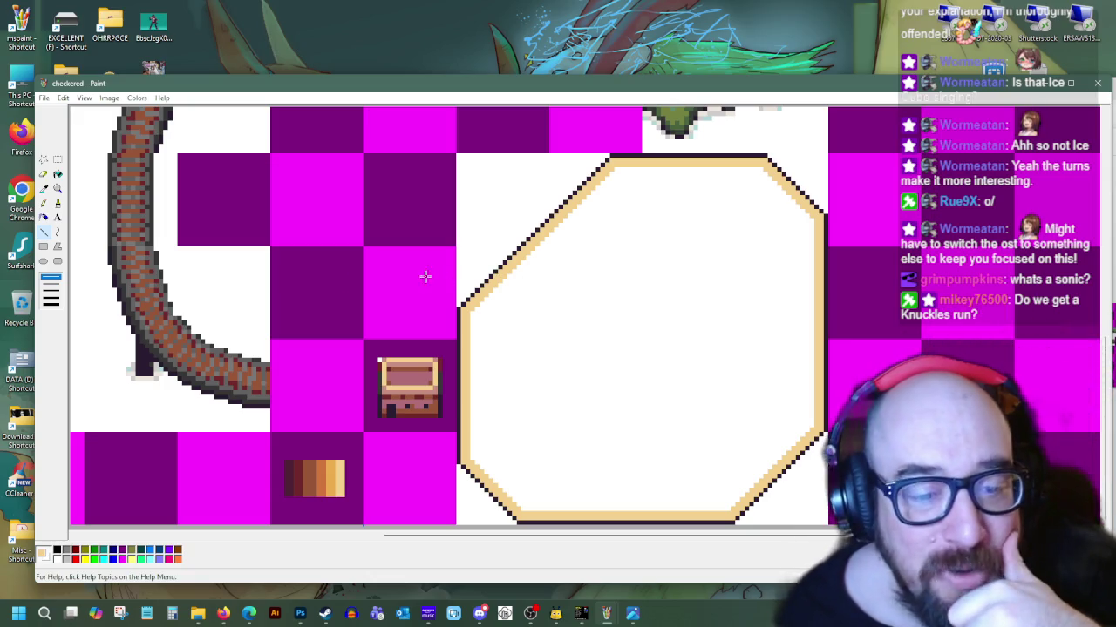
left_click(43, 189)
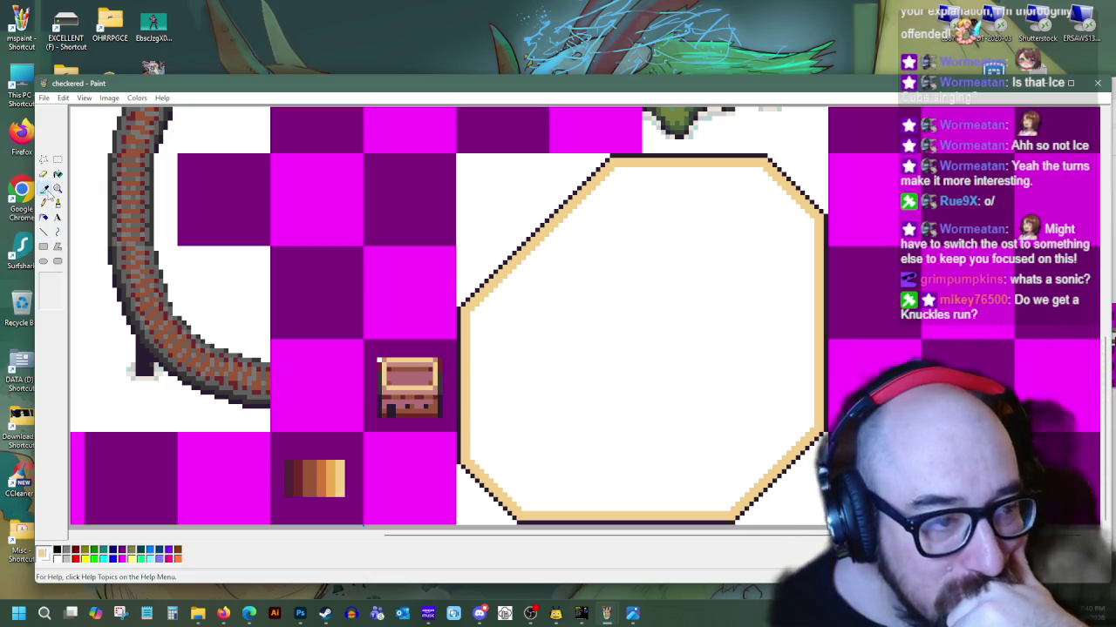
Draw orange lines inside the octagon's top edge and top-left diagonal, filling the gap between them
left_click(335, 470)
mouse_move(613, 169)
left_mouse_down()
mouse_move(701, 169)
mouse_move(812, 220)
left_mouse_up()
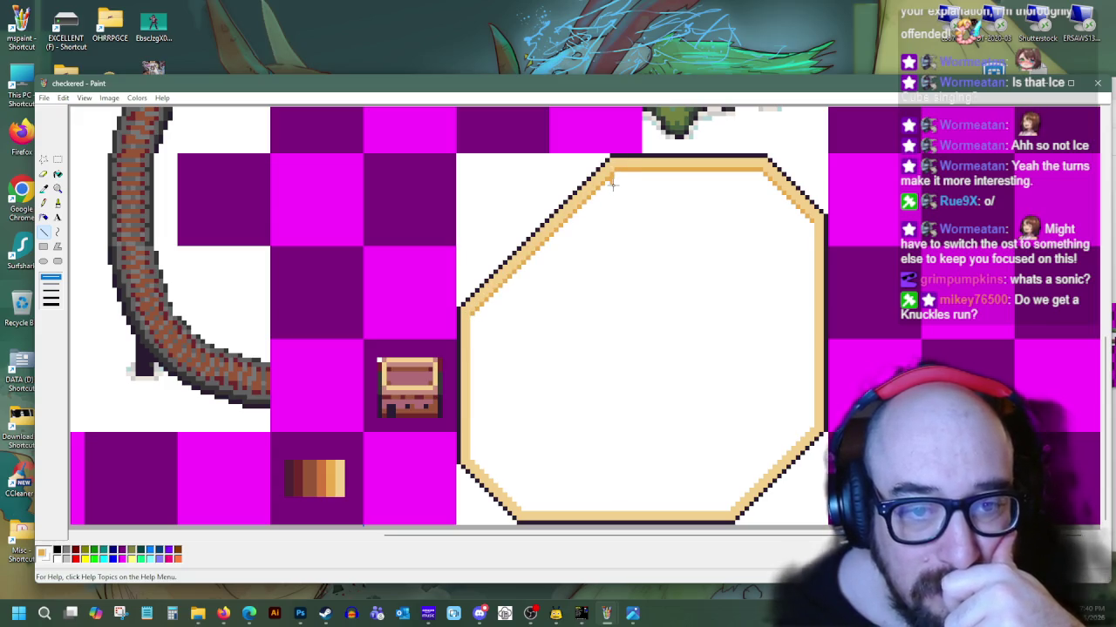
left_click_drag(608, 191, 473, 326)
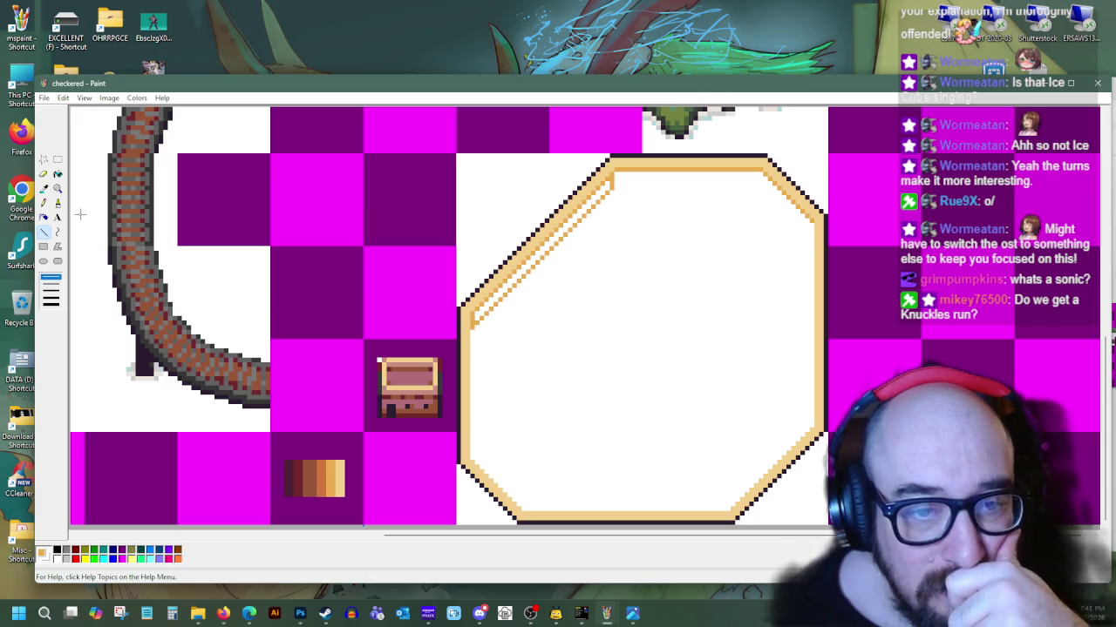
left_click(58, 174)
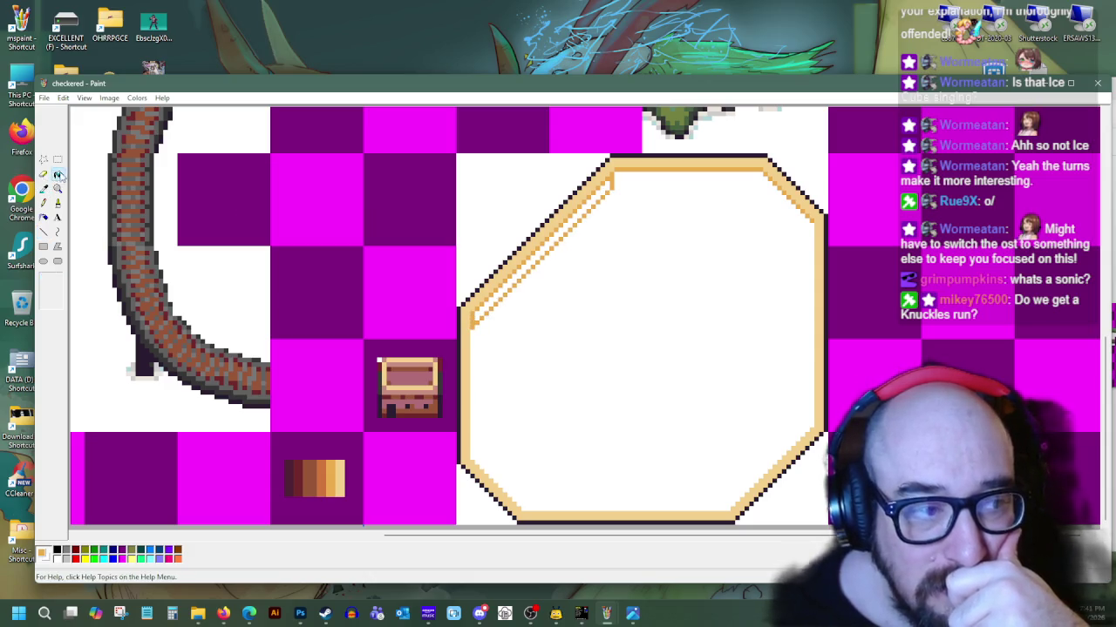
left_click(562, 236)
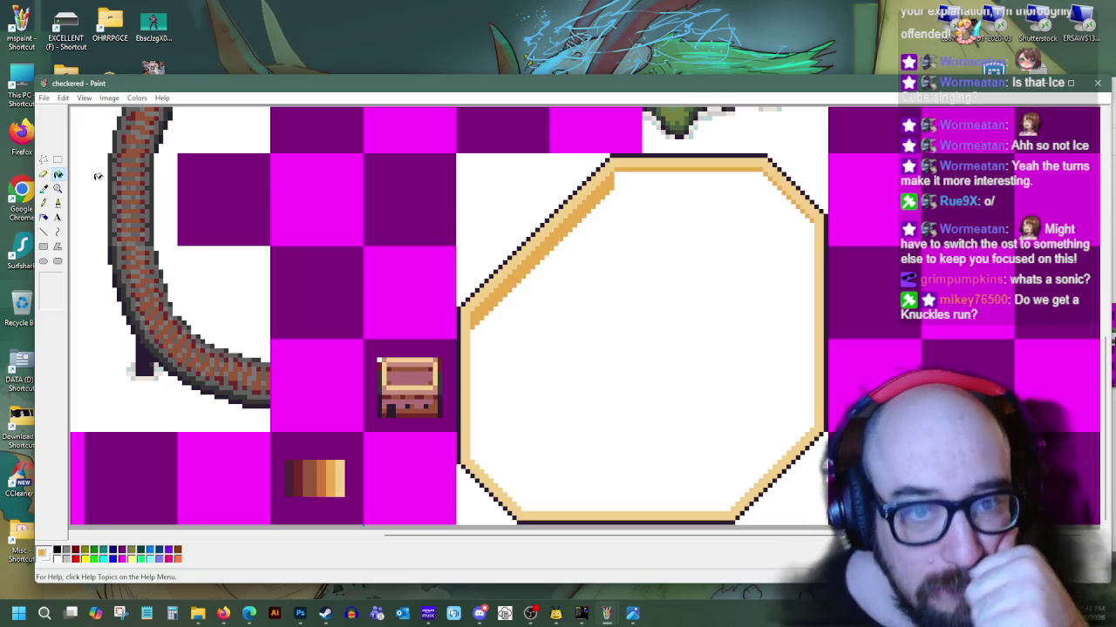
Add an orange line at the upper-right corner and fill the gaps along the top-right diagonal
left_click(42, 231)
mouse_move(616, 185)
left_mouse_down()
mouse_move(759, 183)
mouse_move(809, 229)
left_mouse_up()
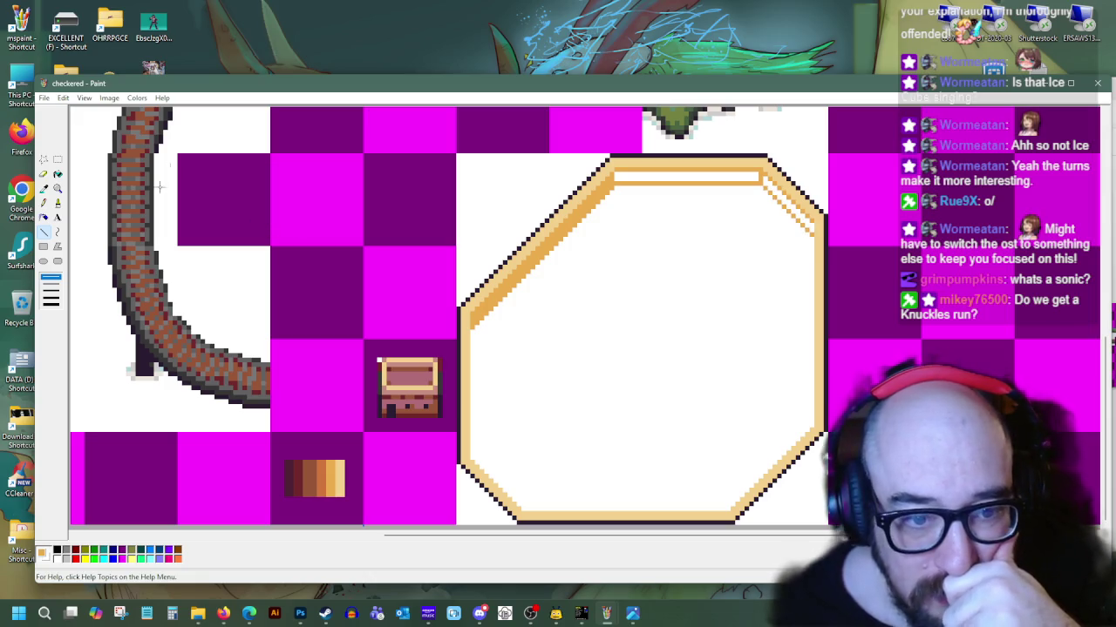
left_click(57, 173)
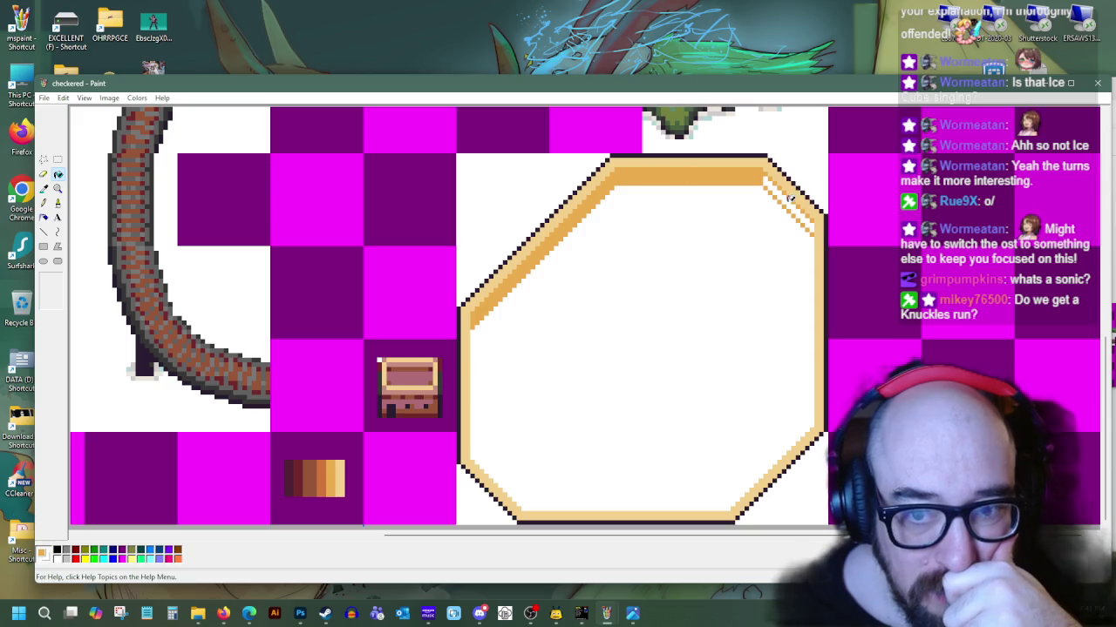
left_click(789, 199)
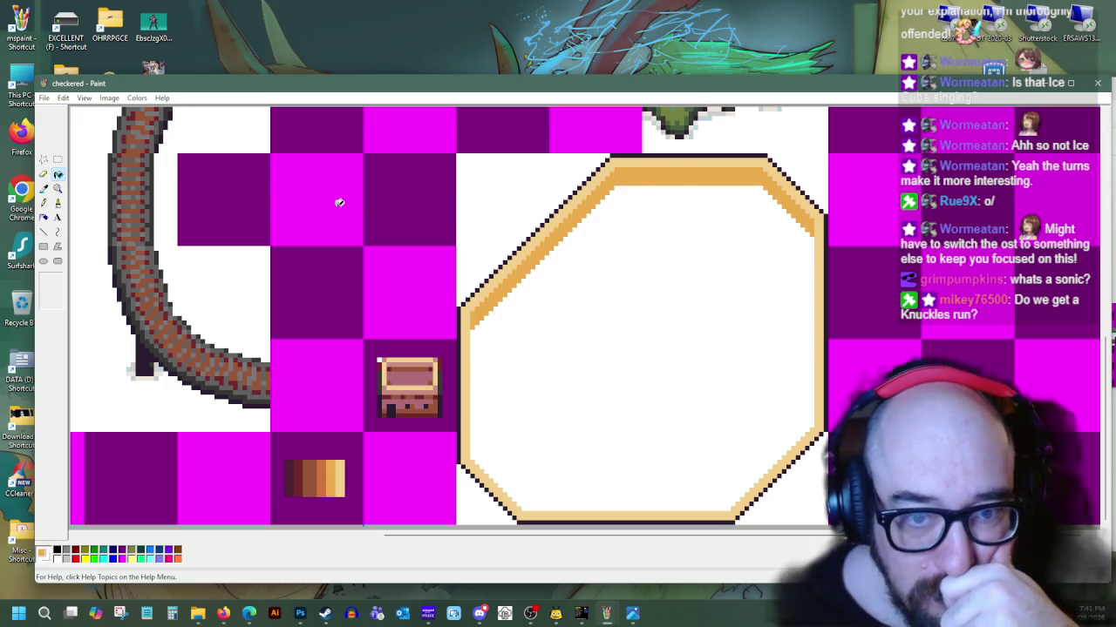
Fill the upper-left and upper-right inner bands with dark brown from the swatch
left_click(43, 187)
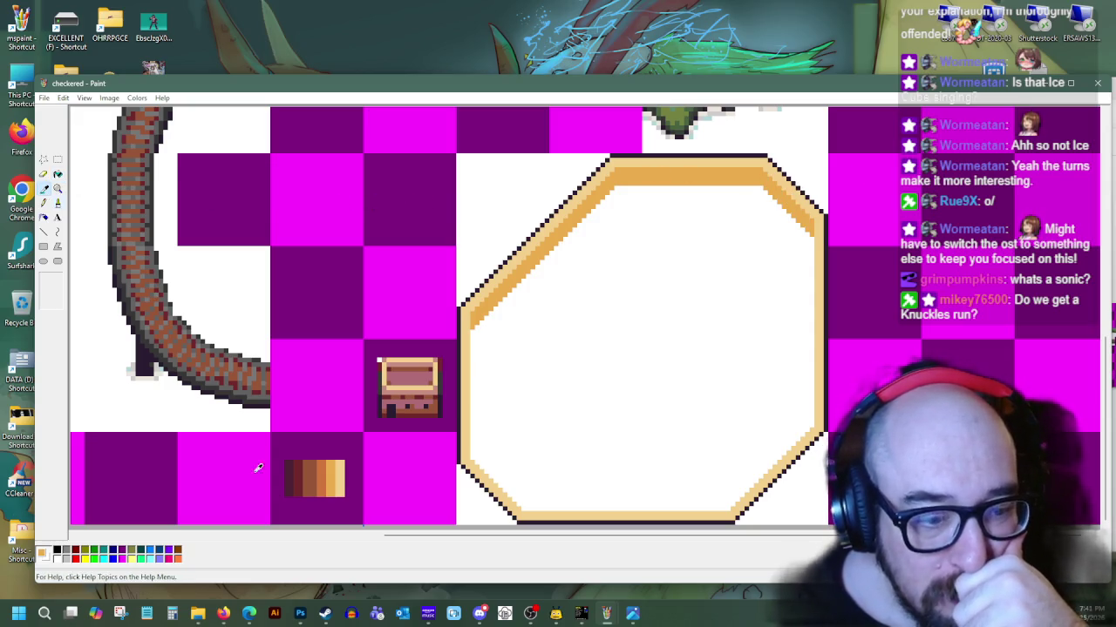
left_click(313, 475)
left_click(43, 232)
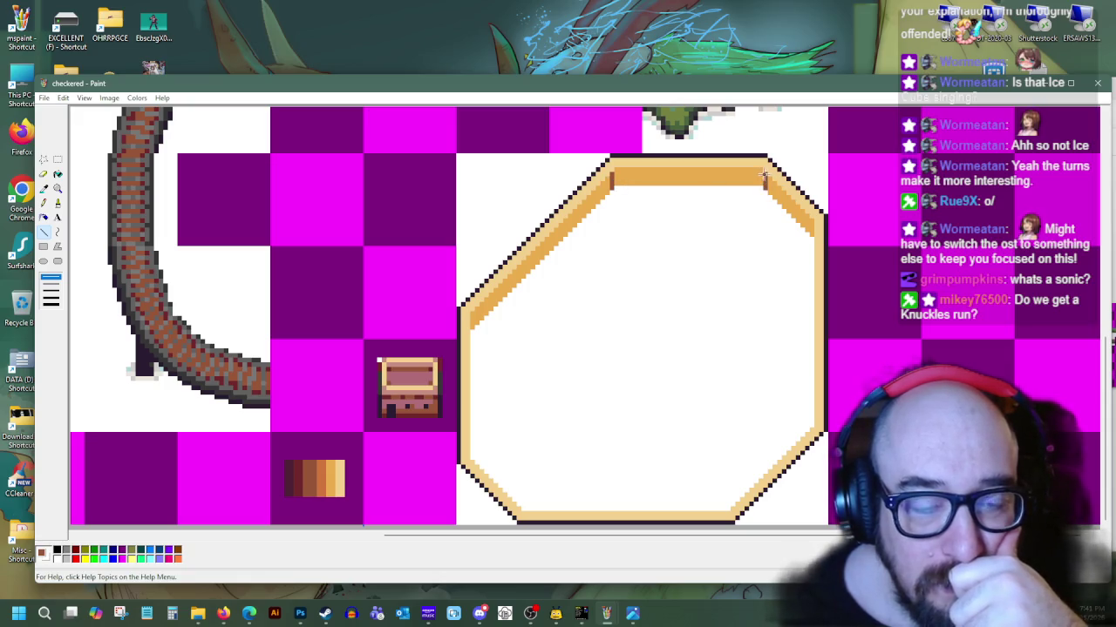
left_click(57, 174)
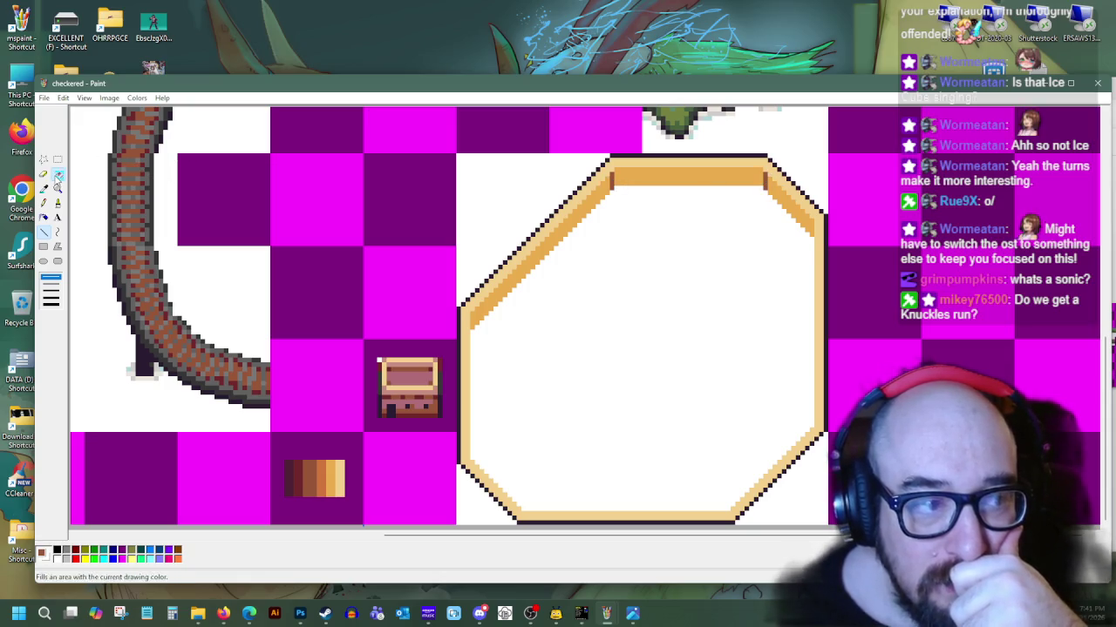
left_click(558, 242)
left_click(797, 208)
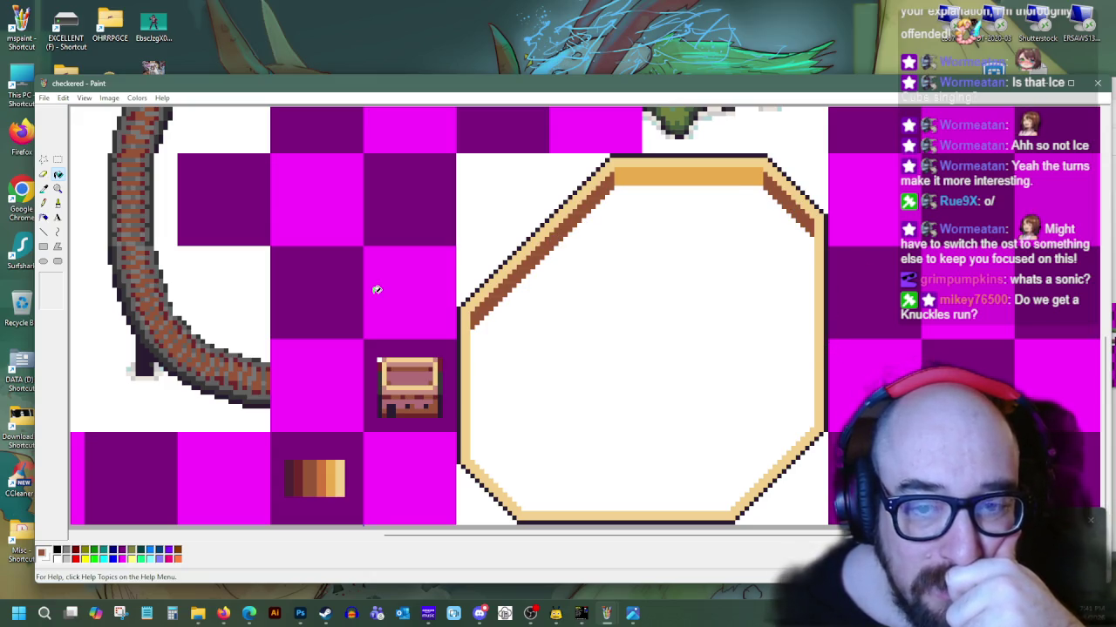
Try a light orange fill on the band, undo it, and move the Paint window higher
left_click(44, 188)
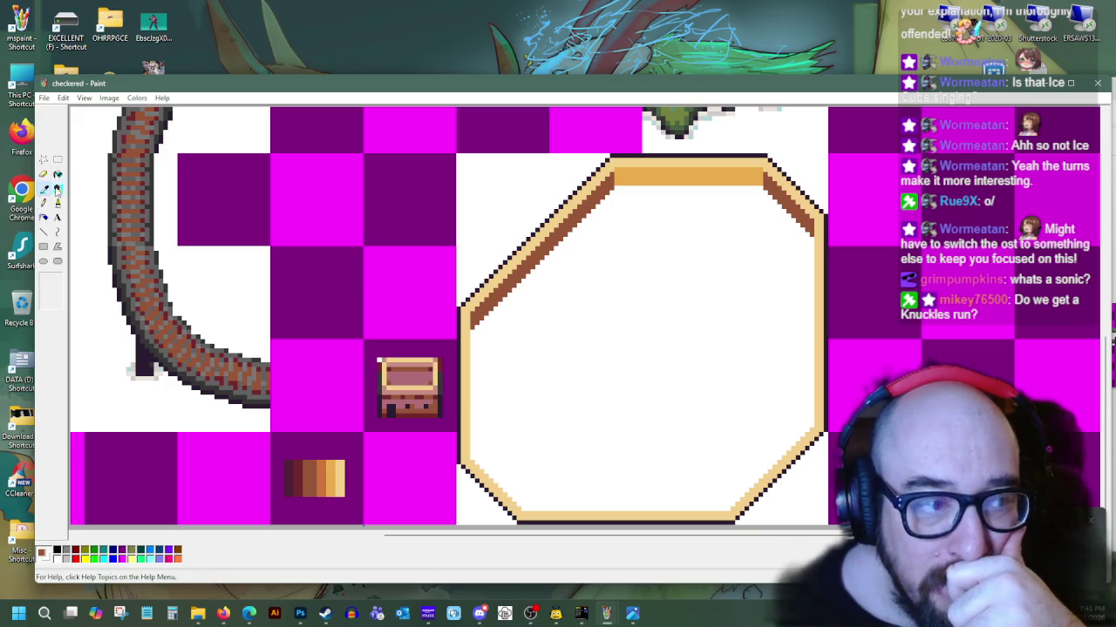
left_click(331, 475)
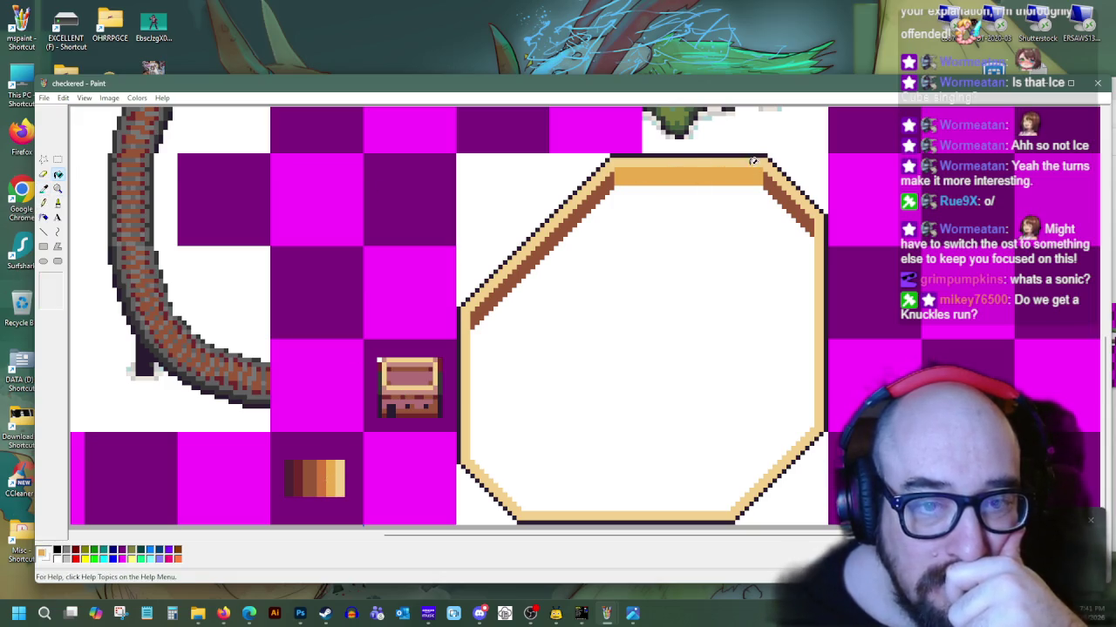
left_click(600, 200)
key("ctrl+z")
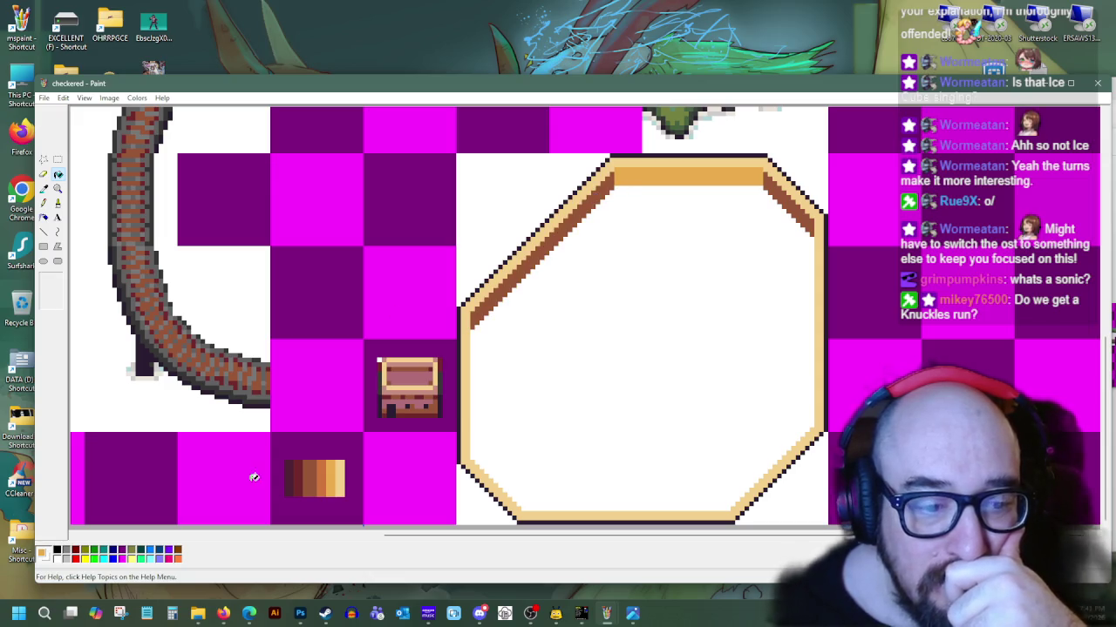
left_click(44, 190)
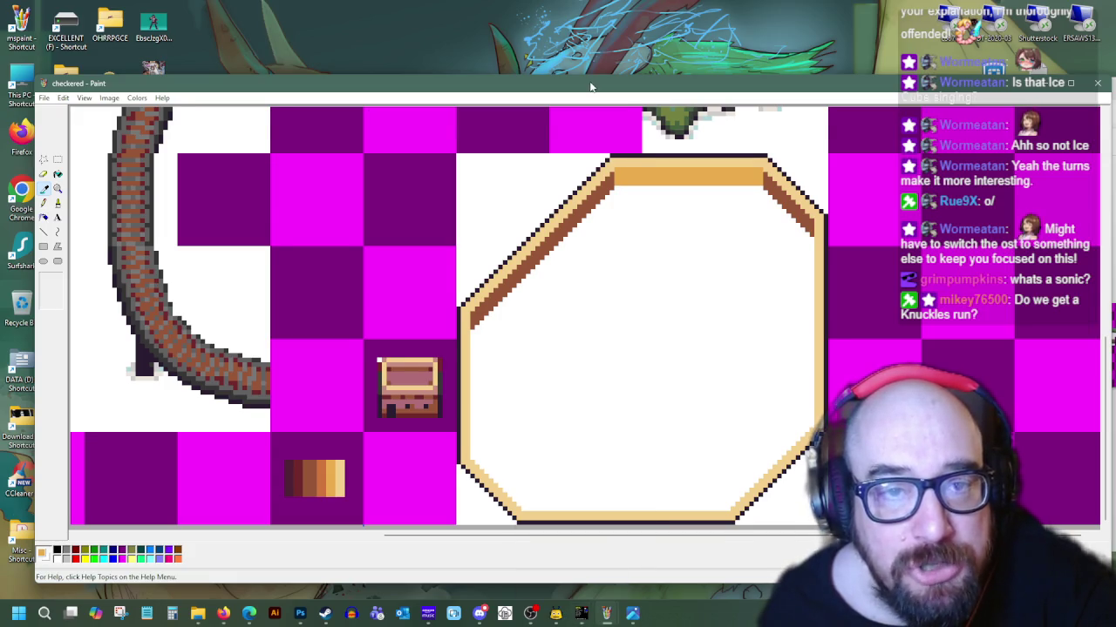
left_click_drag(590, 87, 586, 50)
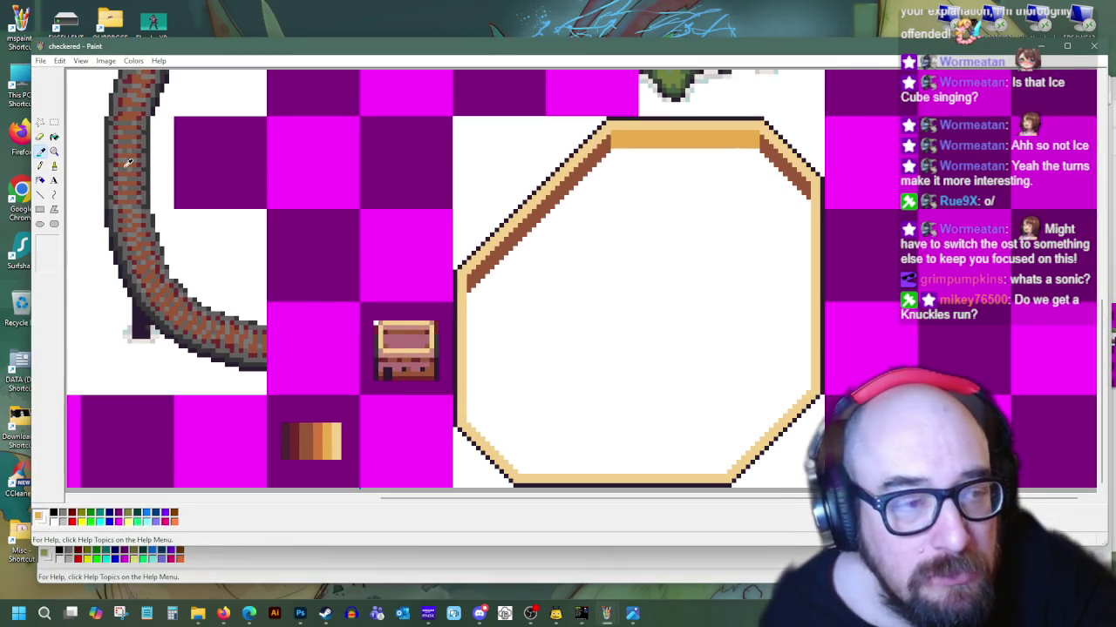
Draw a line thickening the octagon's bottom-left diagonal and bottom edge
left_click(40, 194)
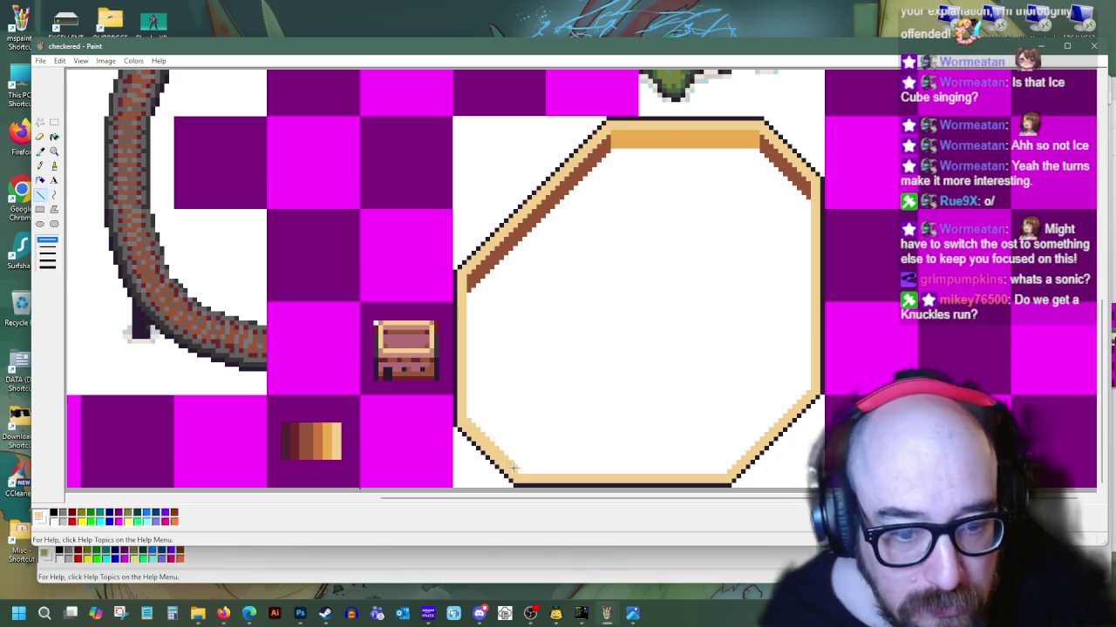
mouse_move(475, 421)
left_mouse_down()
mouse_move(516, 473)
mouse_move(662, 472)
left_mouse_up()
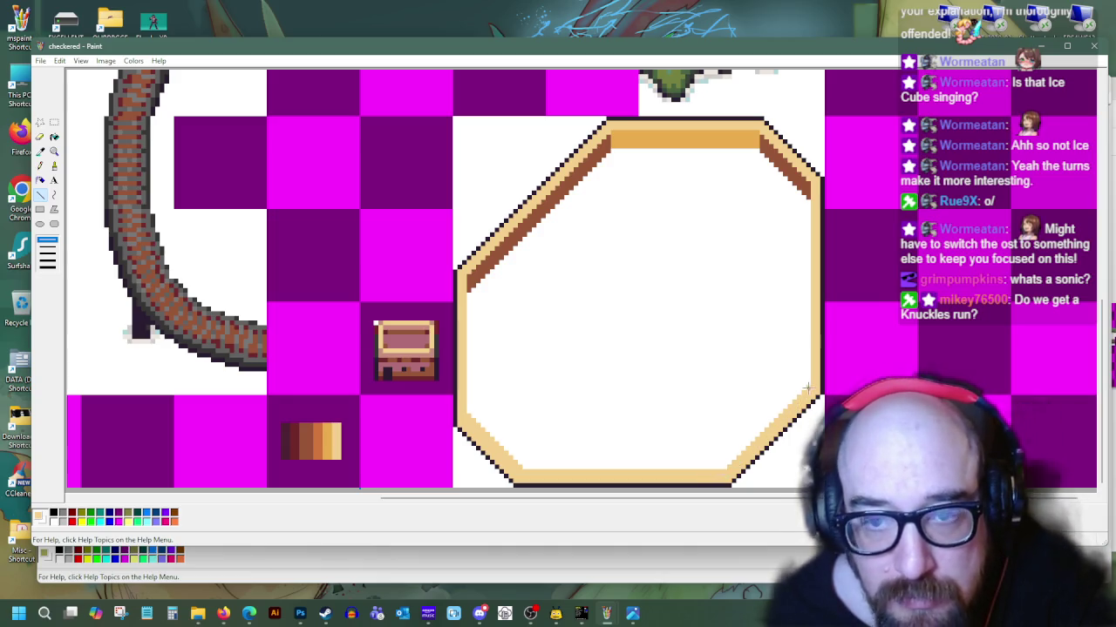
left_click(40, 151)
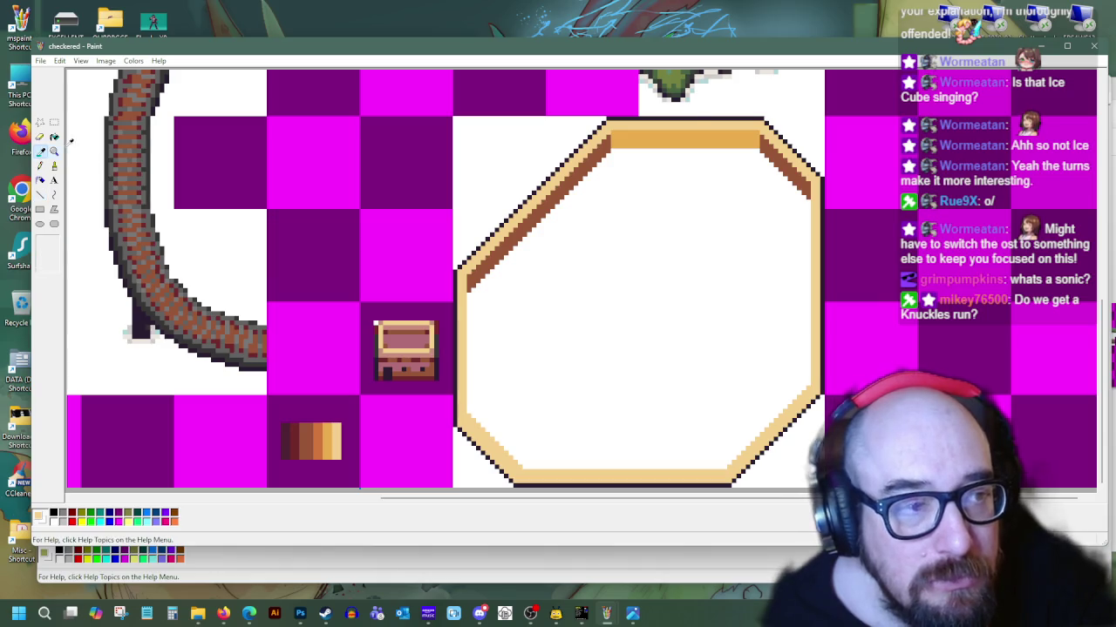
Copy the octagon's top orange strip, place it along the bottom edge, and stretch it wider
left_click(54, 122)
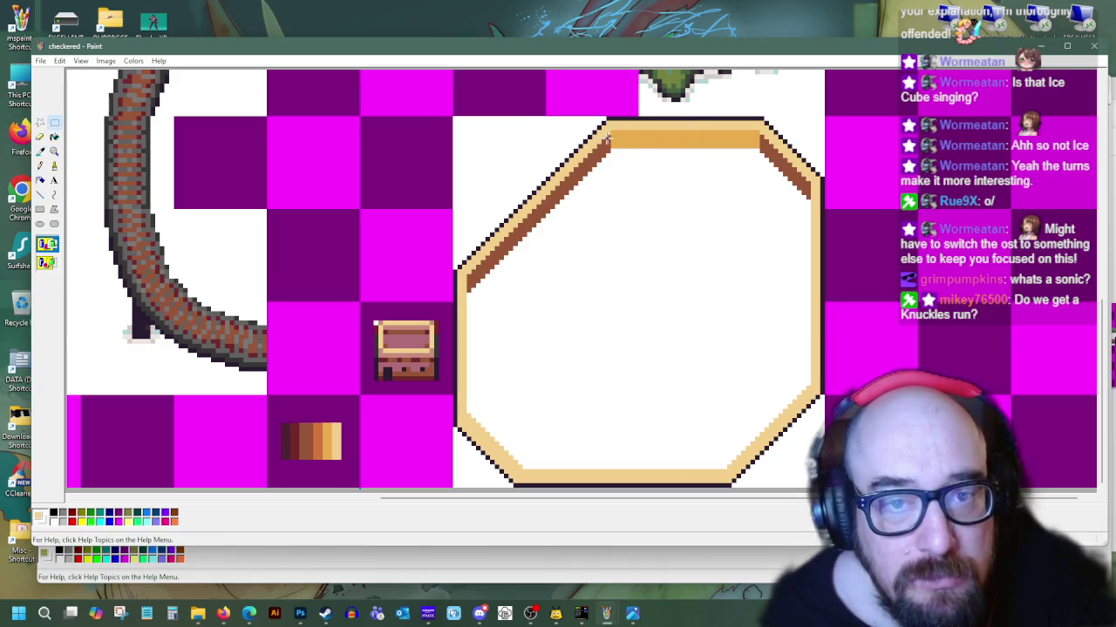
mouse_move(609, 122)
left_mouse_down()
mouse_move(638, 147)
mouse_move(759, 148)
left_mouse_up()
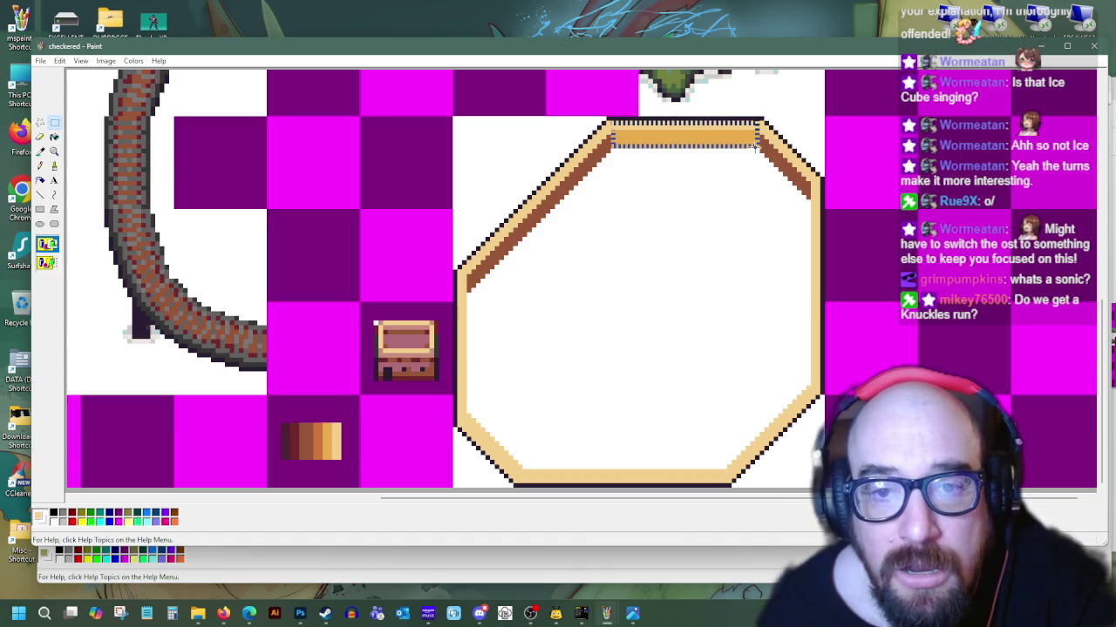
right_click(745, 152)
left_click(771, 165)
right_click(566, 297)
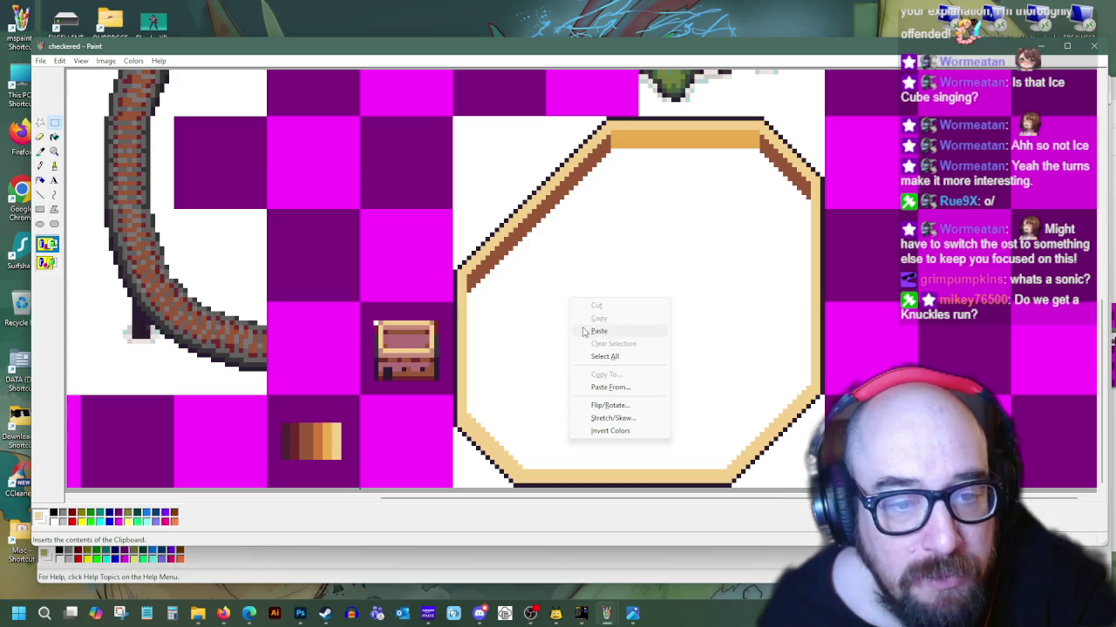
left_click(610, 331)
left_click_drag(80, 86, 525, 468)
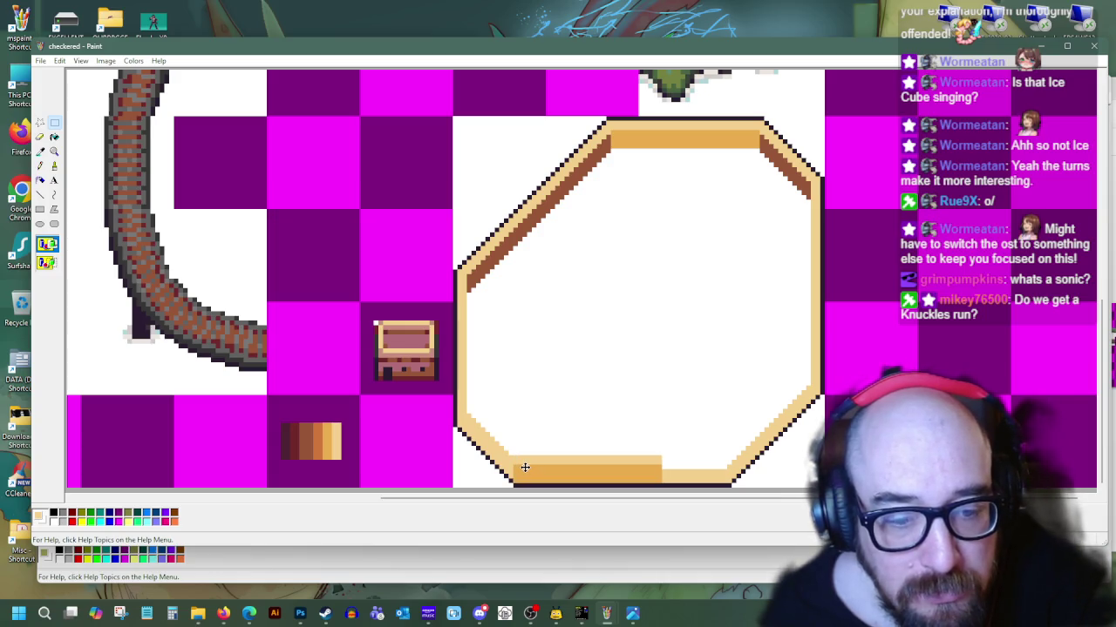
left_click_drag(529, 468, 532, 468)
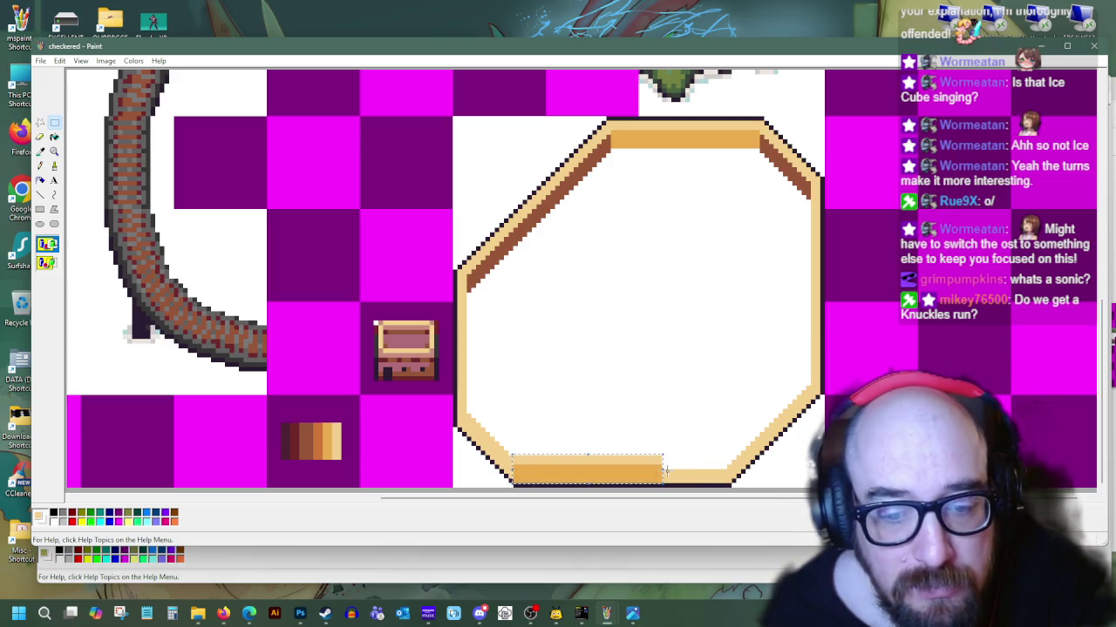
left_click_drag(661, 470, 732, 471)
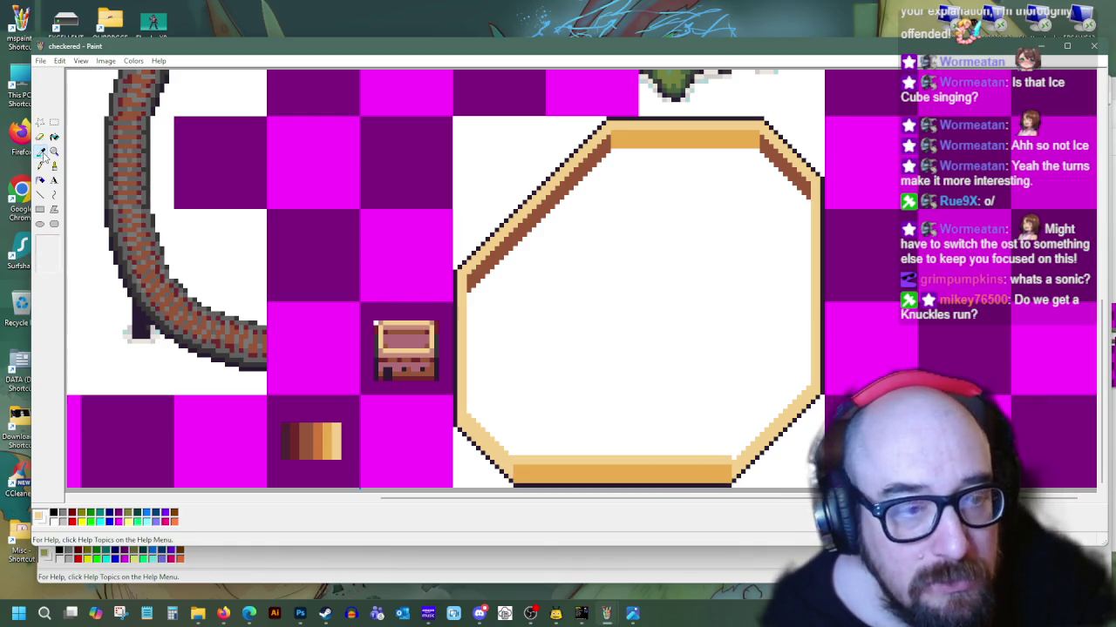
Draw a light tan line and a brown line along the octagon's lower-right diagonal, then sample light peach
left_click(39, 195)
left_click_drag(734, 456, 810, 377)
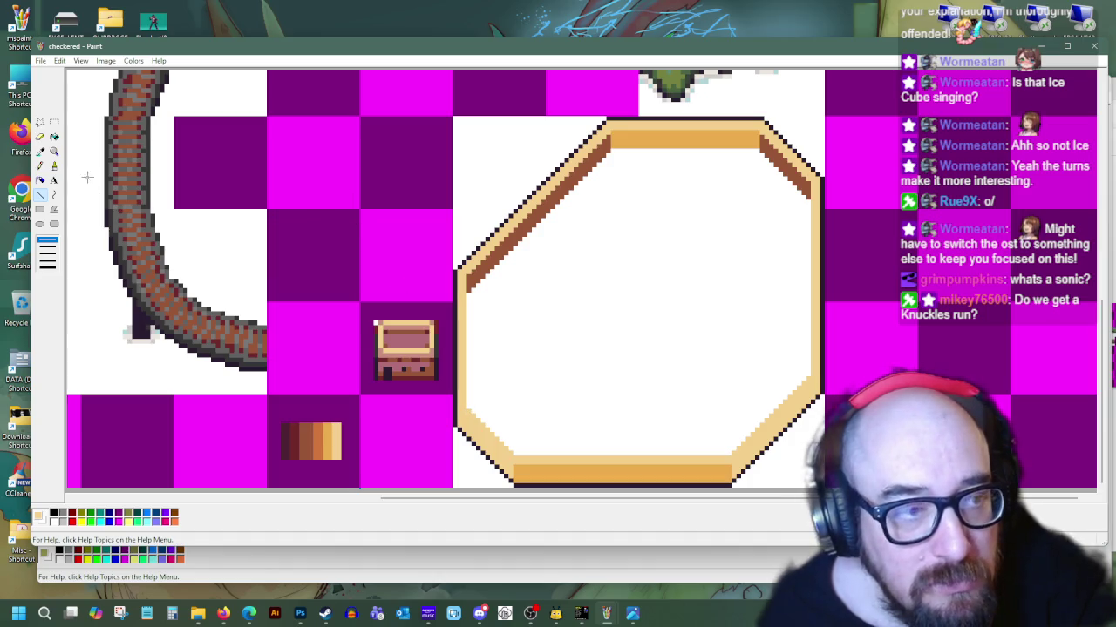
left_click(40, 150)
left_click(524, 223)
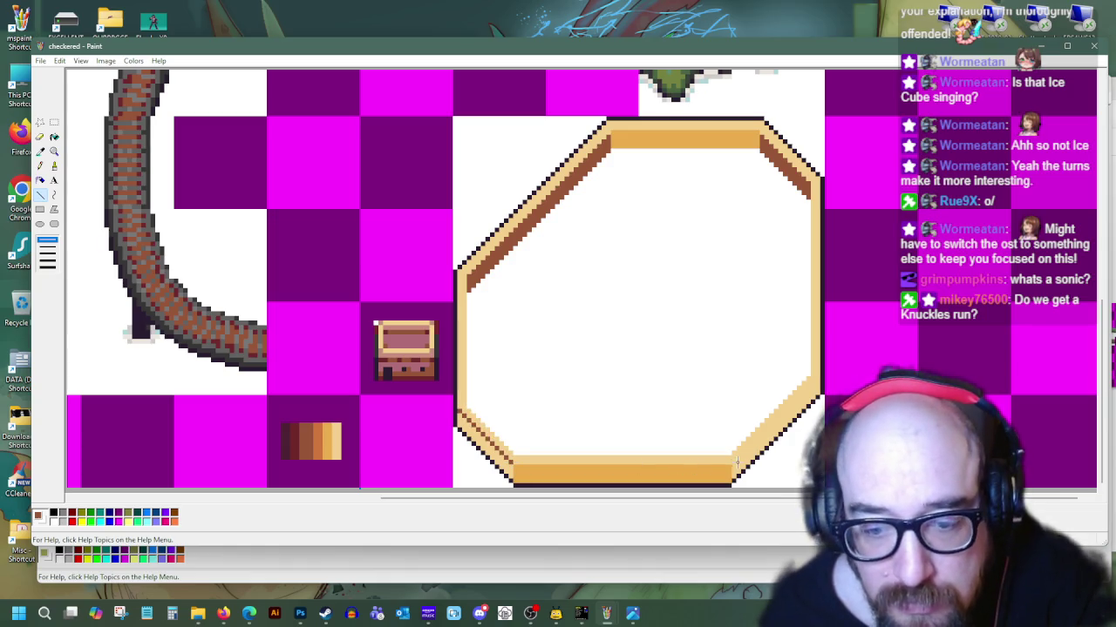
left_click_drag(763, 425, 809, 395)
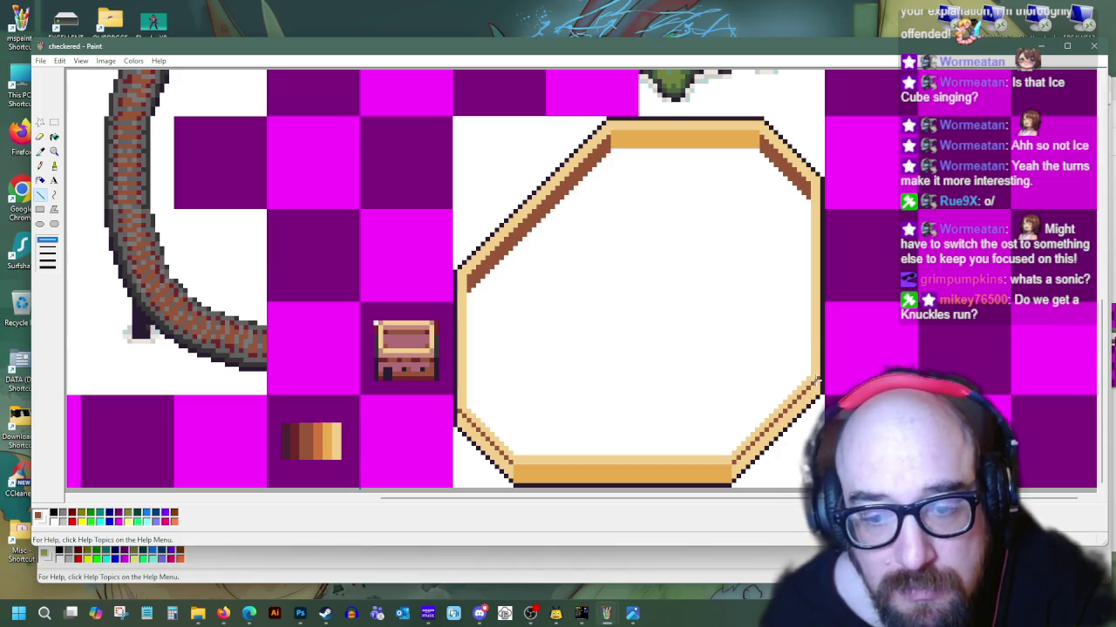
left_click(54, 137)
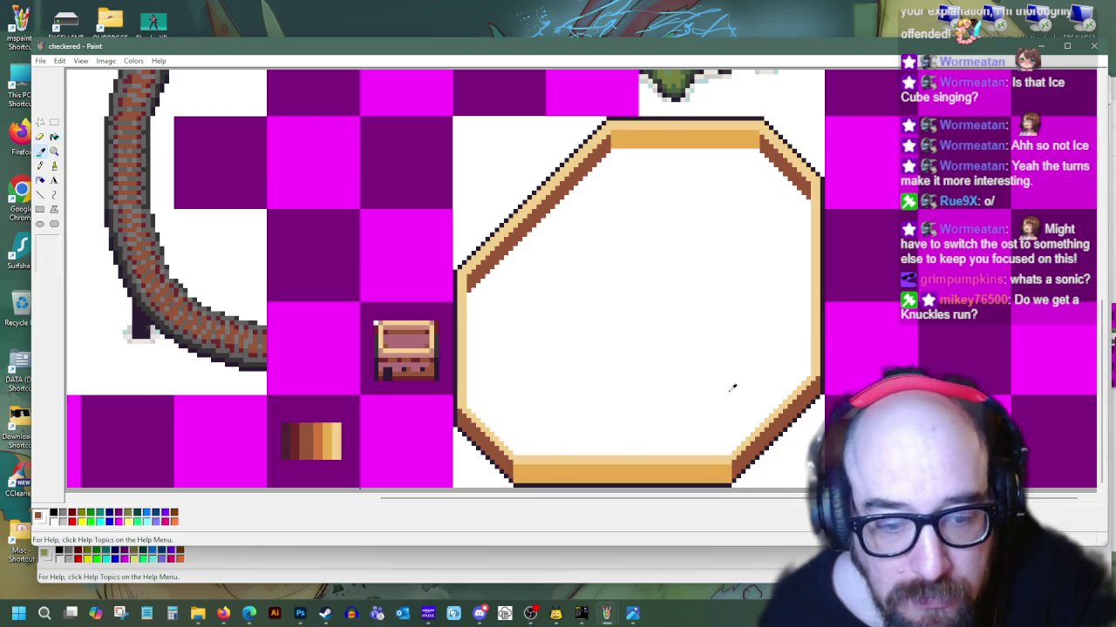
left_click(537, 178)
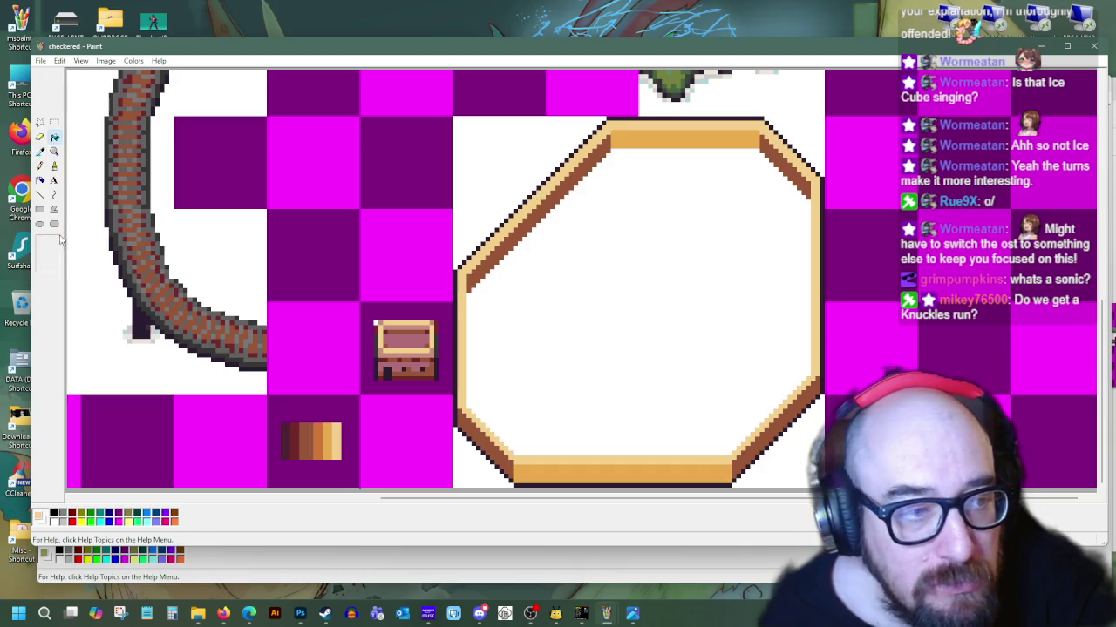
left_click(42, 195)
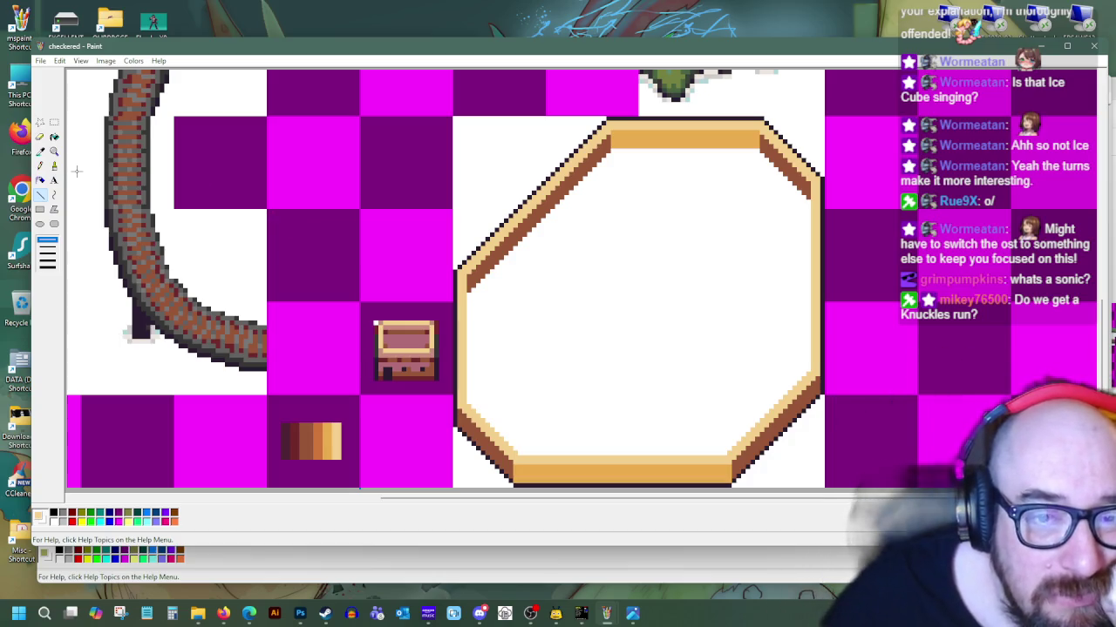
Fill the octagon's top band orange and repaint the upper-right diagonal band a lighter ramp shade
left_click(40, 151)
left_click(54, 137)
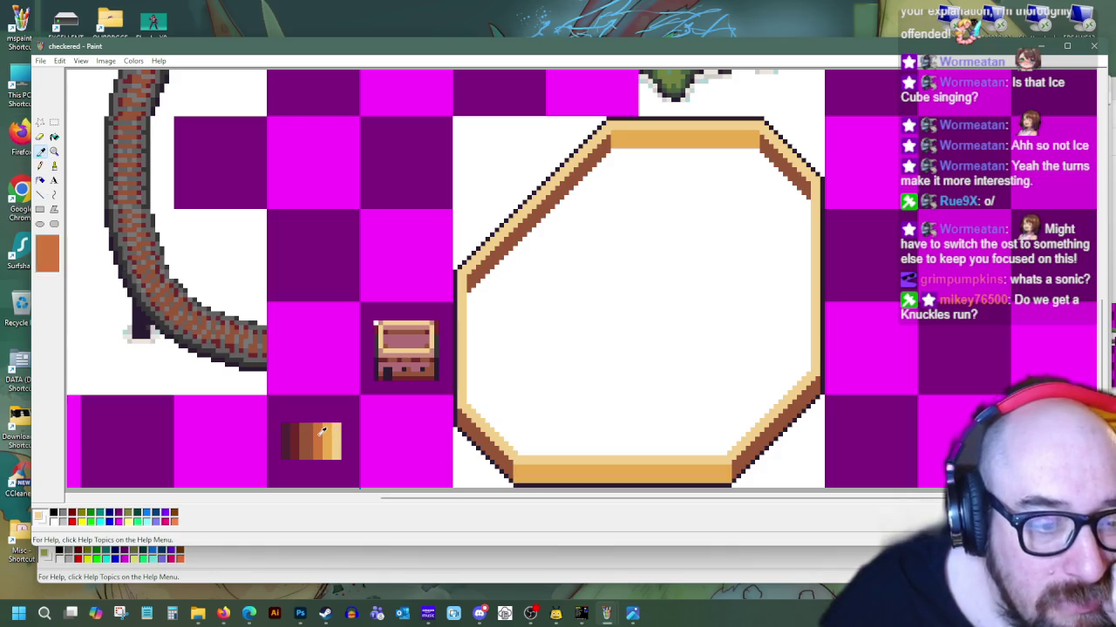
left_click(319, 441)
left_click(684, 144)
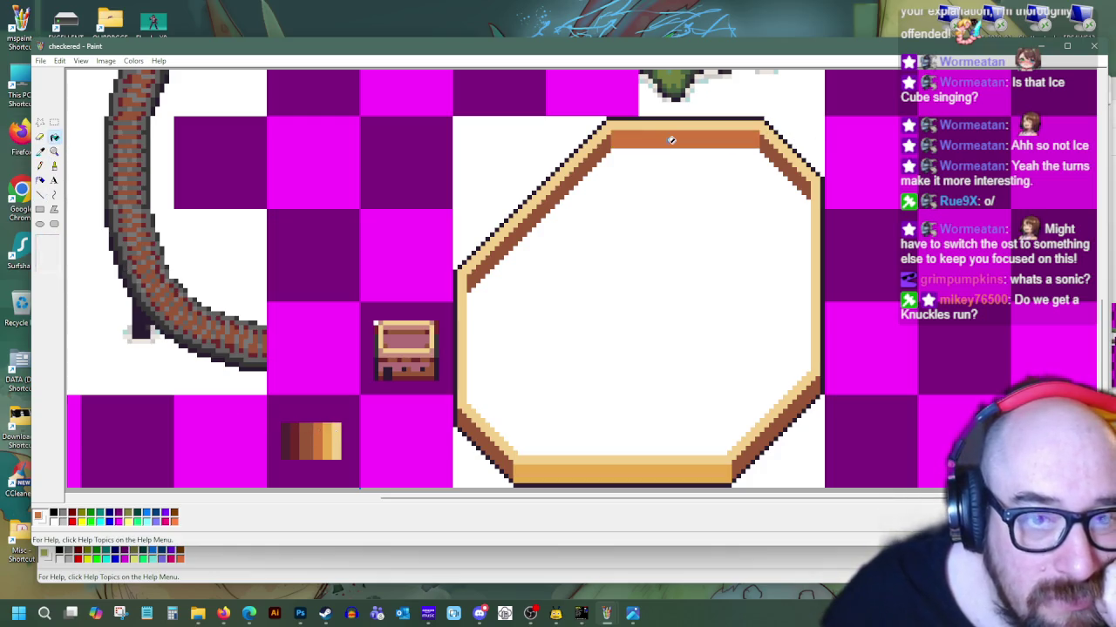
left_click(54, 137)
left_click(331, 439)
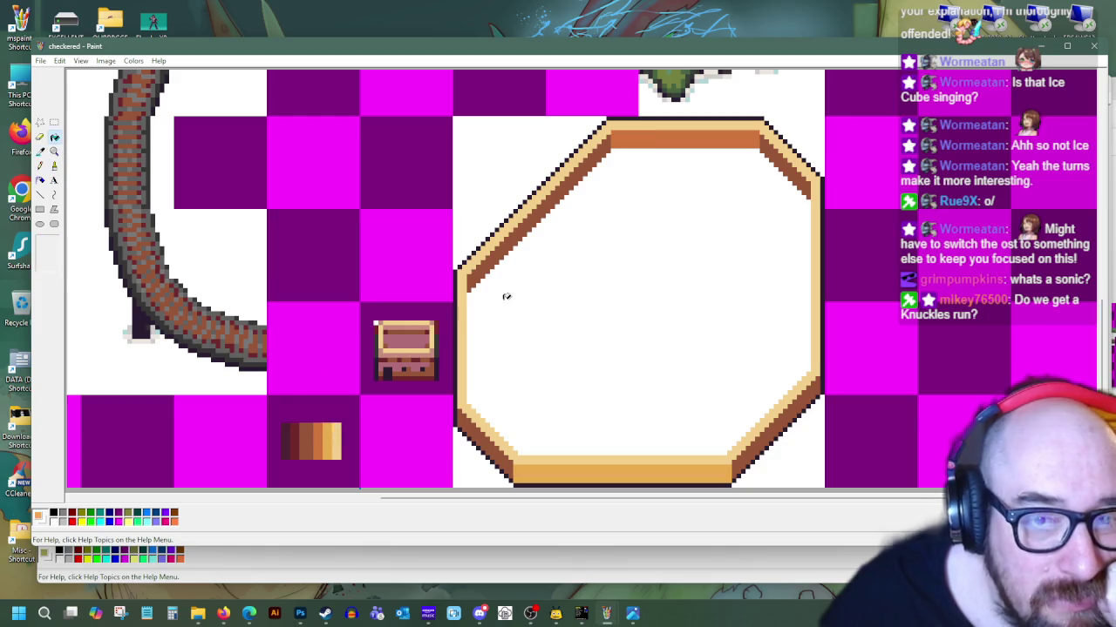
left_click_drag(767, 137, 788, 161)
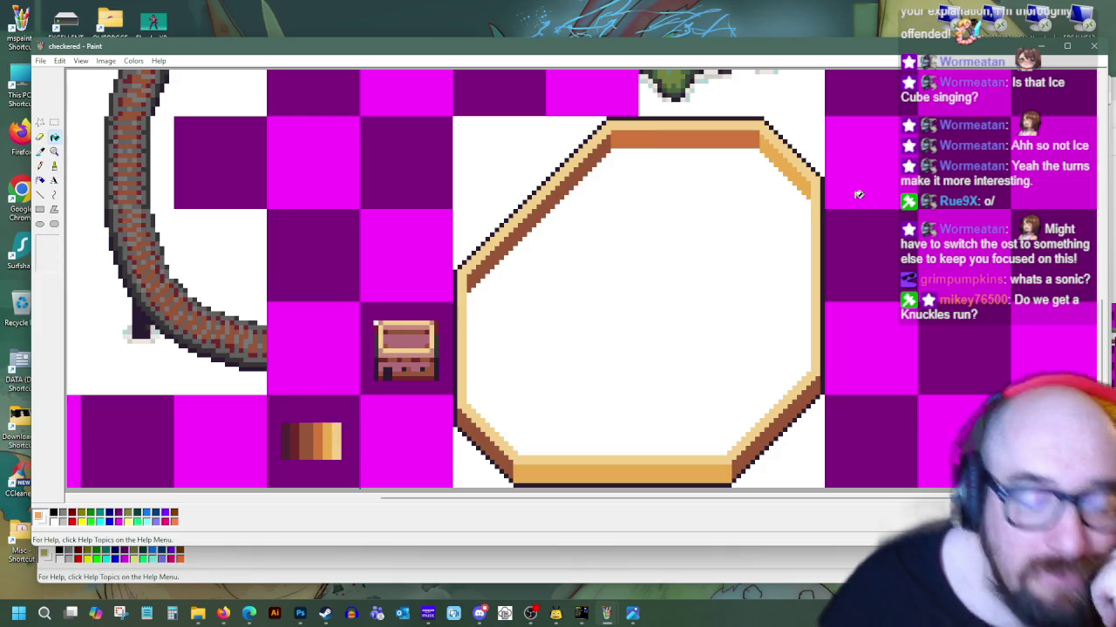
left_click(509, 446)
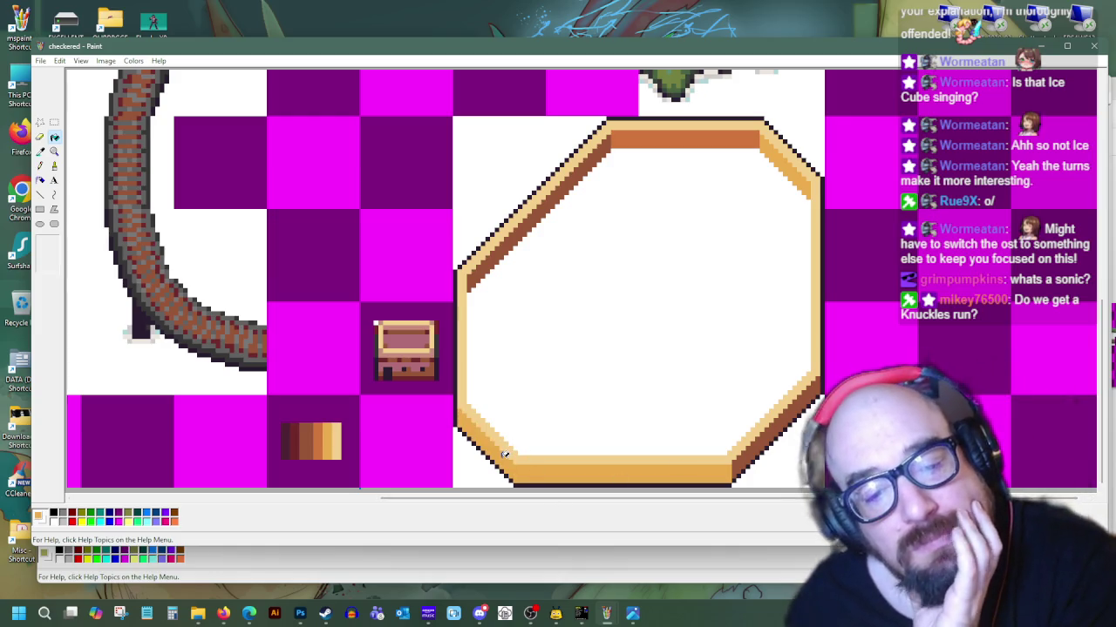
key("ctrl+z")
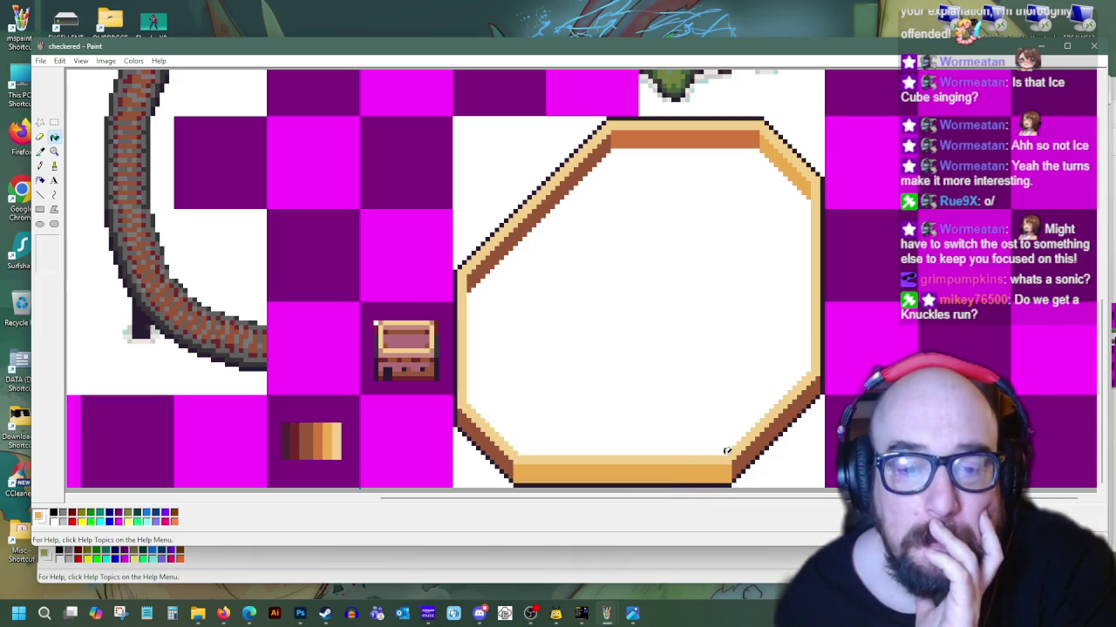
Fill the bottom band darker orange and the lower-right diagonal band light tan
left_click(40, 151)
left_click(672, 129)
left_click(567, 468)
left_click(749, 446)
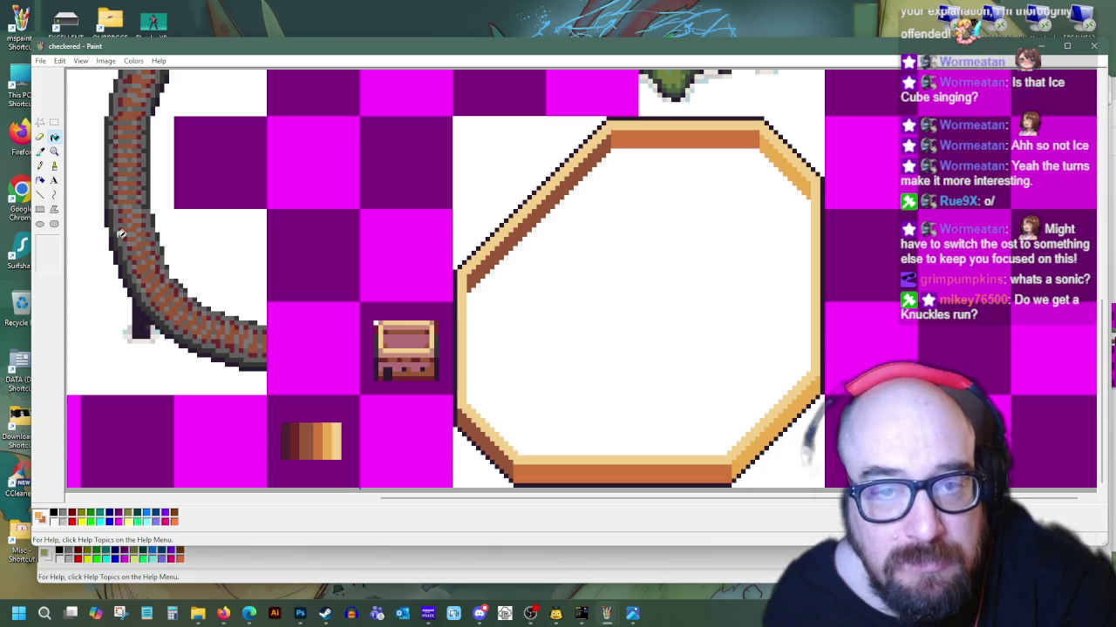
left_click(501, 446)
key("ctrl+z")
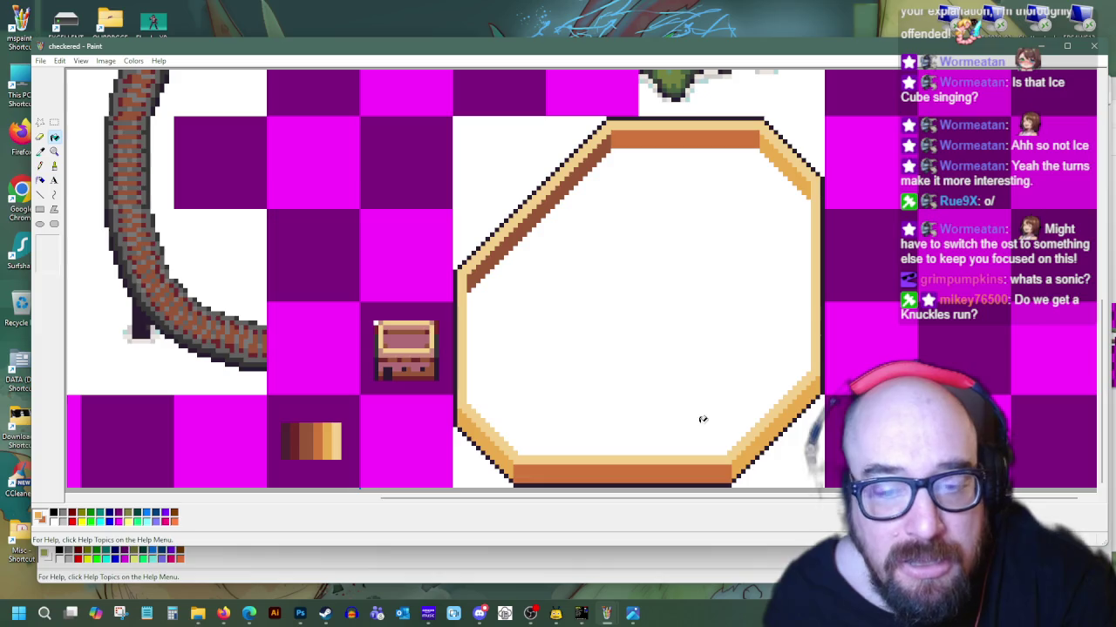
left_click(758, 446)
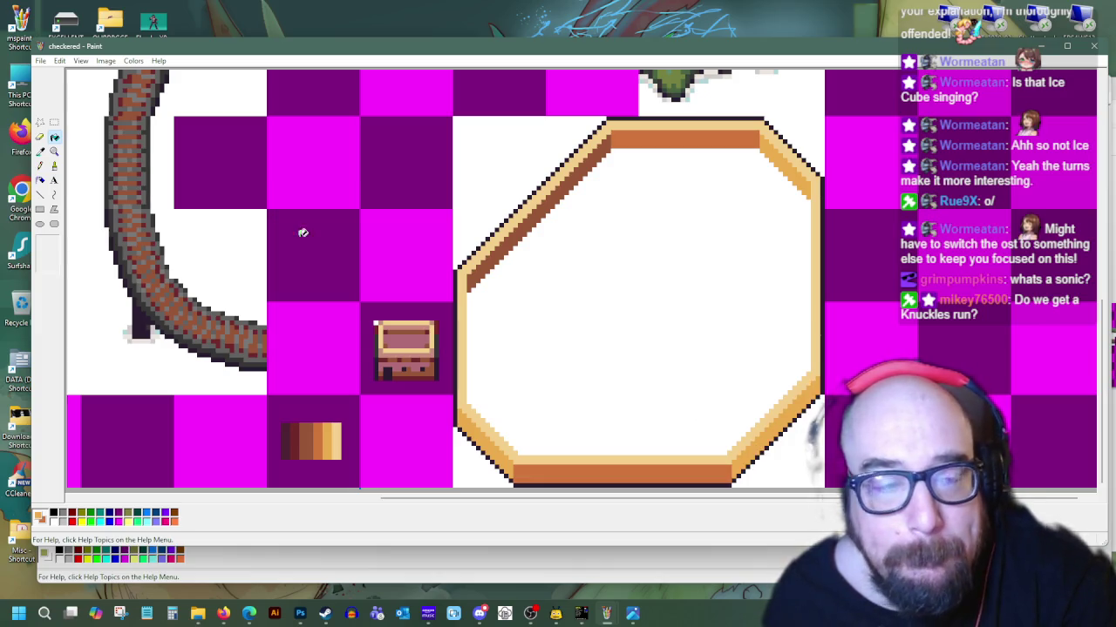
Sample the frame's brown edge colour and fill the lower-right diagonal band with it
left_click(39, 150)
left_click(578, 167)
left_click(758, 442)
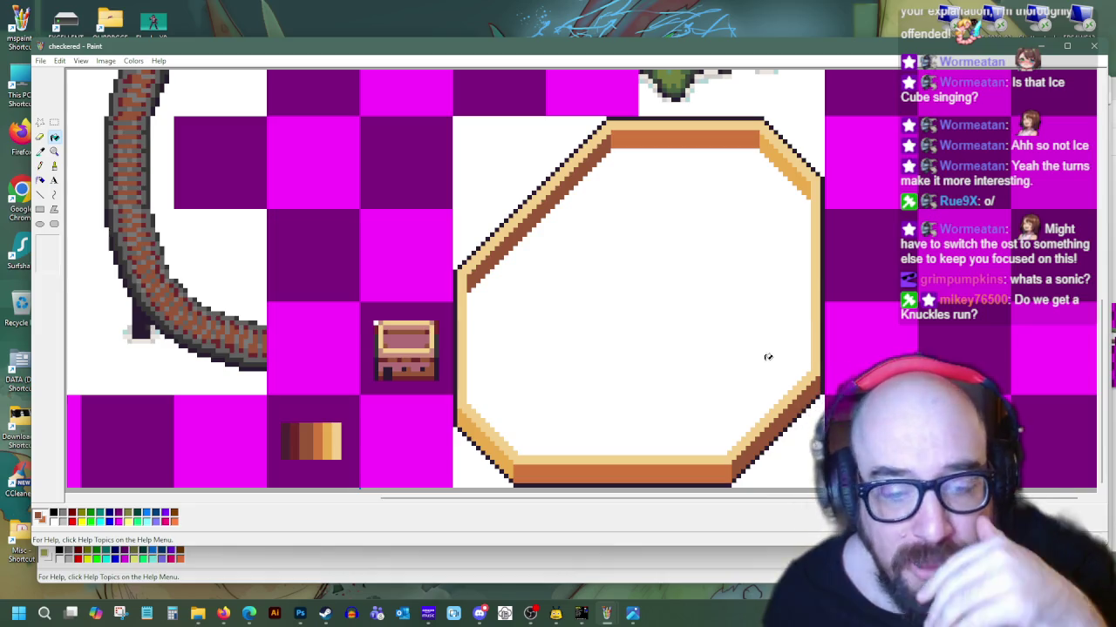
left_click(40, 151)
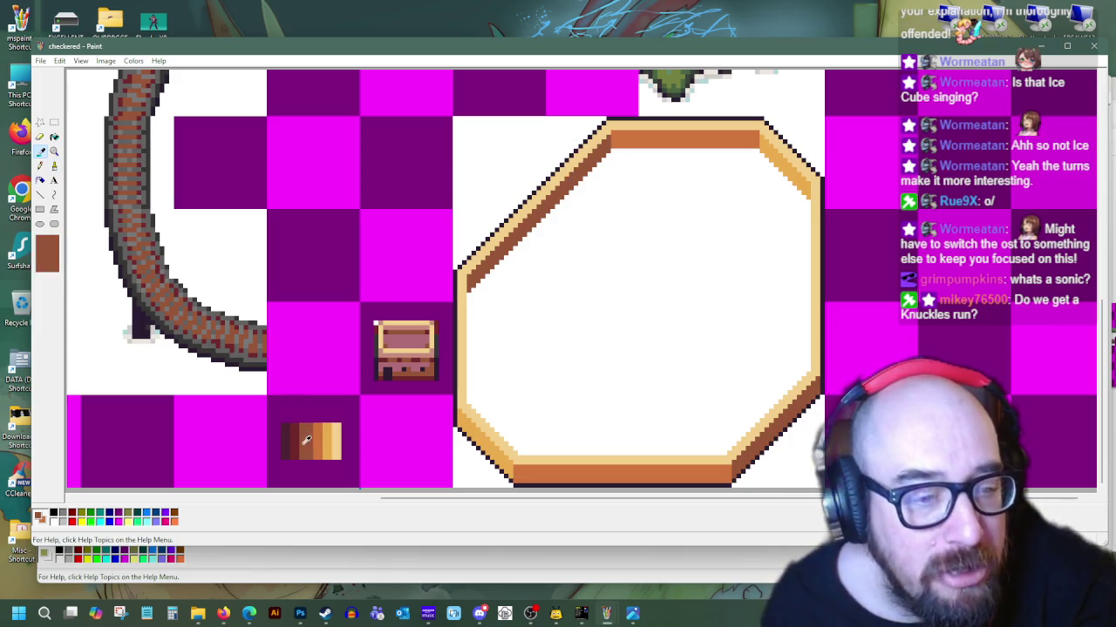
Sample dark brown from the ramp and draw lines along the upper-left and lower-right diagonals
left_click(406, 335)
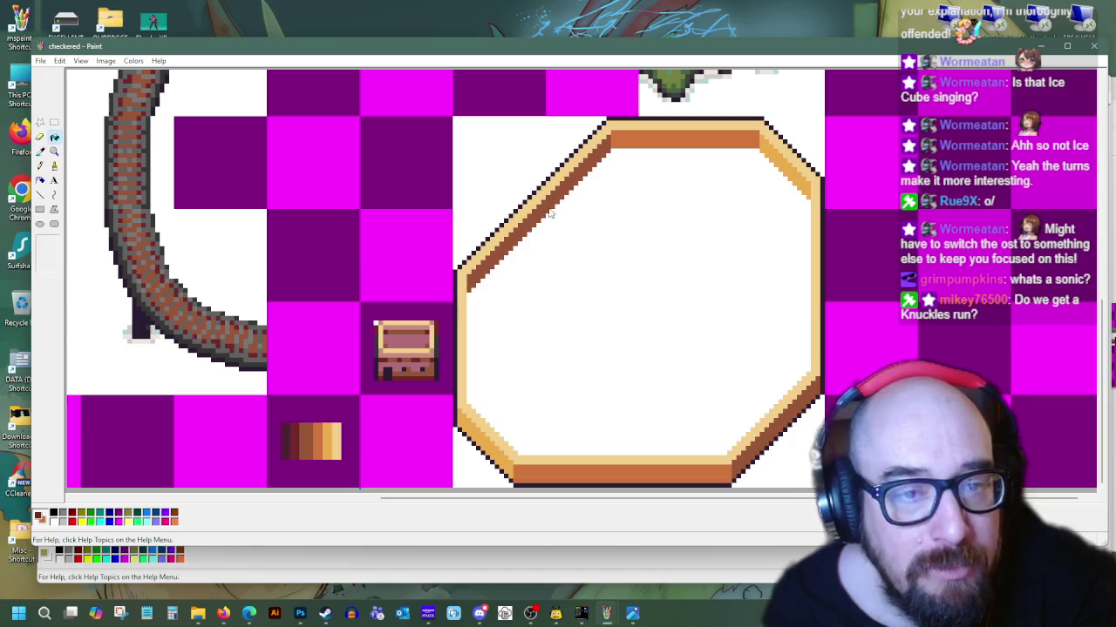
left_click(39, 195)
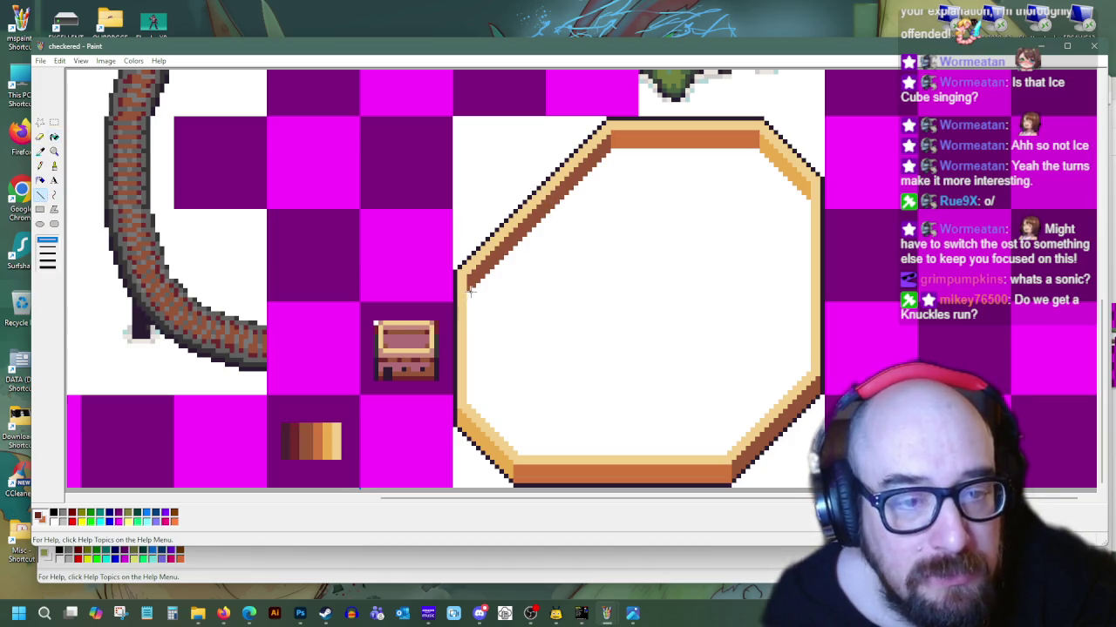
left_click_drag(550, 194, 607, 137)
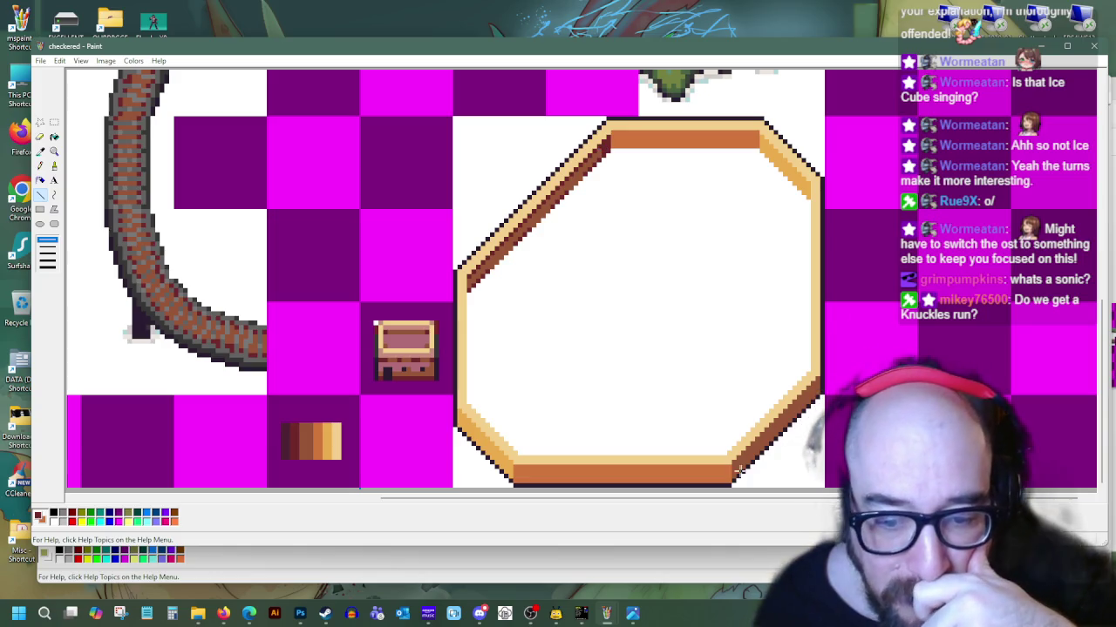
left_click_drag(735, 475, 816, 378)
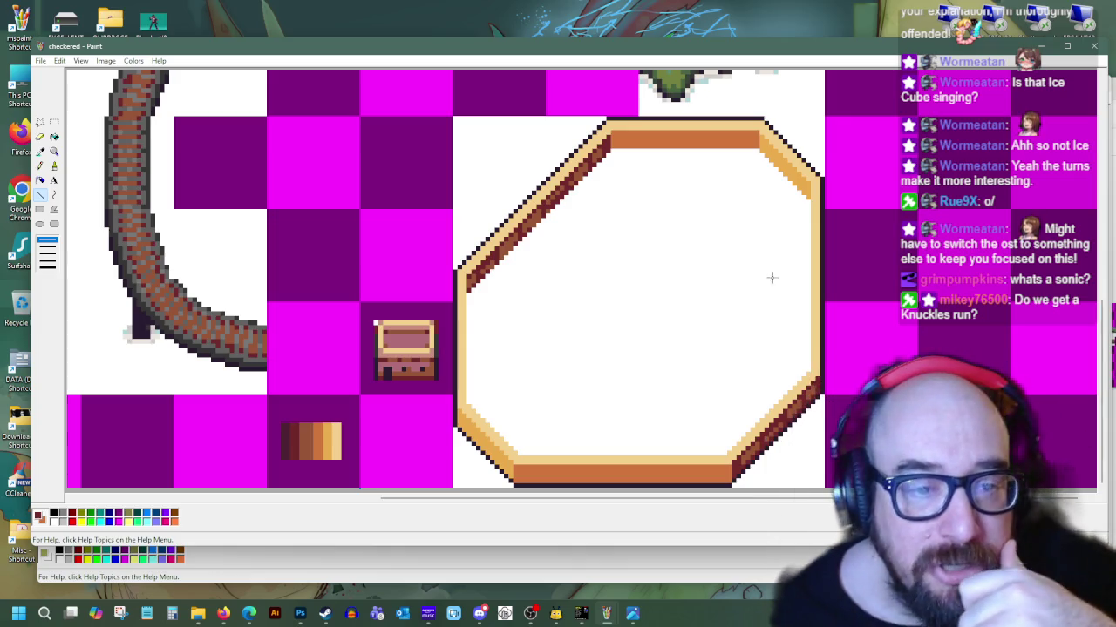
Sample the octagon's orange and use it to shade the frame's lower-left diagonal edge
left_click(40, 150)
left_click(508, 282)
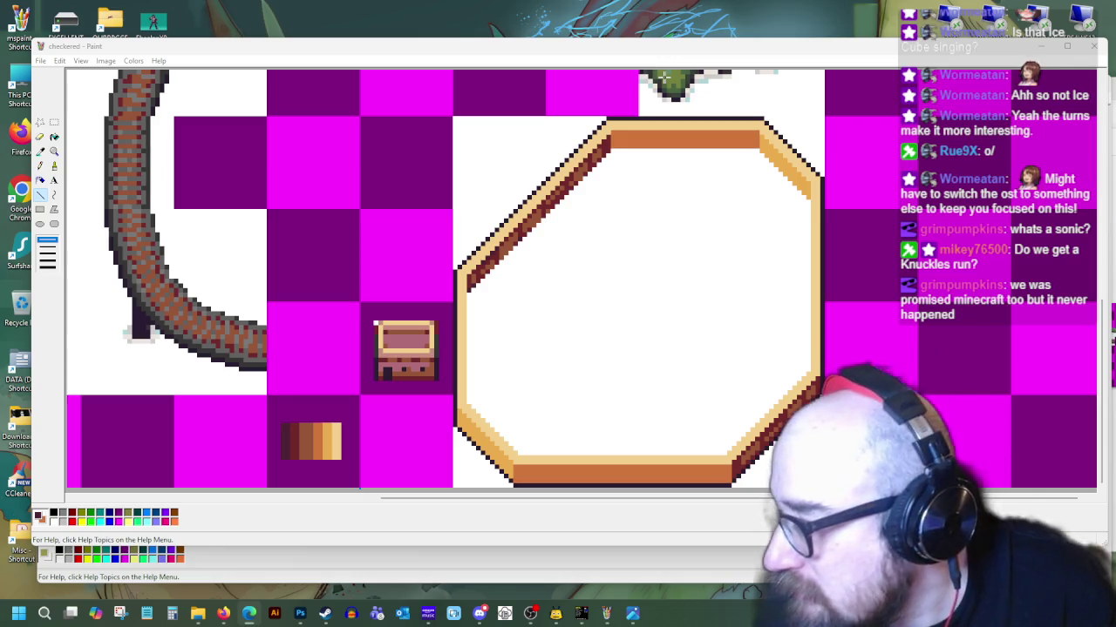
left_click(607, 137)
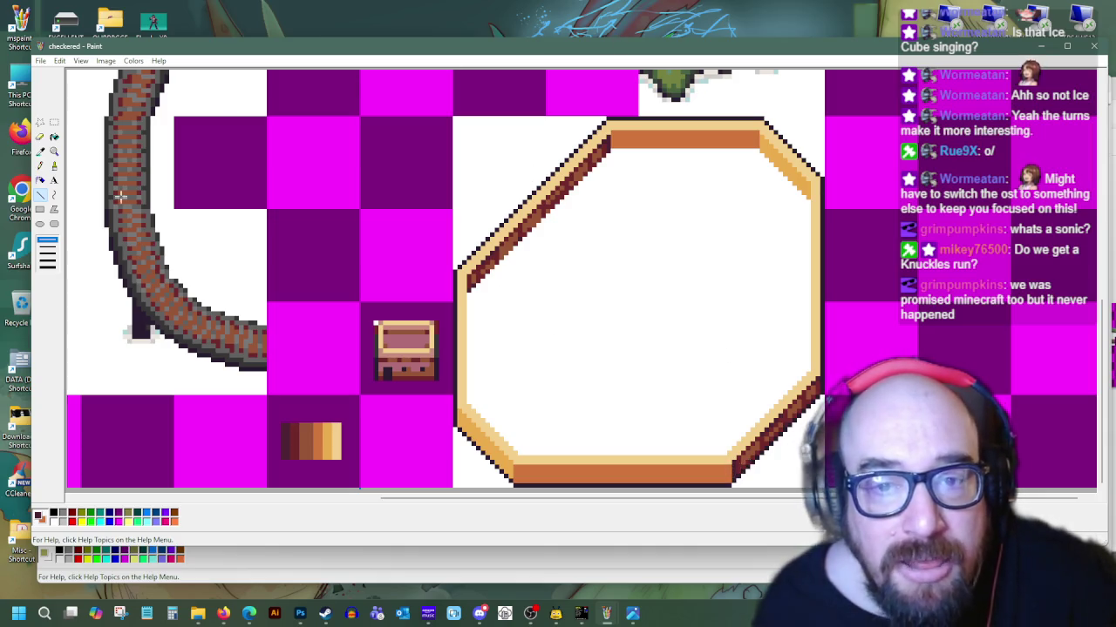
left_click(39, 151)
left_click(728, 135)
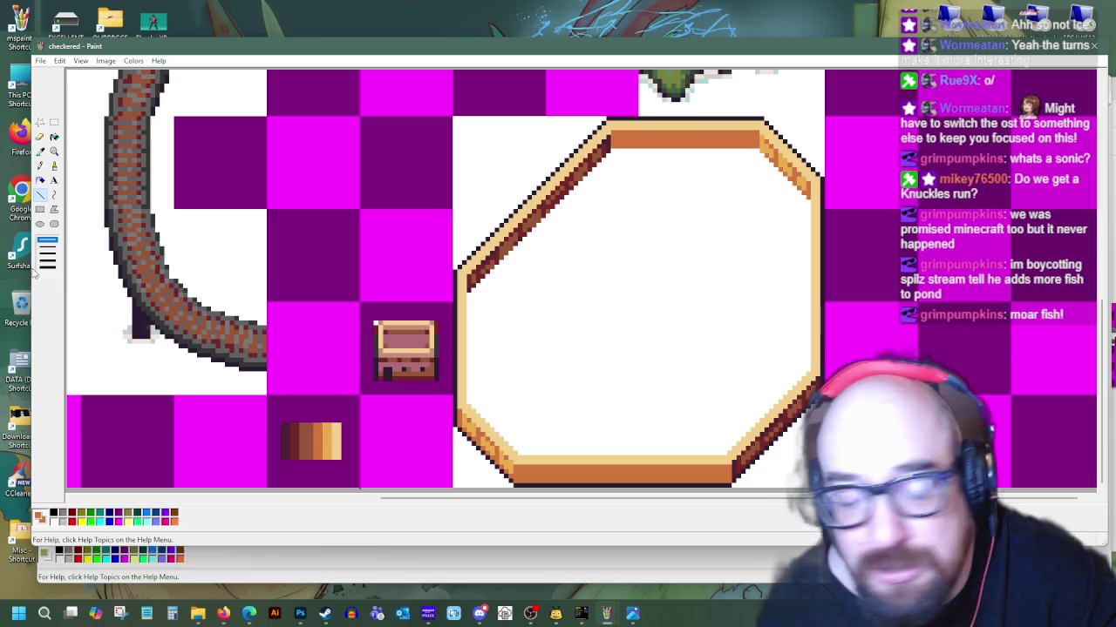
Sample a darker brown and draw plank lines along the octagon's bottom and top bands
left_click(41, 153)
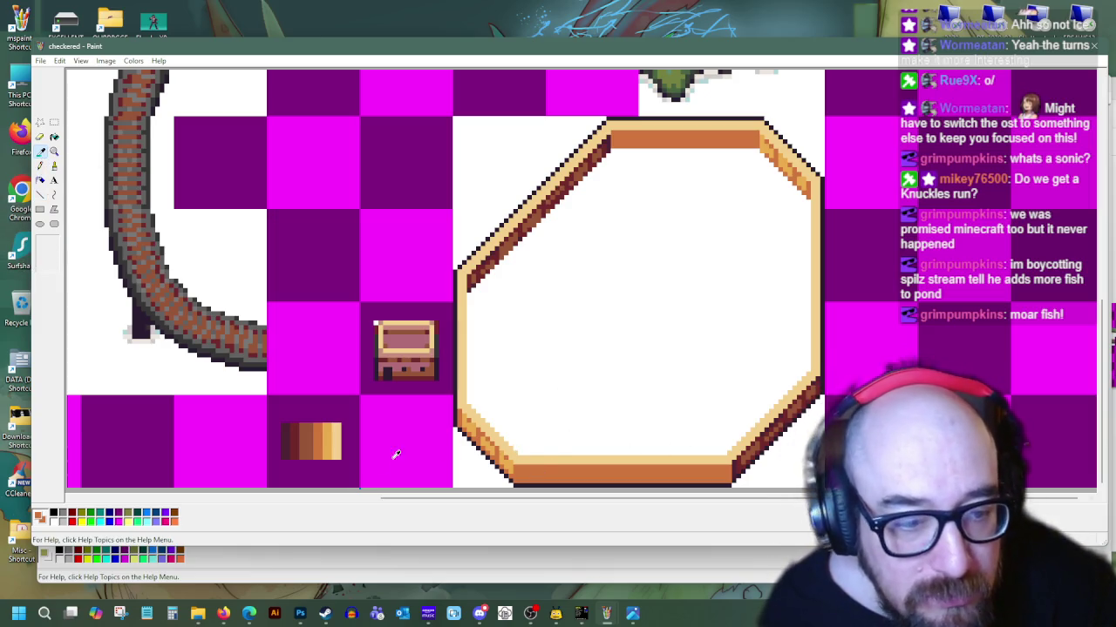
left_click(748, 453)
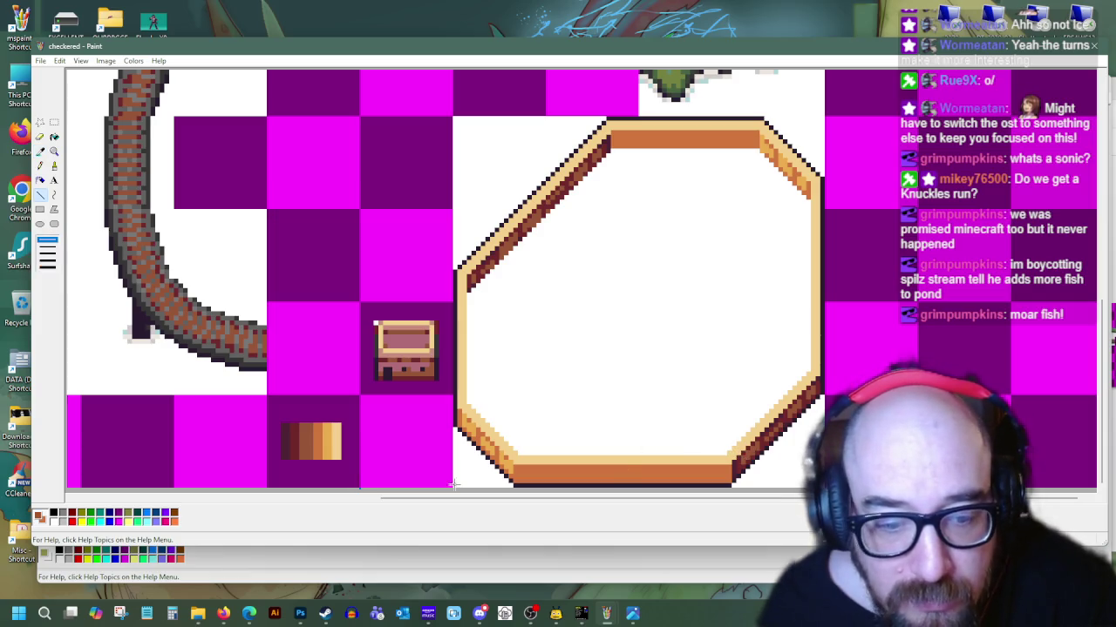
left_click_drag(513, 479, 729, 479)
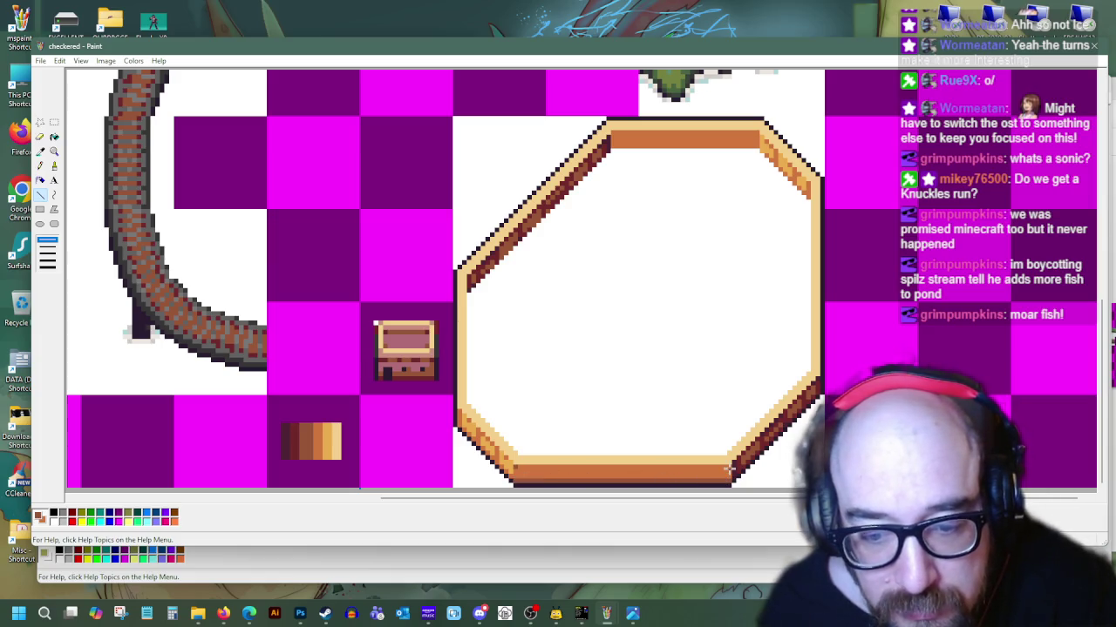
left_click_drag(612, 146, 737, 144)
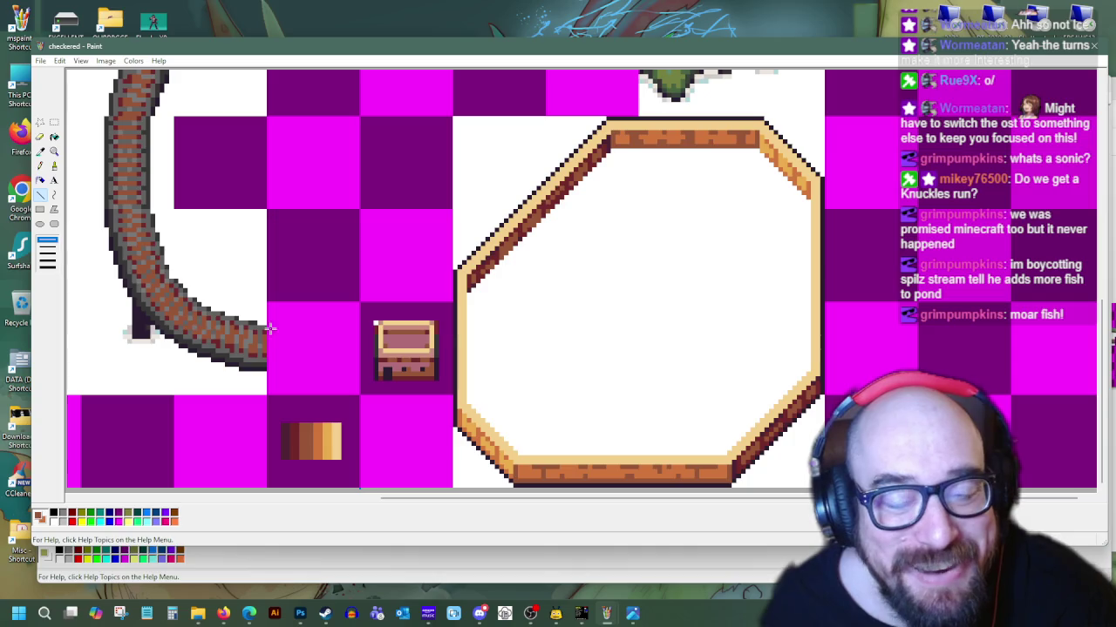
Sample the border's tan and draw highlight lines along the inner bottom and left edges
left_click(41, 150)
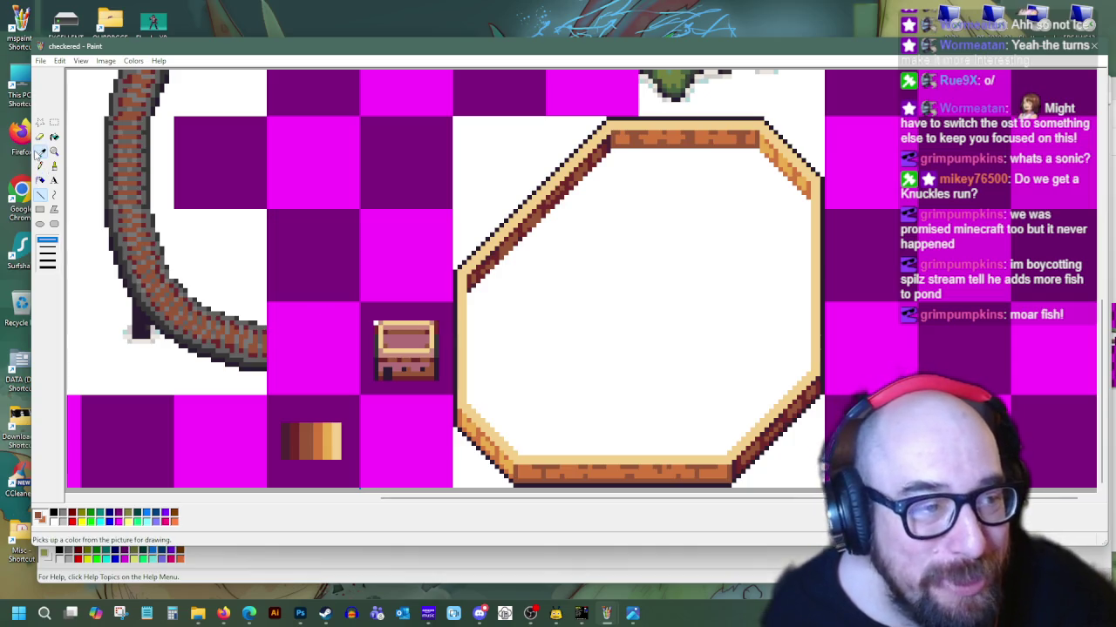
left_click(512, 459)
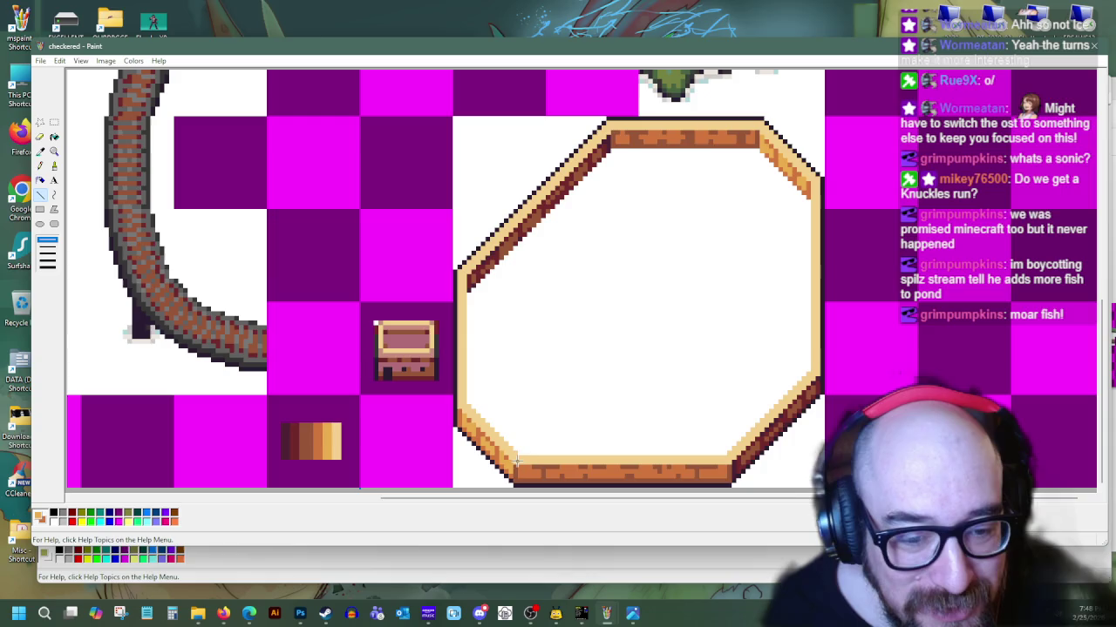
left_click_drag(522, 455, 724, 452)
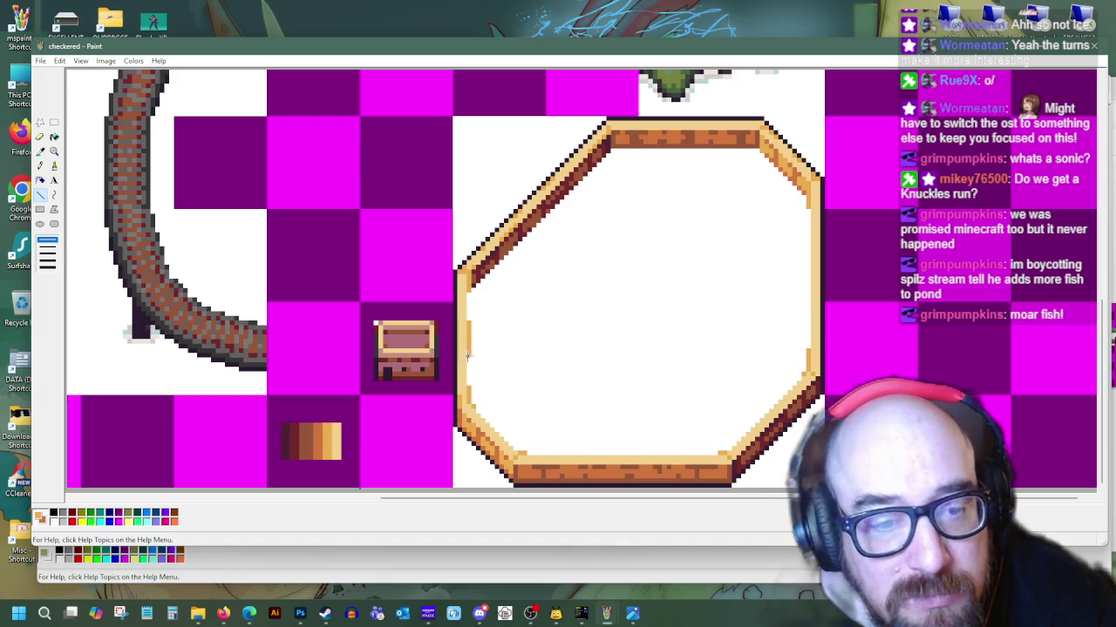
left_click_drag(466, 320, 467, 386)
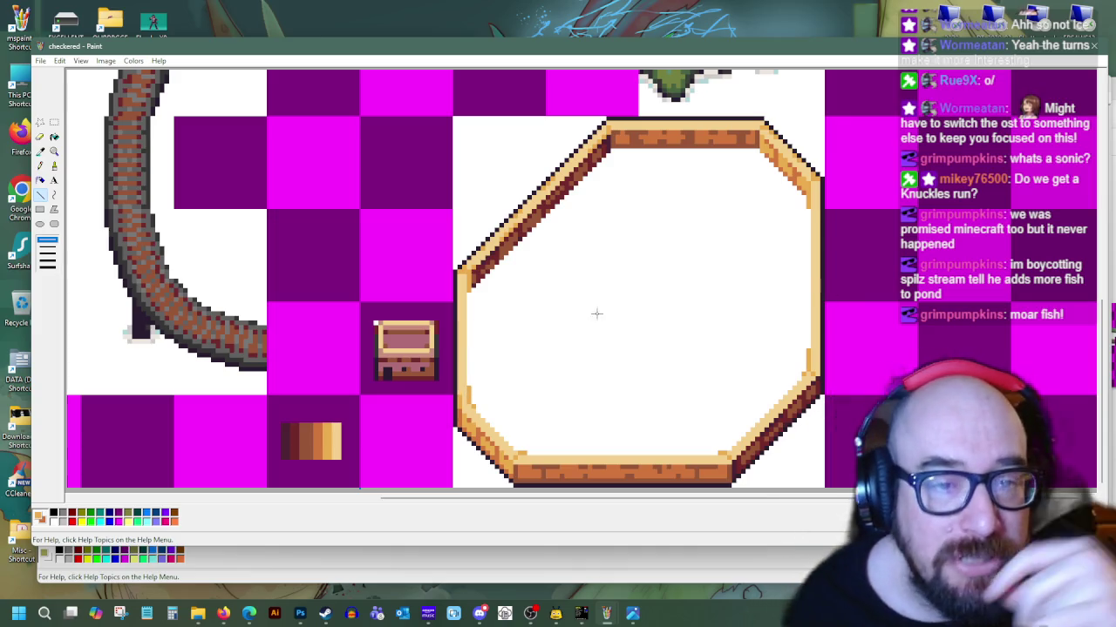
Draw black lines inside the octagon's upper-left and upper-right edges
left_click(41, 151)
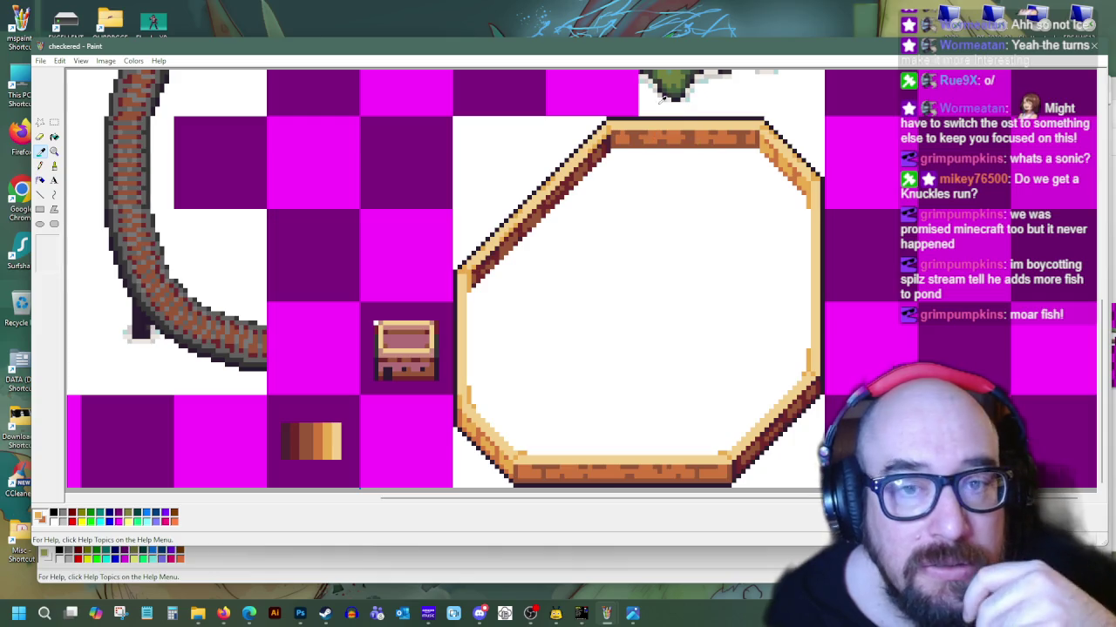
left_click(40, 194)
mouse_move(469, 294)
left_mouse_down()
mouse_move(579, 203)
mouse_move(613, 152)
mouse_move(763, 158)
left_mouse_up()
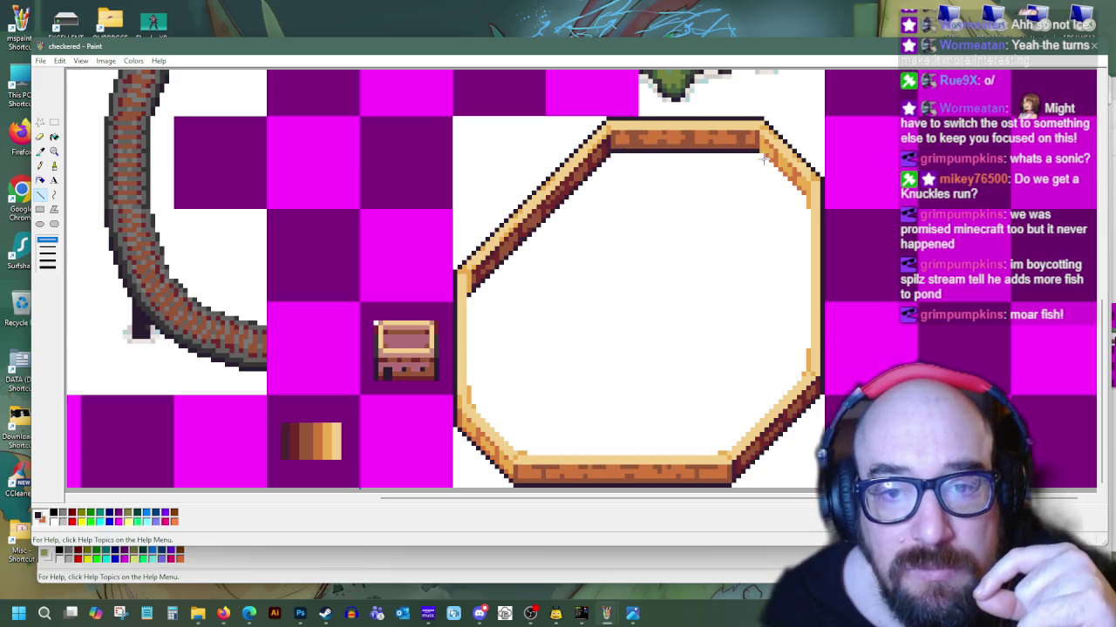
left_click_drag(792, 196, 802, 197)
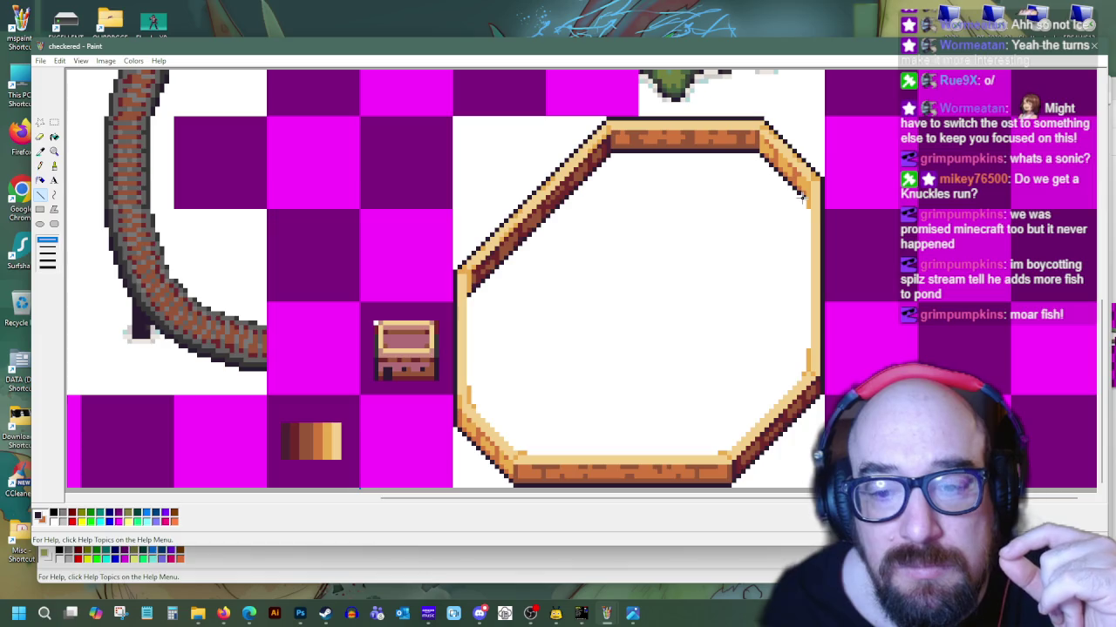
Sample brown from the swatch strip and line the octagon's inner top edge with it
left_click(39, 151)
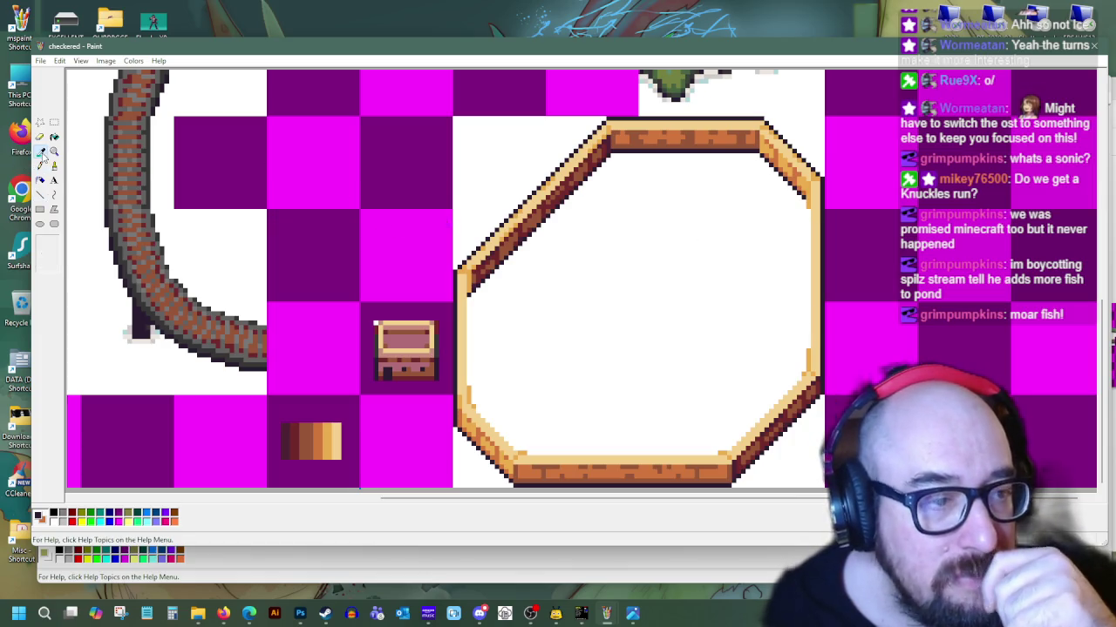
left_click(296, 430)
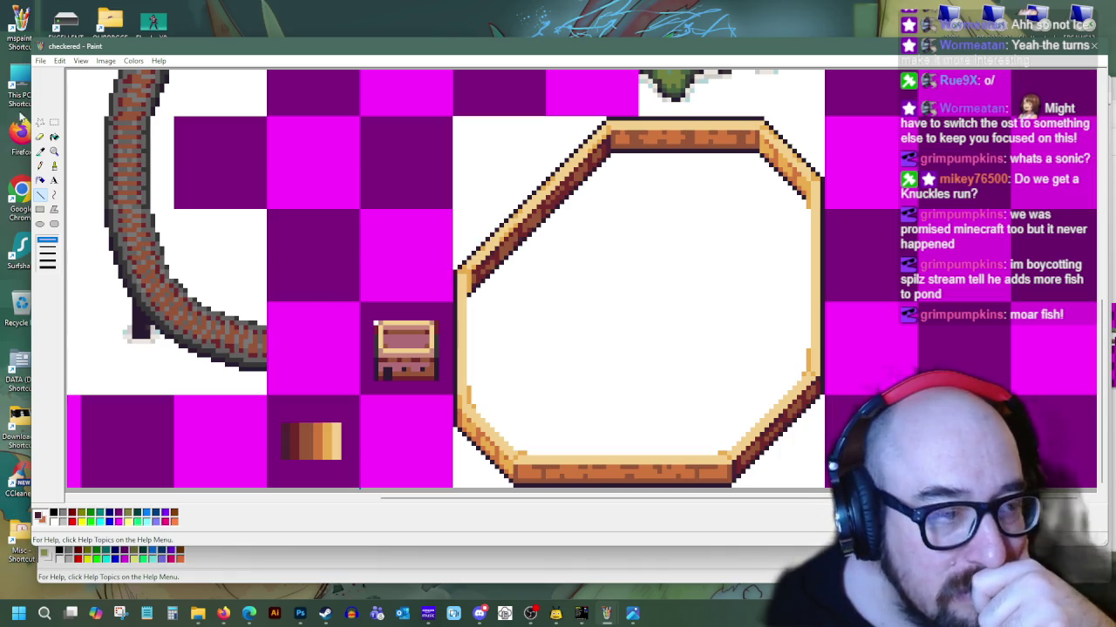
left_click(41, 165)
left_click(299, 429)
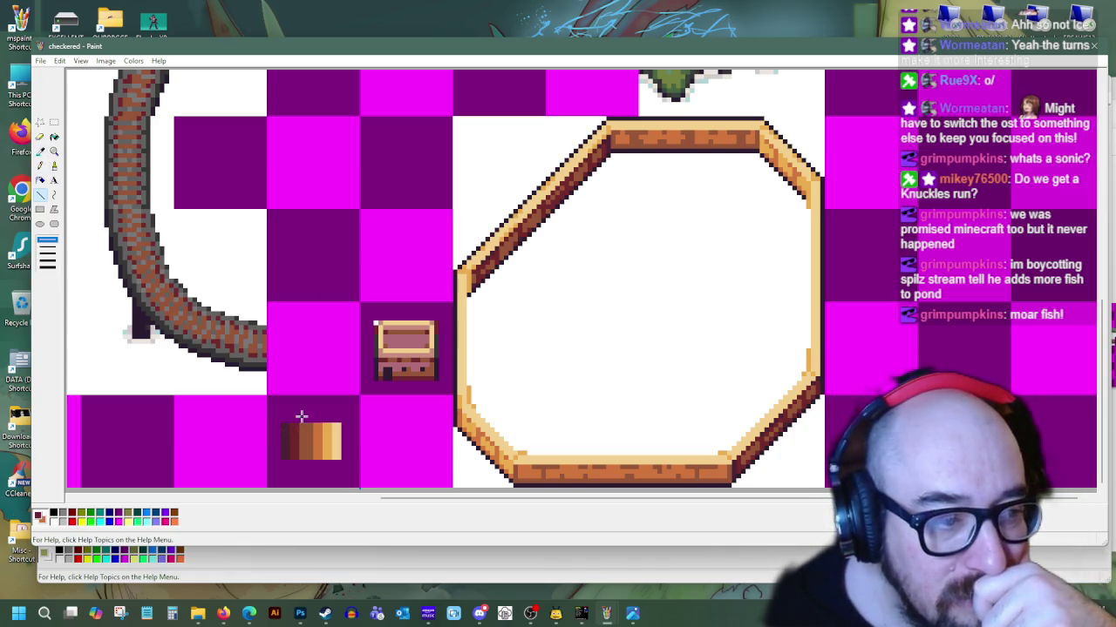
left_click_drag(608, 117, 765, 120)
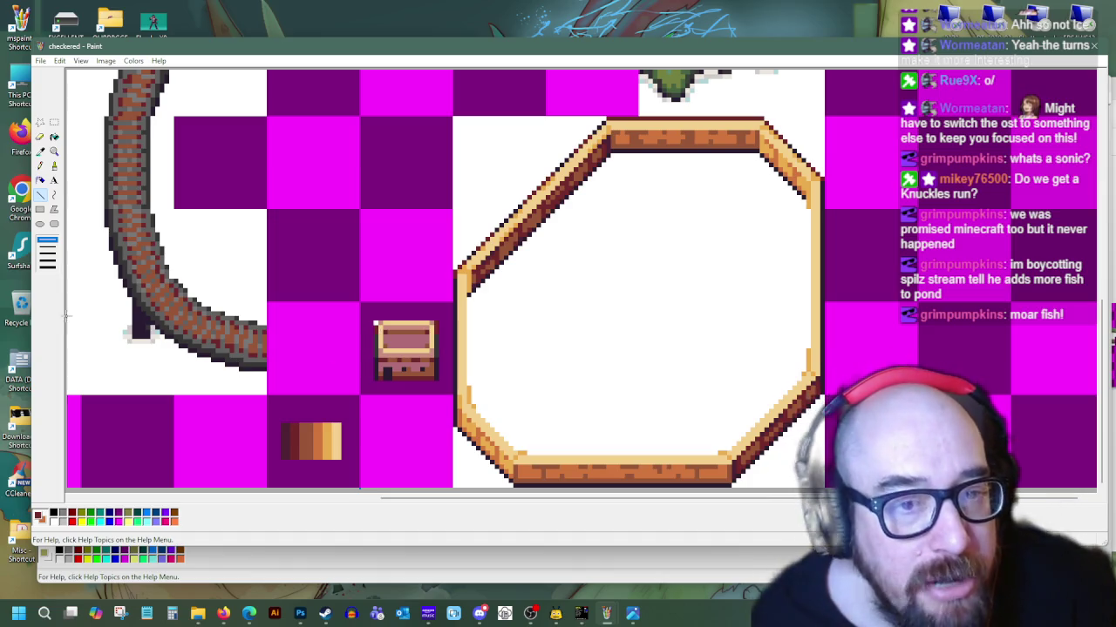
left_click(40, 151)
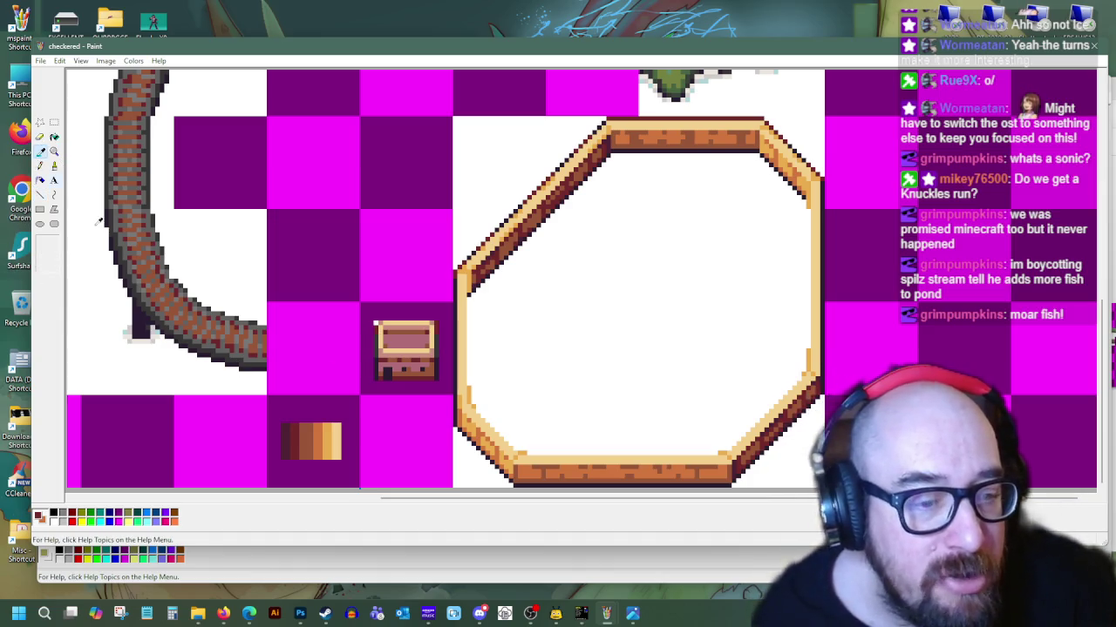
Sample dark brown from the curved track and outline the inner bottom and lower-right edges
left_click(40, 195)
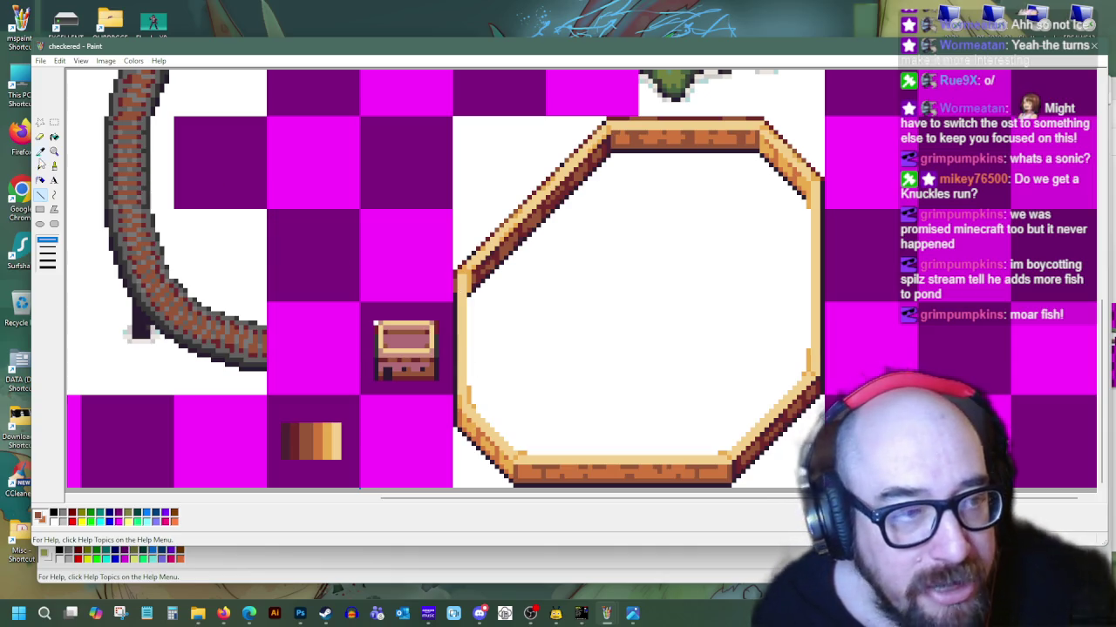
left_click(39, 152)
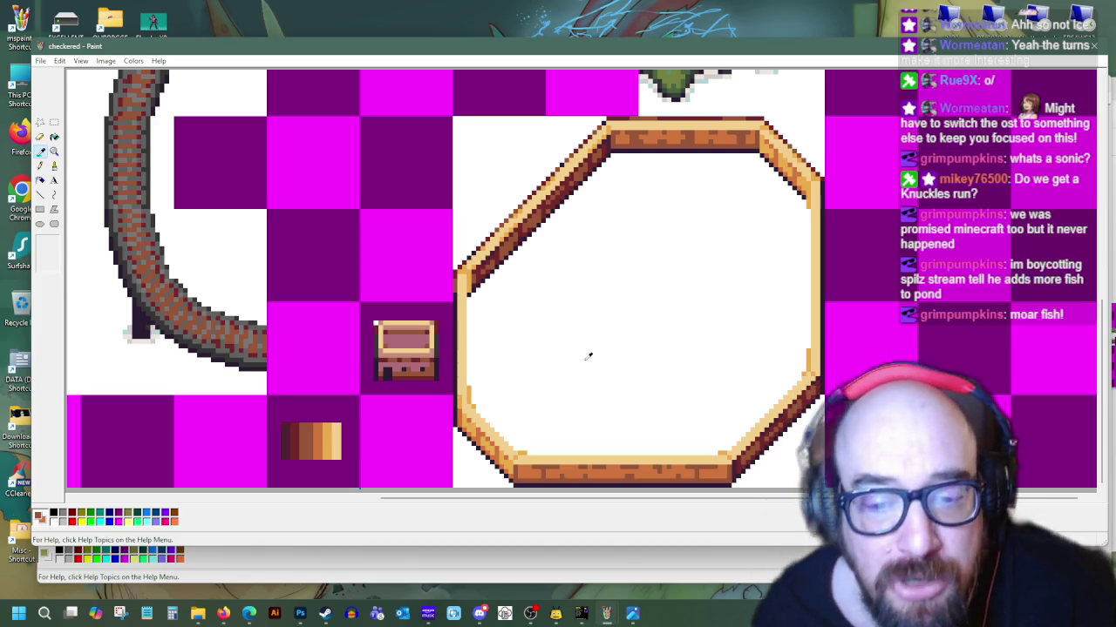
left_click(123, 182)
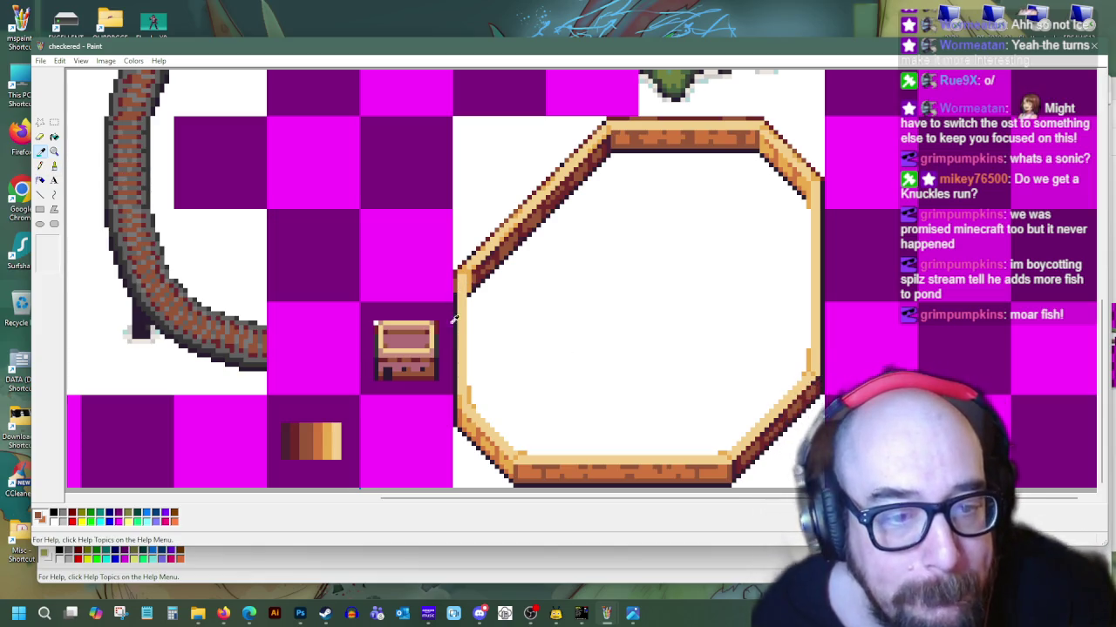
left_click(40, 194)
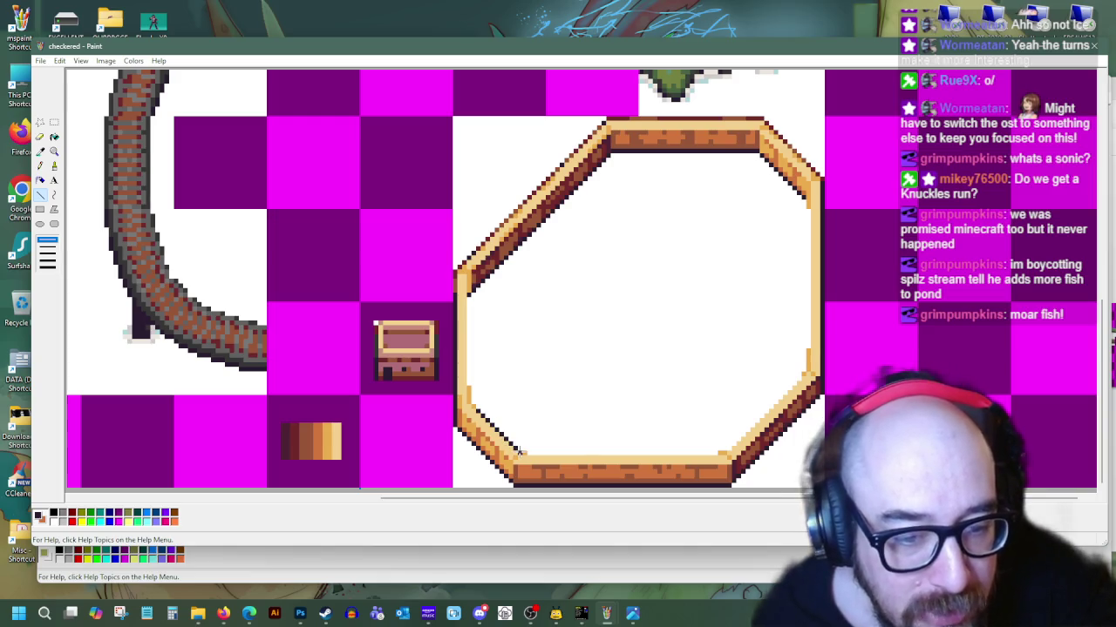
left_click_drag(517, 451, 720, 452)
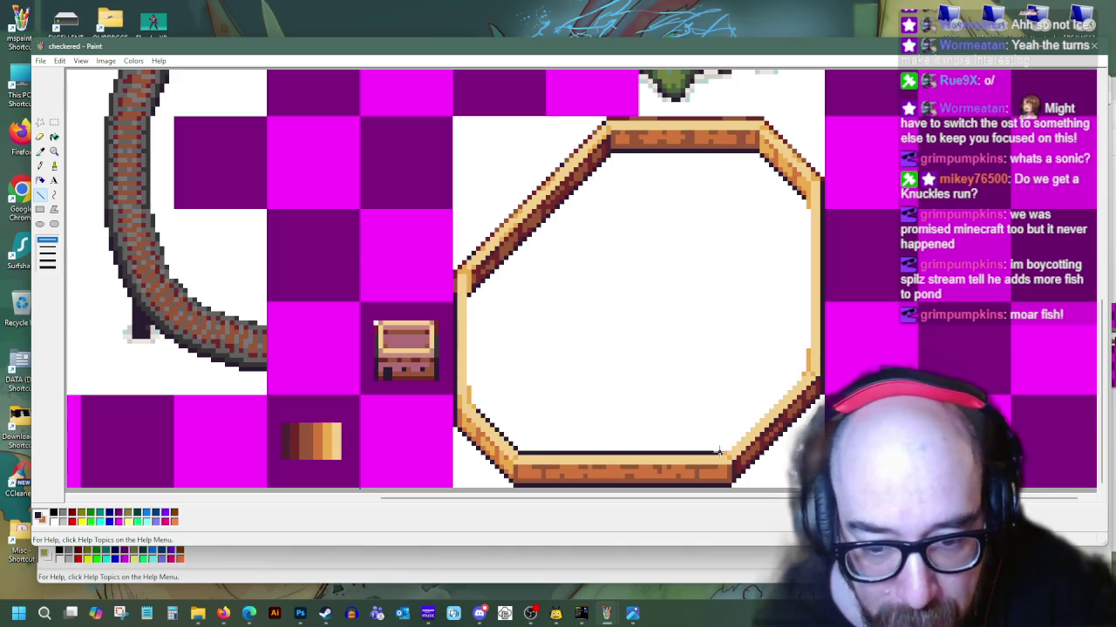
left_click_drag(760, 427, 802, 372)
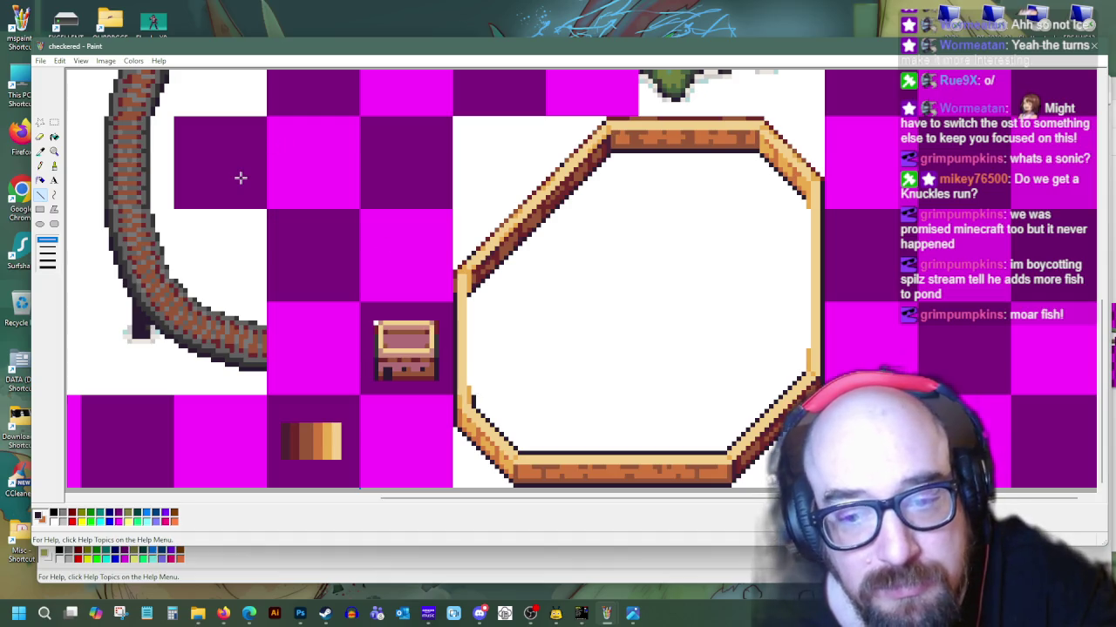
Redraw the inner bottom line in the bottom edge's lighter orange and add a dark lower-left pixel
left_click(40, 151)
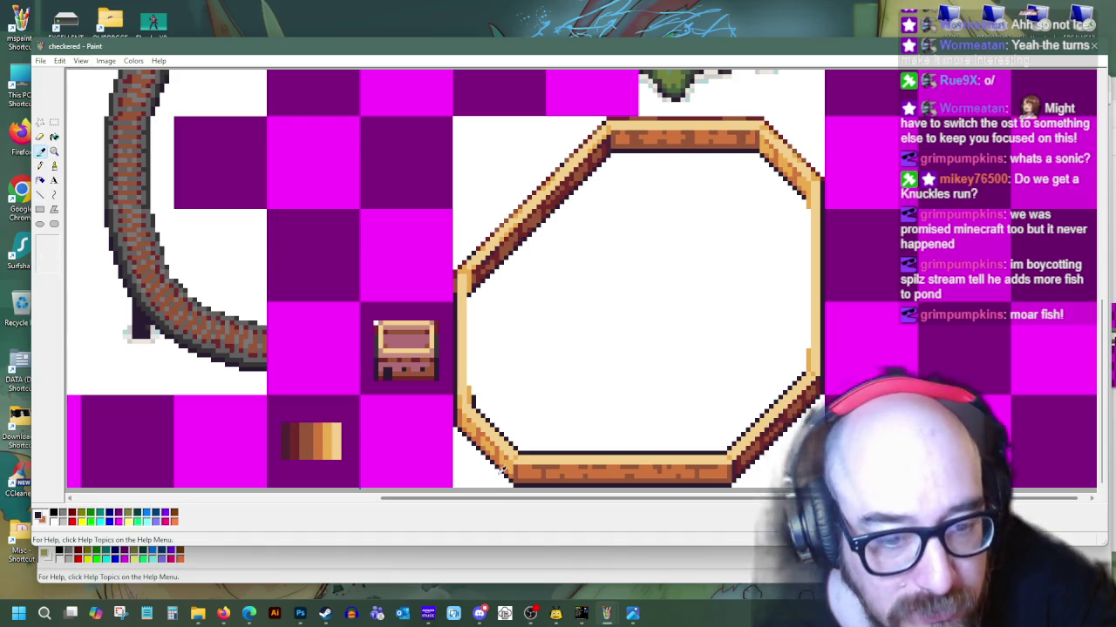
left_click(546, 469)
left_click_drag(520, 453, 727, 453)
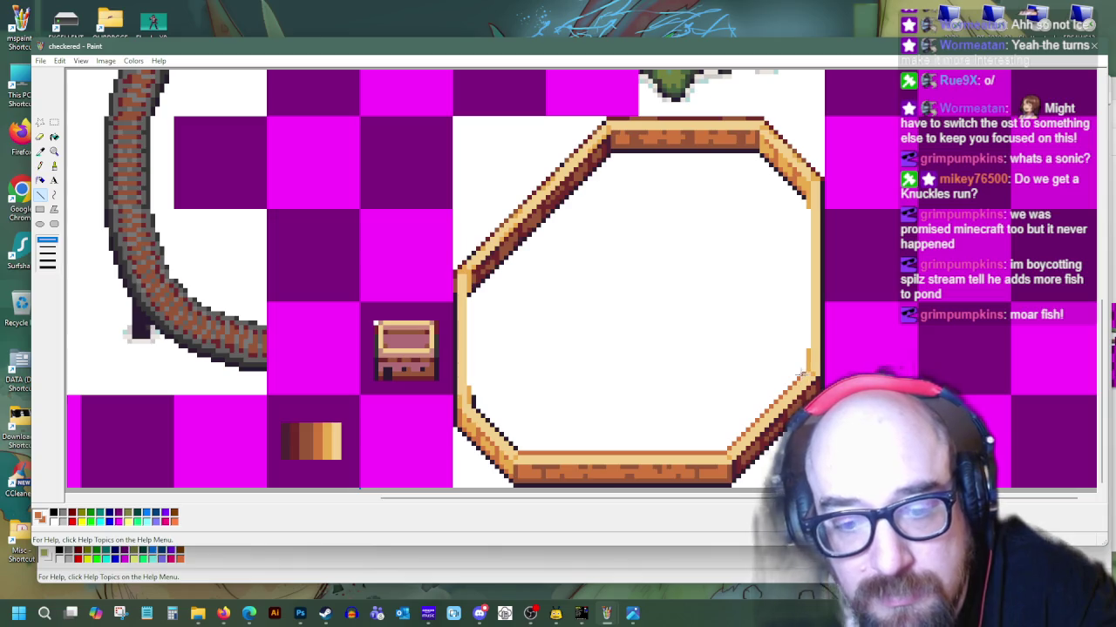
left_click(473, 399)
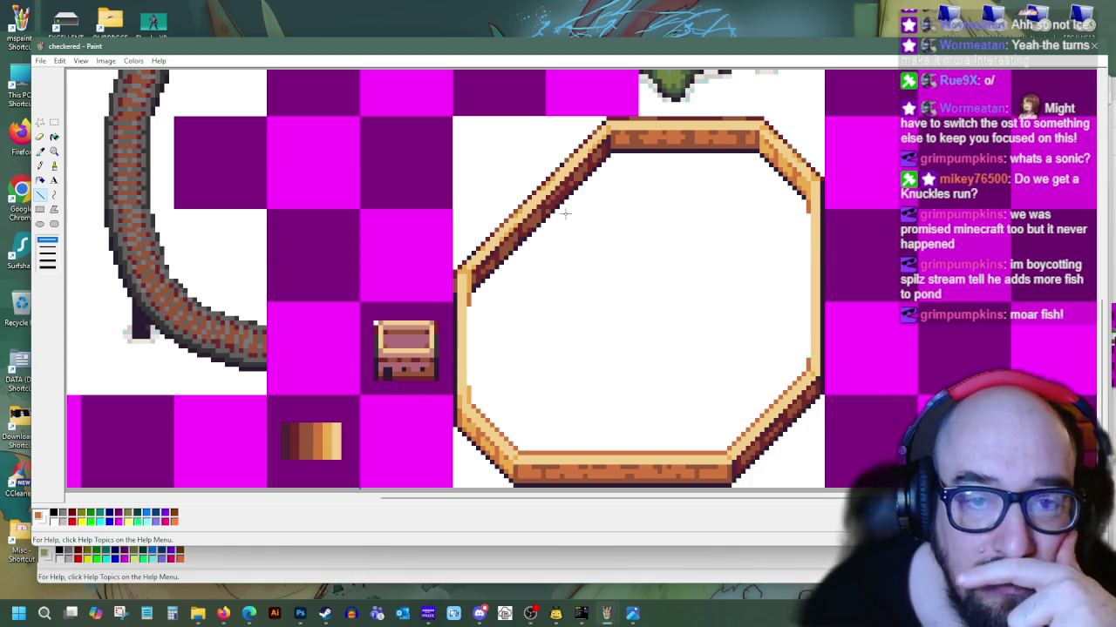
Return the zoom to 1x and save the checkered sheet via File > Save As
left_click(54, 151)
left_click(49, 249)
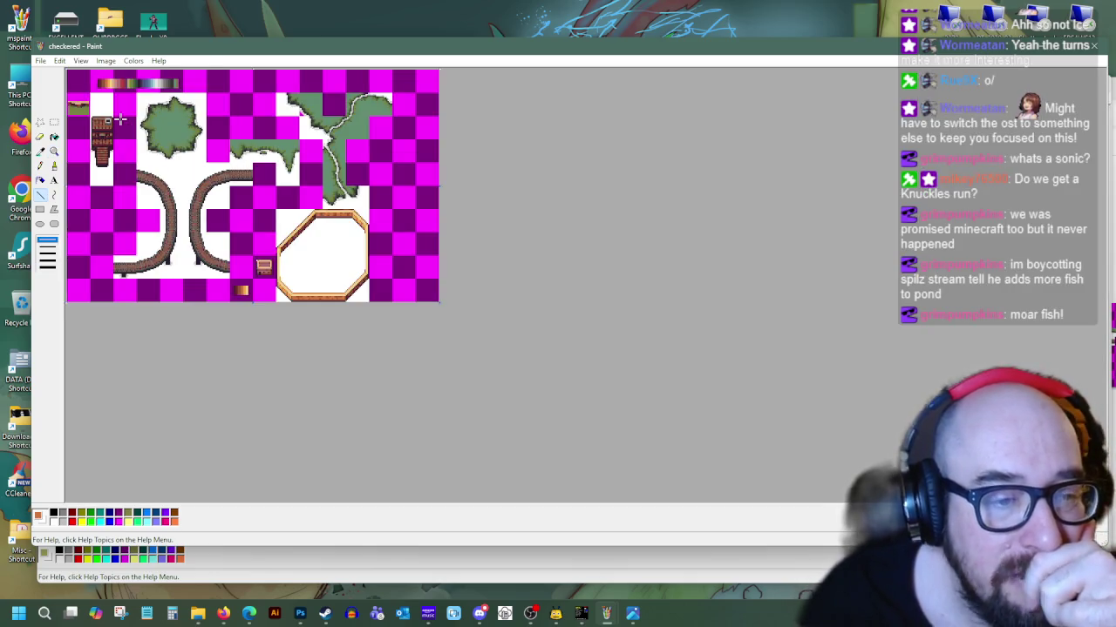
left_click(40, 60)
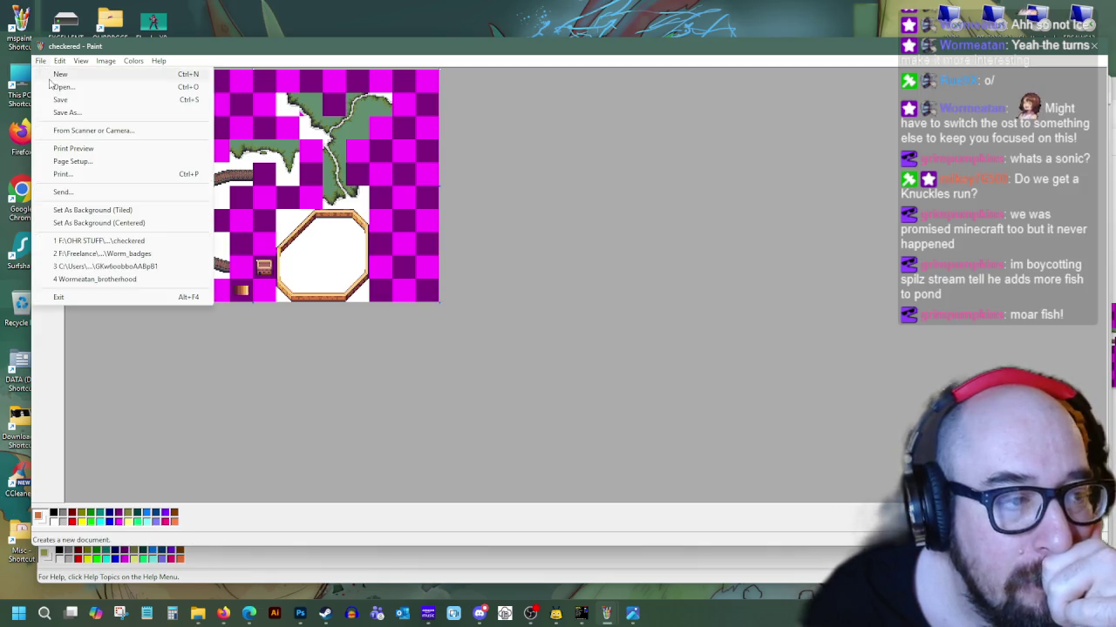
left_click(63, 113)
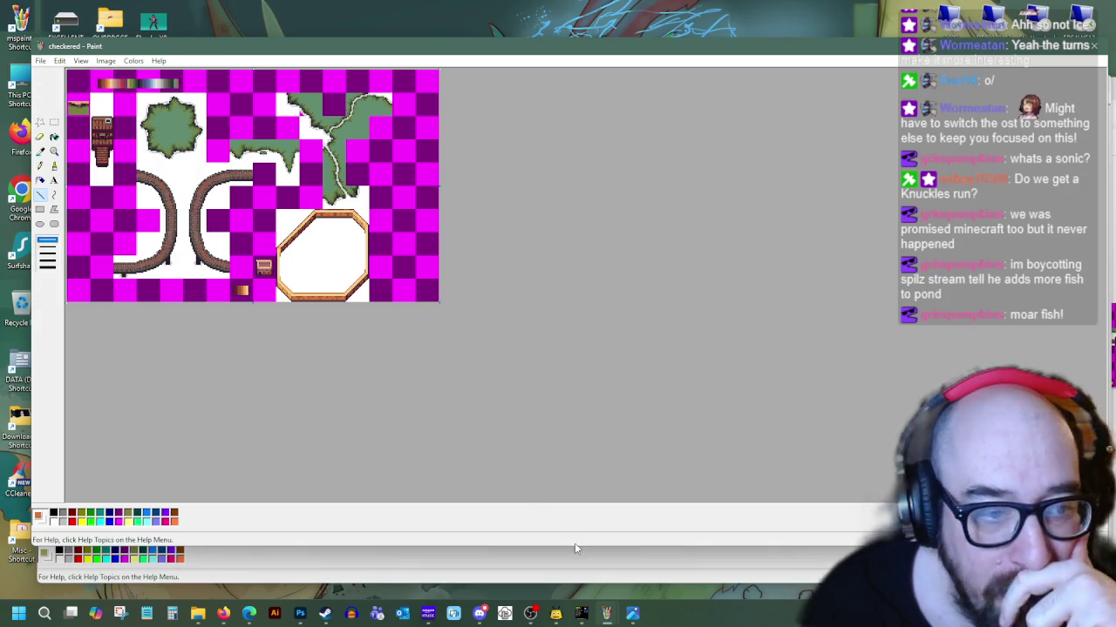
mouse_move(223, 614)
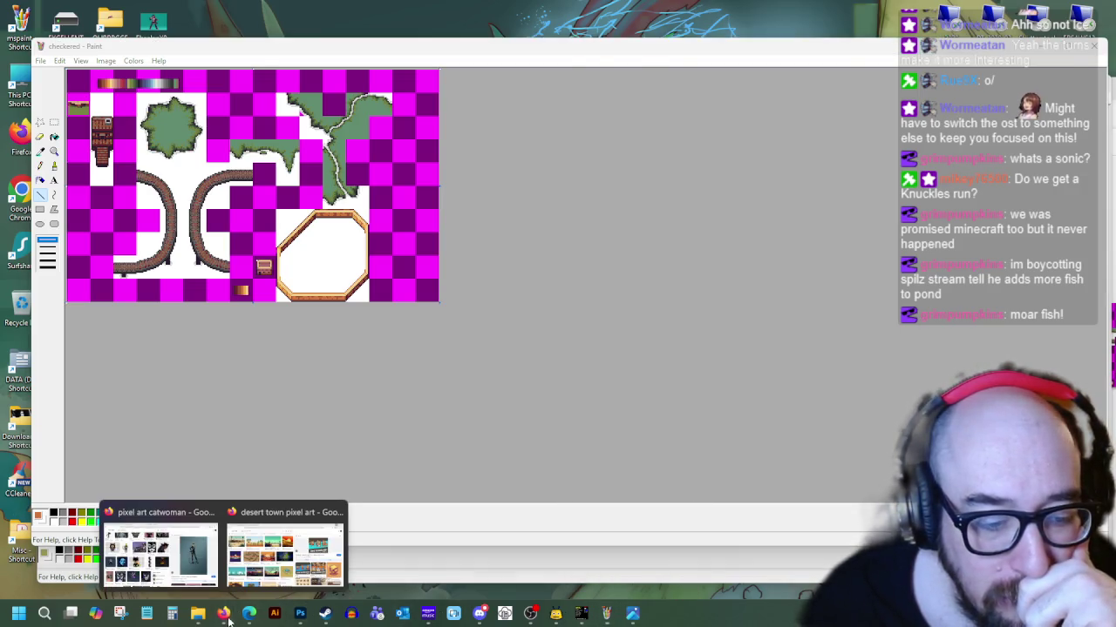
Browse Firefox's desert town pixel art results, preview the Desert Town tileset, then return to Paint
left_click(288, 547)
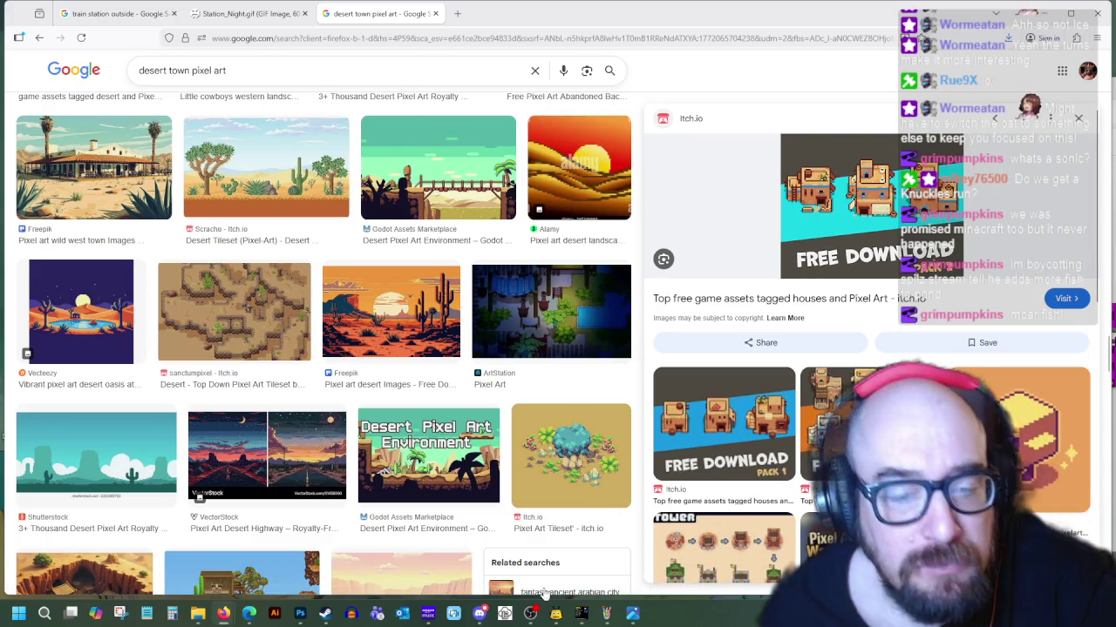
scroll(547, 556, "down", 2)
scroll(547, 556, "down", 1)
scroll(548, 549, "up", 5)
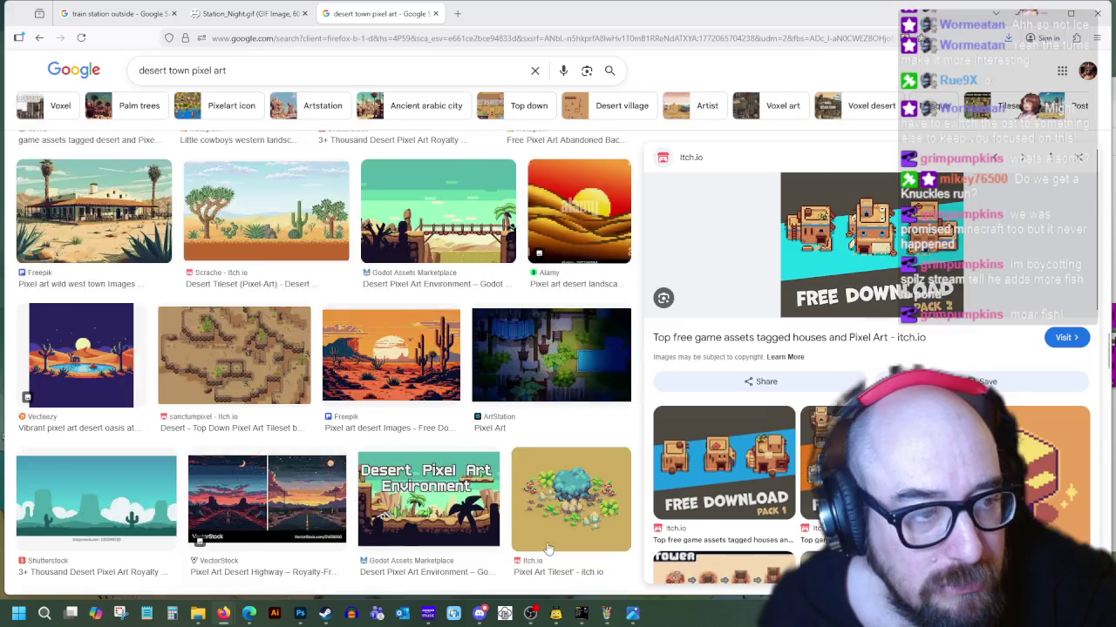
scroll(548, 549, "up", 2)
scroll(548, 549, "up", 4)
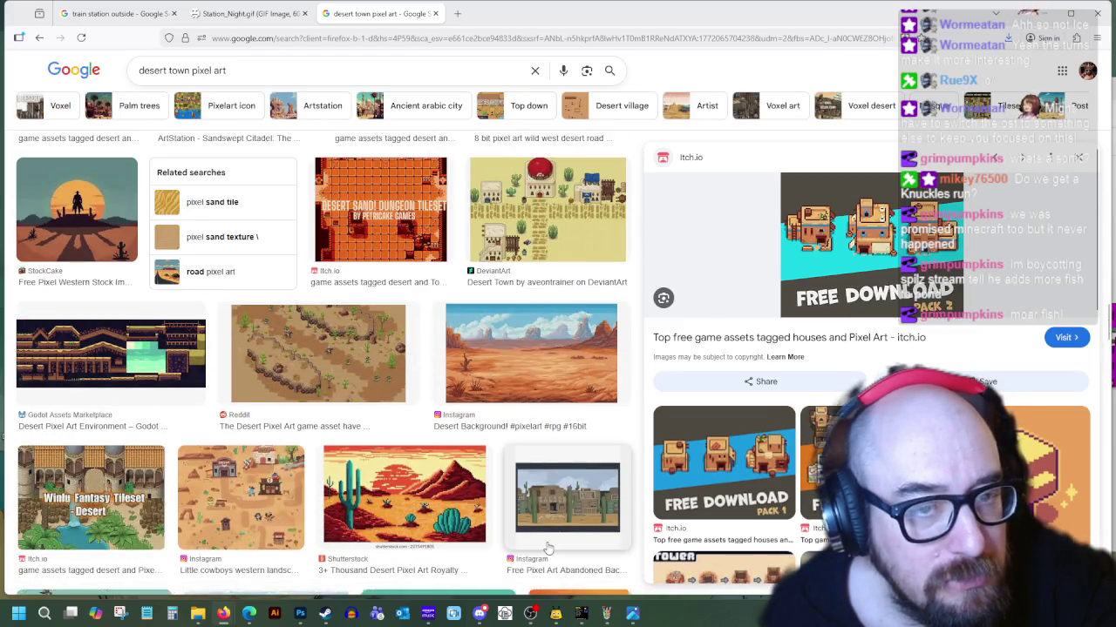
scroll(565, 310, "up", 2)
left_click(565, 310)
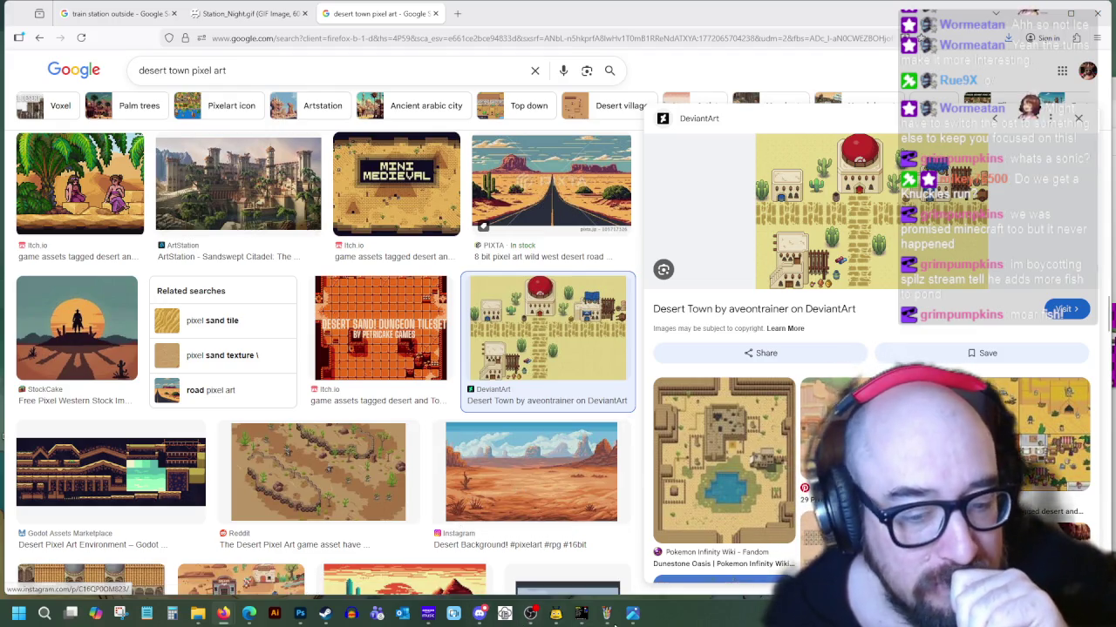
mouse_move(606, 614)
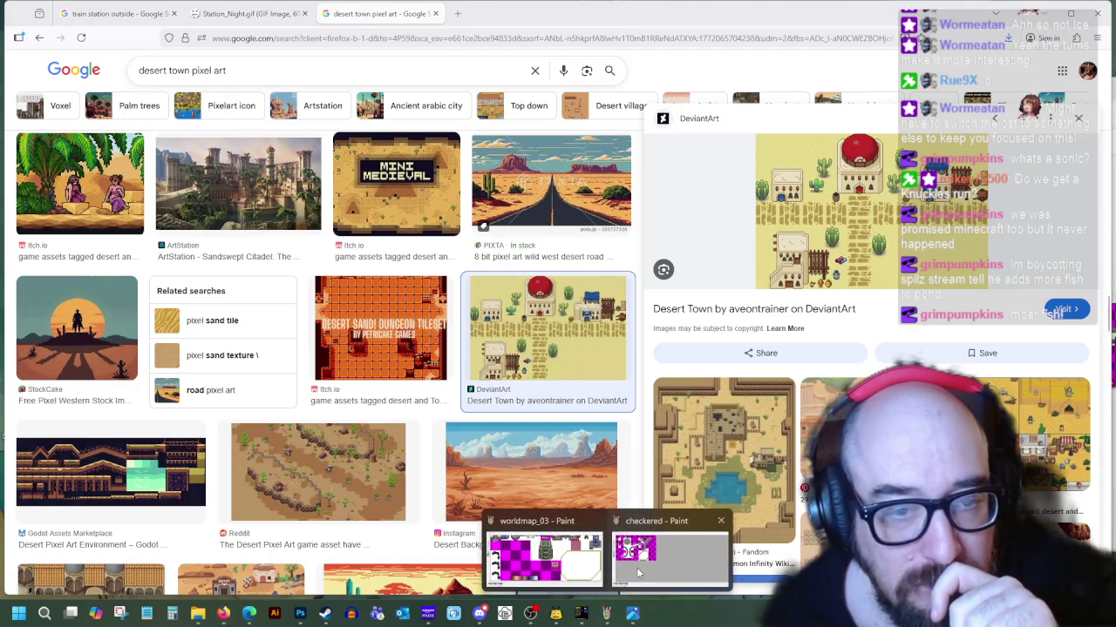
left_click(642, 545)
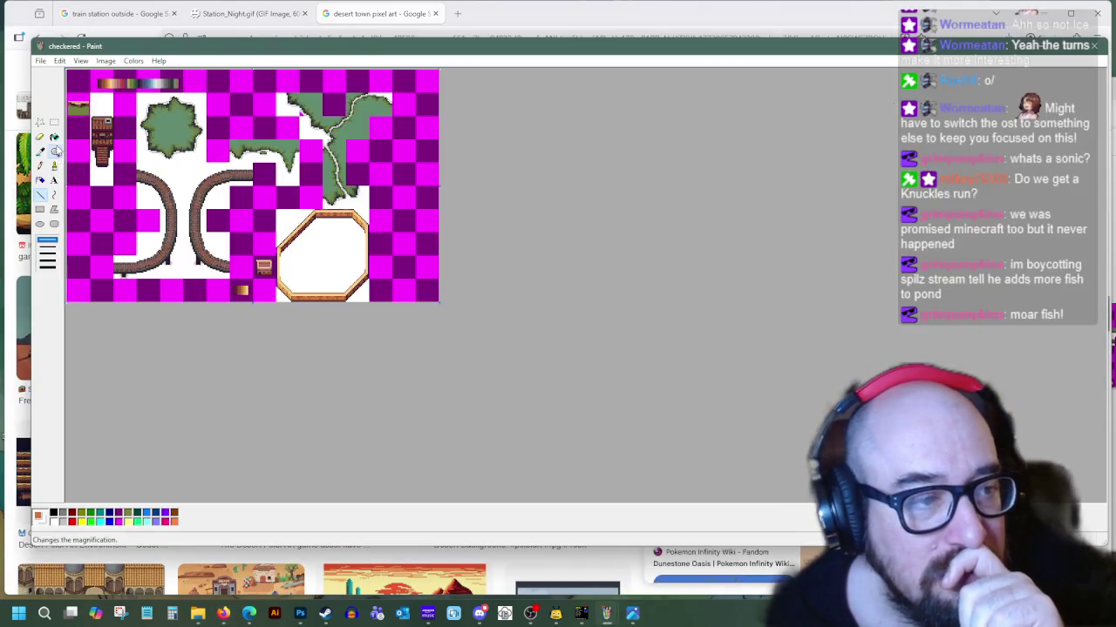
Zoom in on the tile sheet, choosing red and the Ellipse tool
left_click(54, 151)
left_click(45, 268)
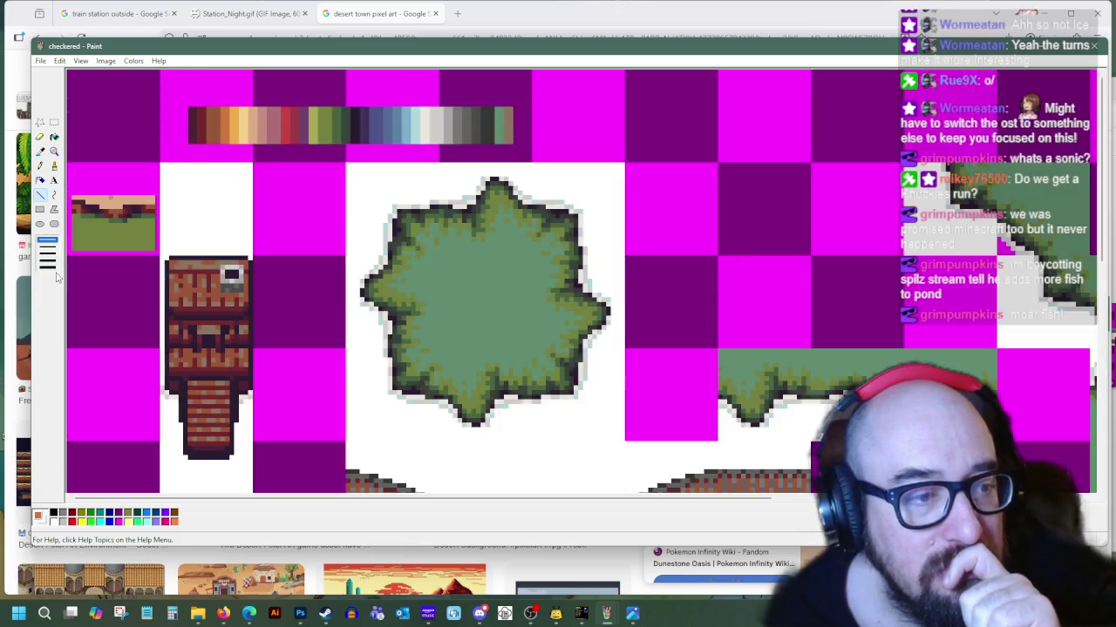
scroll(610, 471, "right", 5)
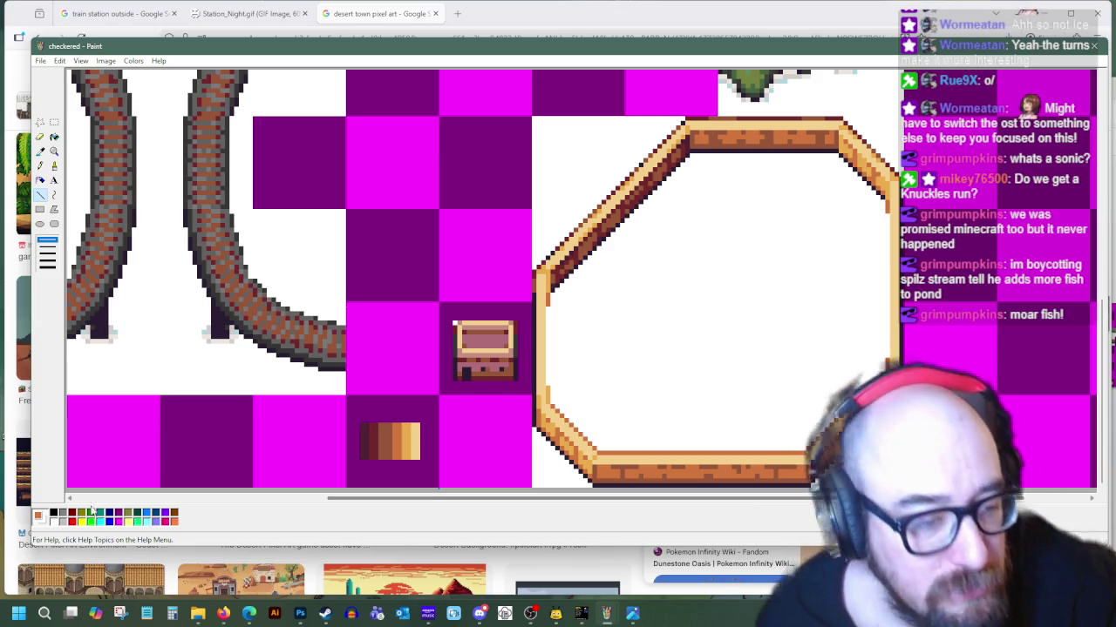
left_click(72, 522)
left_click(39, 224)
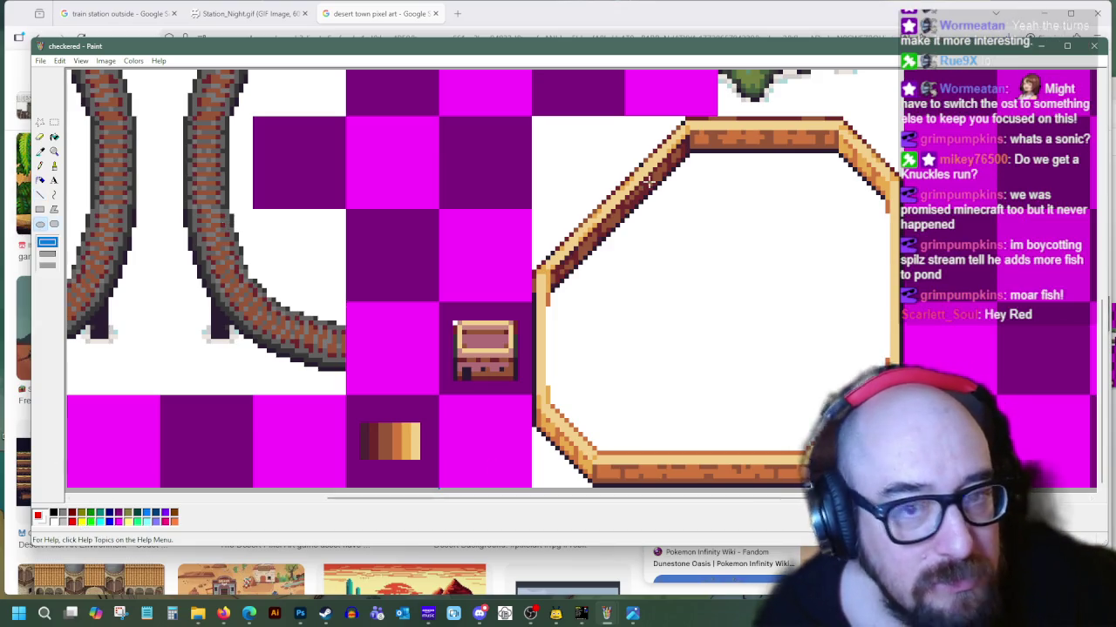
scroll(488, 278, "right", 2)
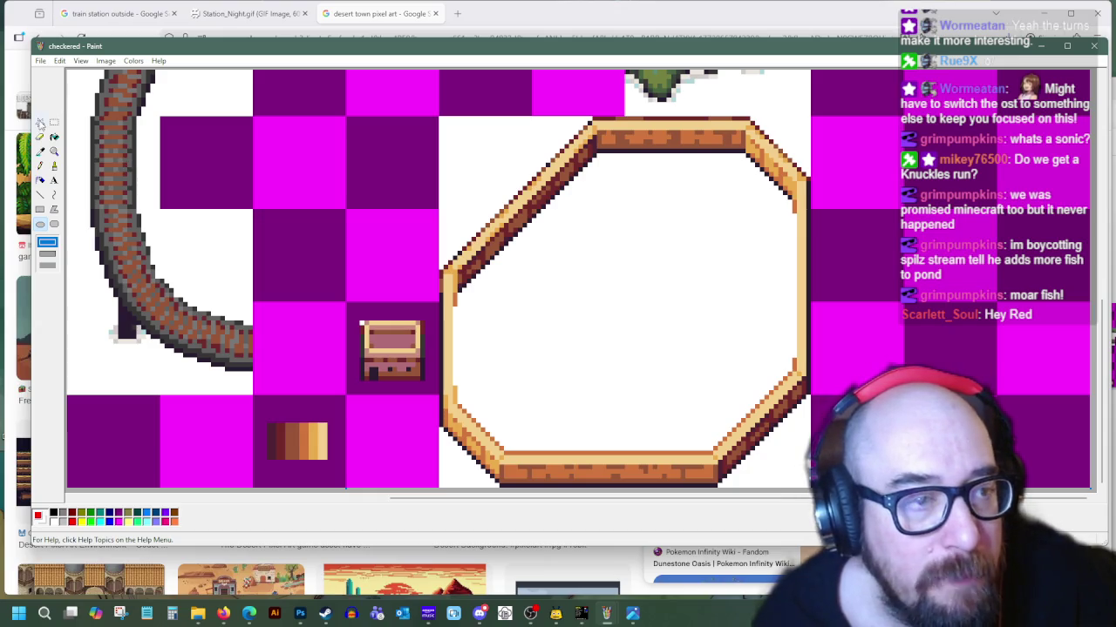
Move the small crate tile aside, then select the octagon frame and shift it left beside the track
left_click(54, 123)
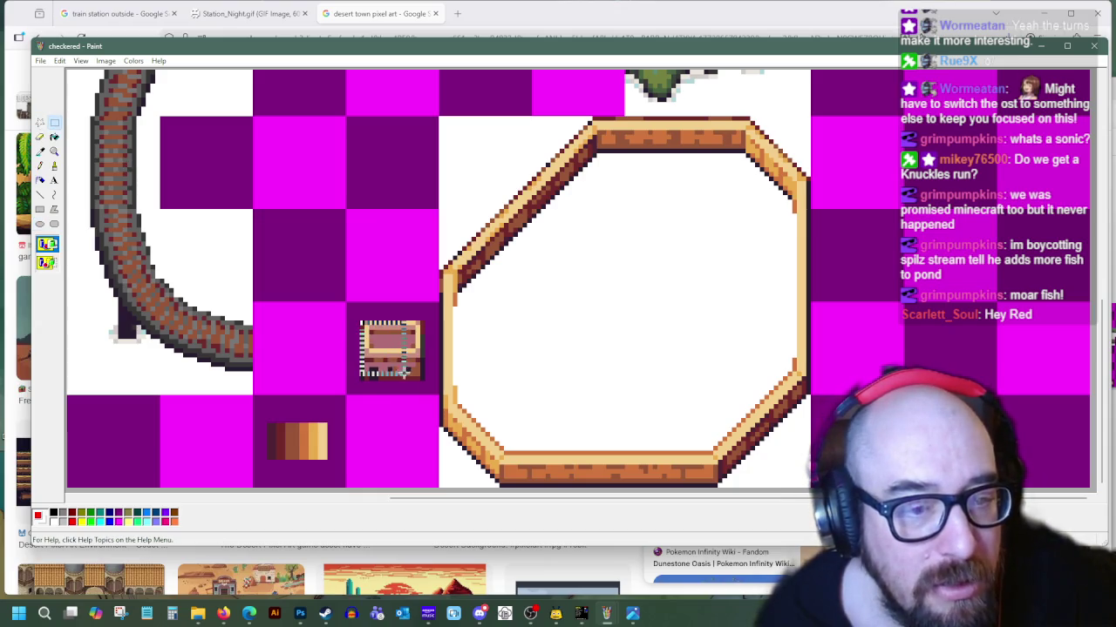
left_click_drag(404, 370, 955, 179)
left_click_drag(438, 116, 810, 489)
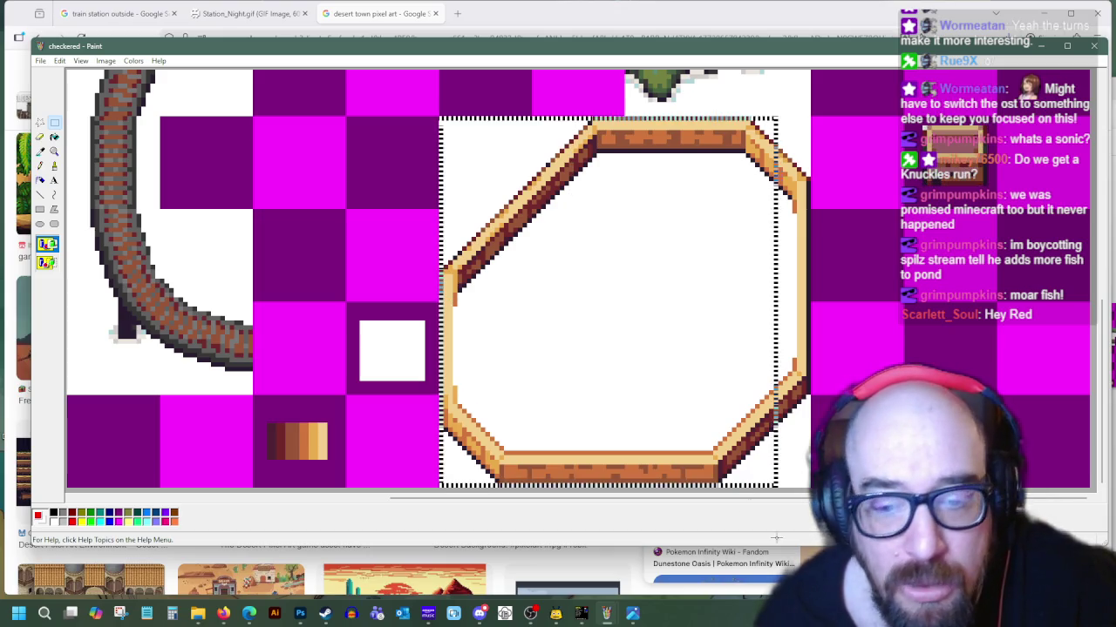
left_click_drag(582, 282, 398, 280)
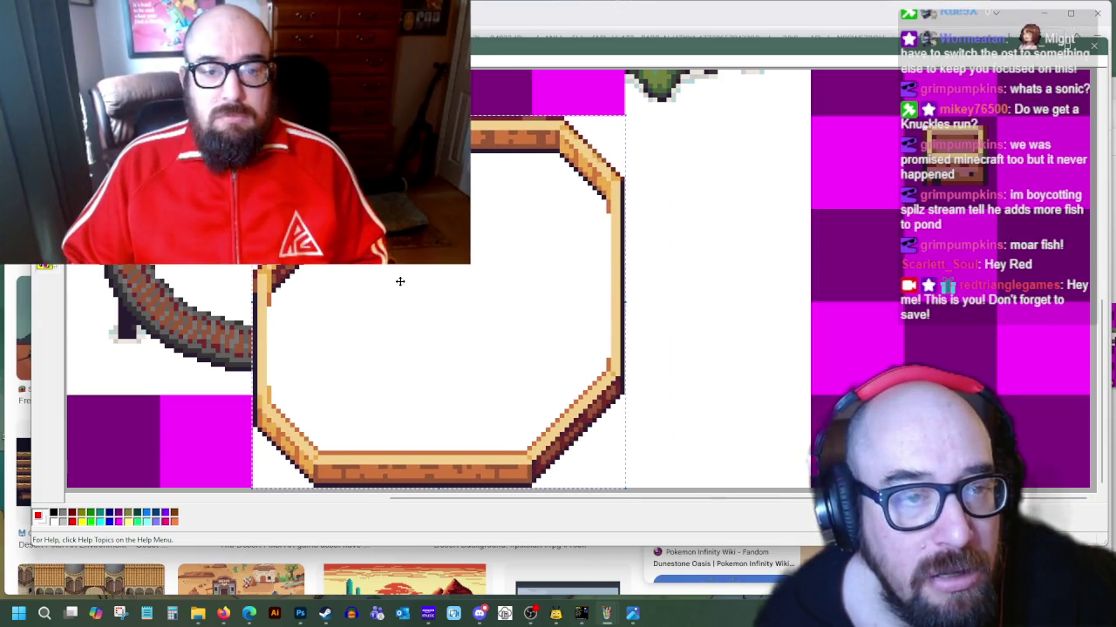
Copy the octagon frame and paste a copy exactly over the original
right_click(398, 280)
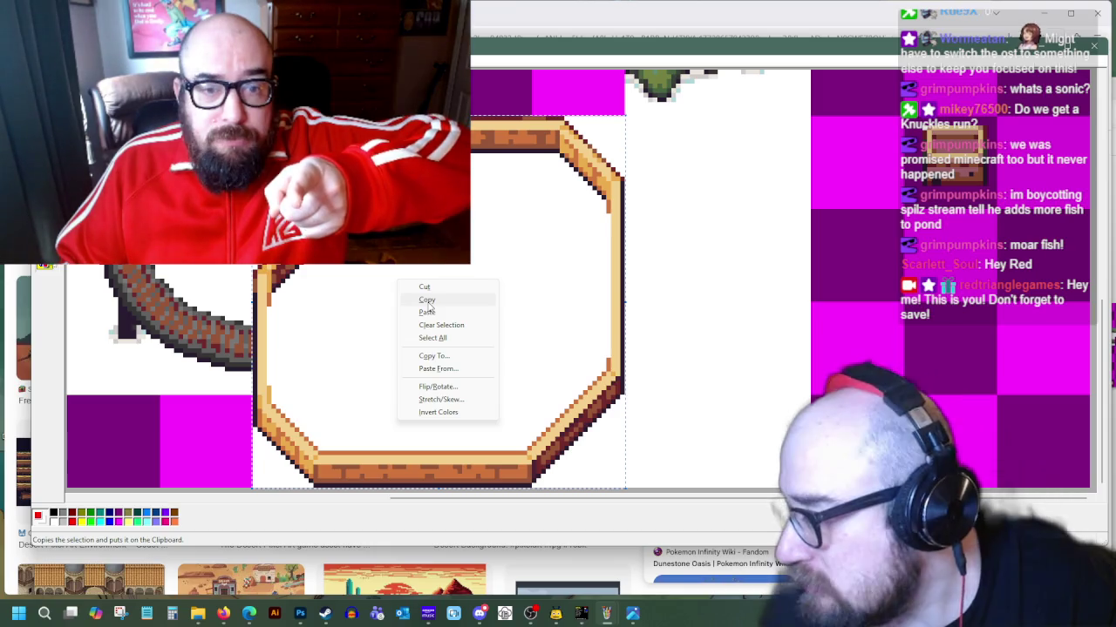
left_click(427, 301)
right_click(757, 202)
left_click(785, 233)
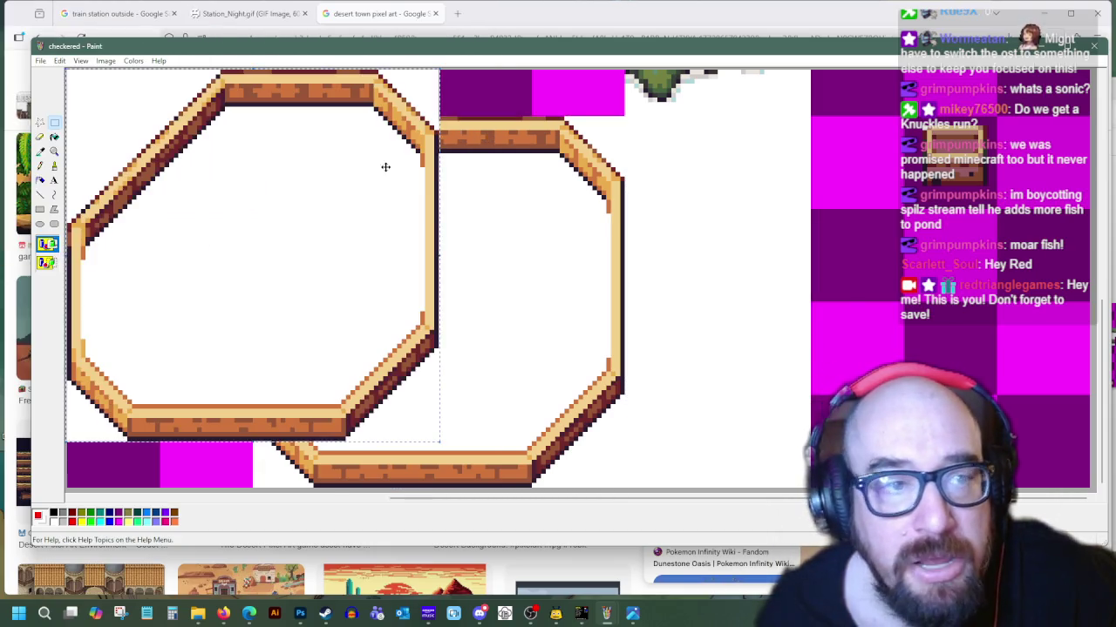
left_click_drag(228, 166, 416, 218)
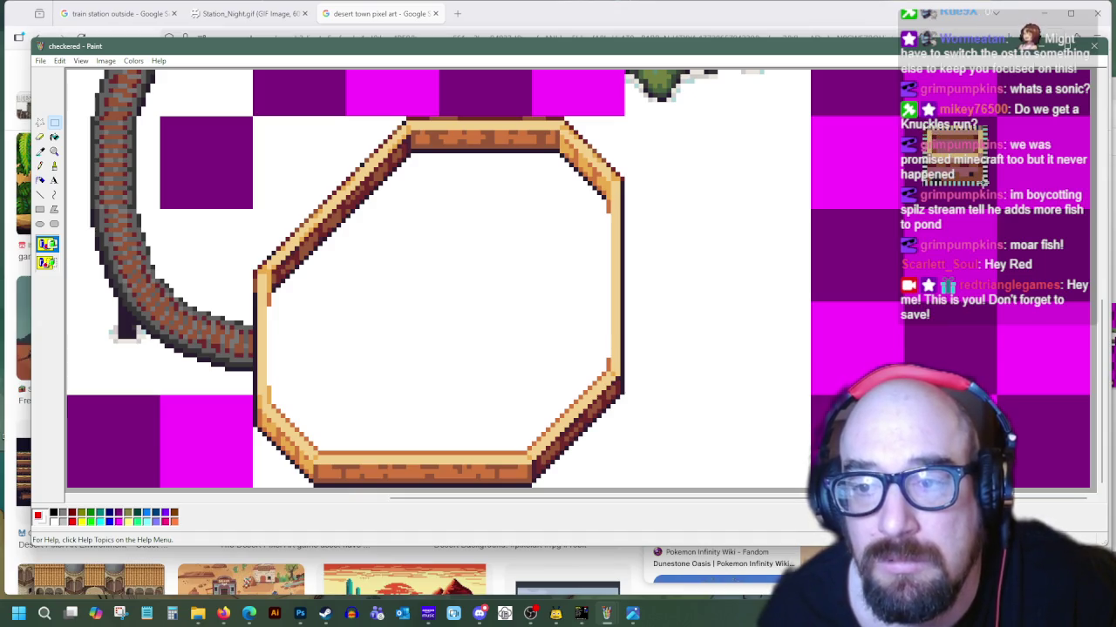
scroll(983, 180, "up", 3)
scroll(959, 179, "up", 3)
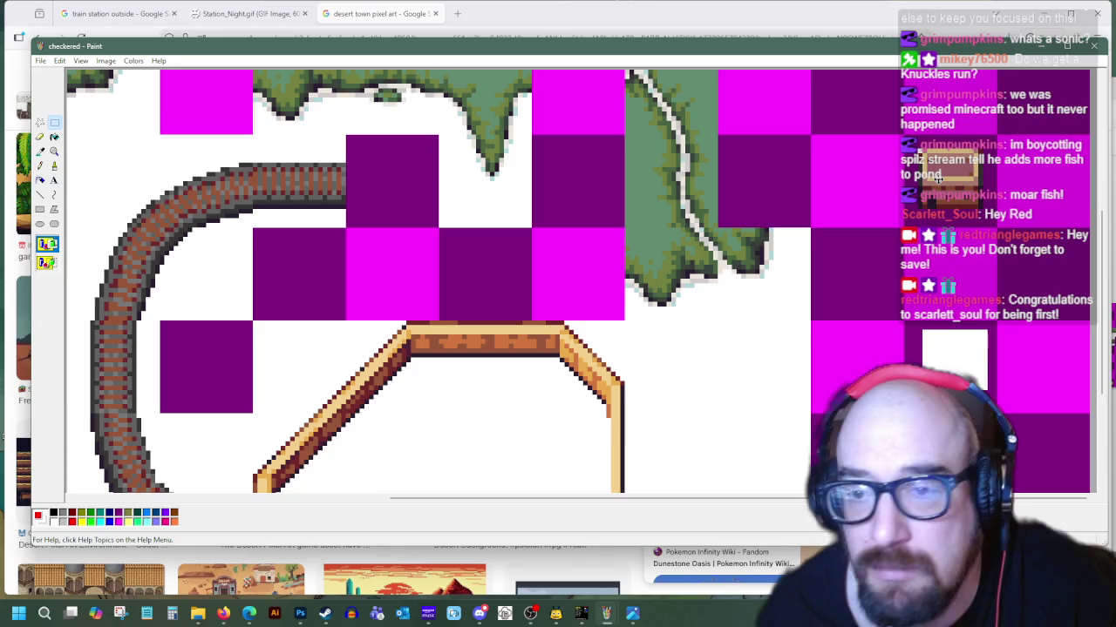
scroll(938, 178, "down", 6)
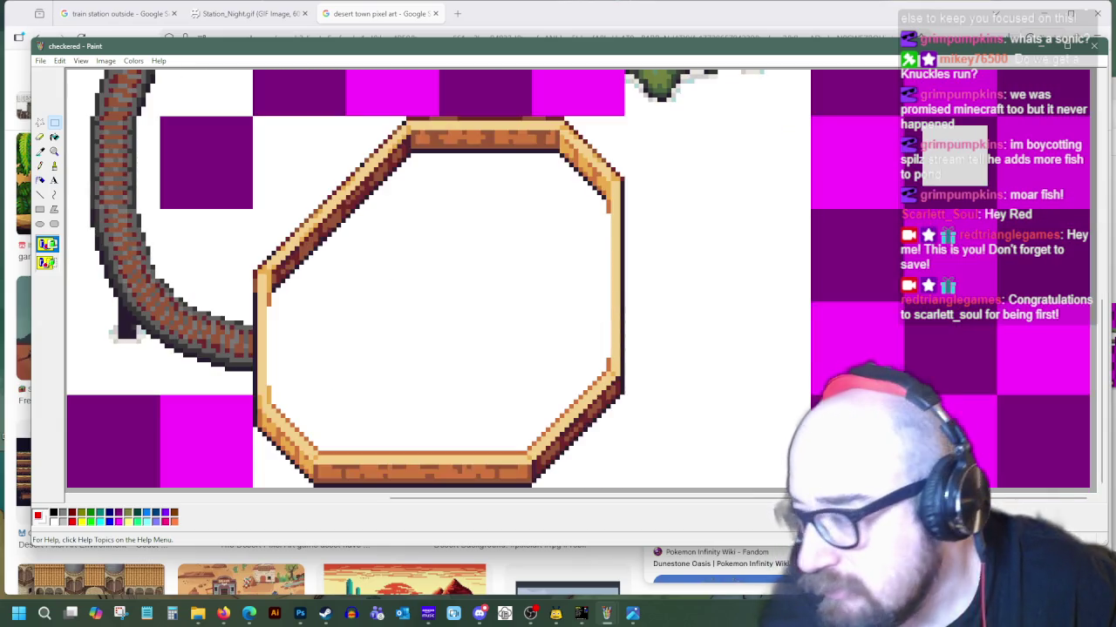
Paste another frame copy right of the original, then bring up the desert town image search
right_click(763, 223)
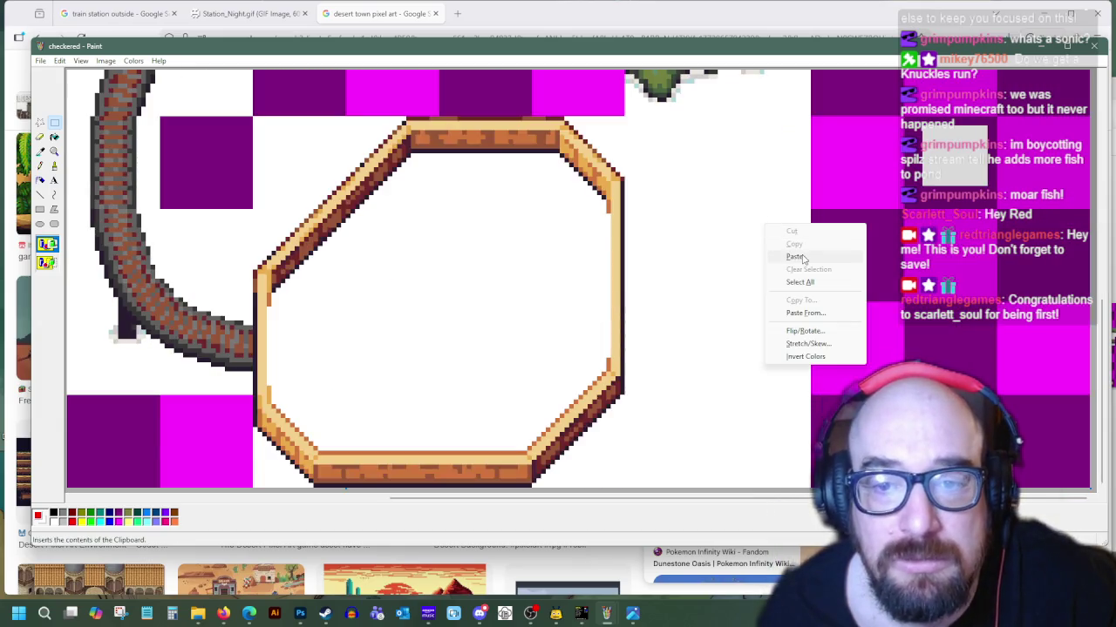
left_click(801, 258)
mouse_move(259, 174)
left_mouse_down()
mouse_move(889, 242)
mouse_move(805, 246)
mouse_move(823, 239)
left_mouse_up()
scroll(877, 173, "up", 2)
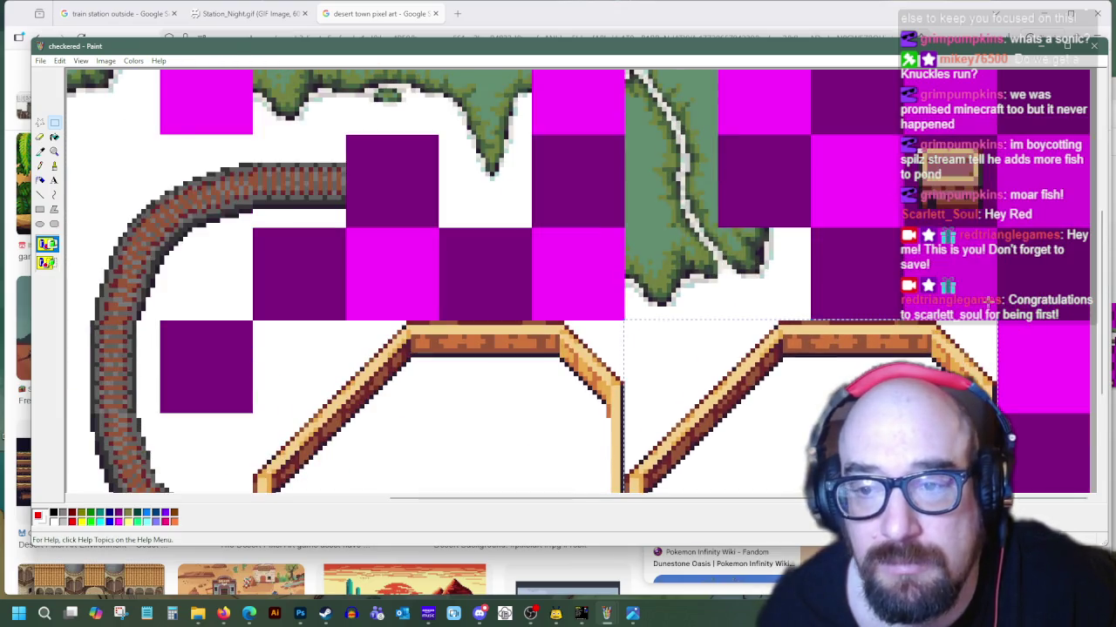
scroll(877, 172, "down", 1)
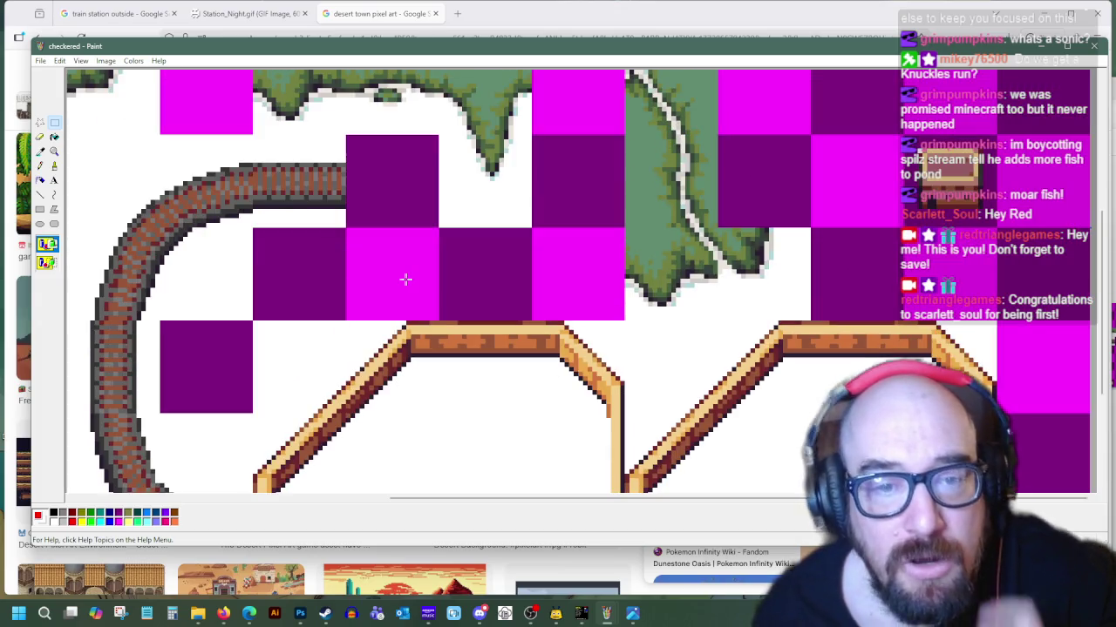
scroll(406, 279, "up", 1)
left_click(633, 613)
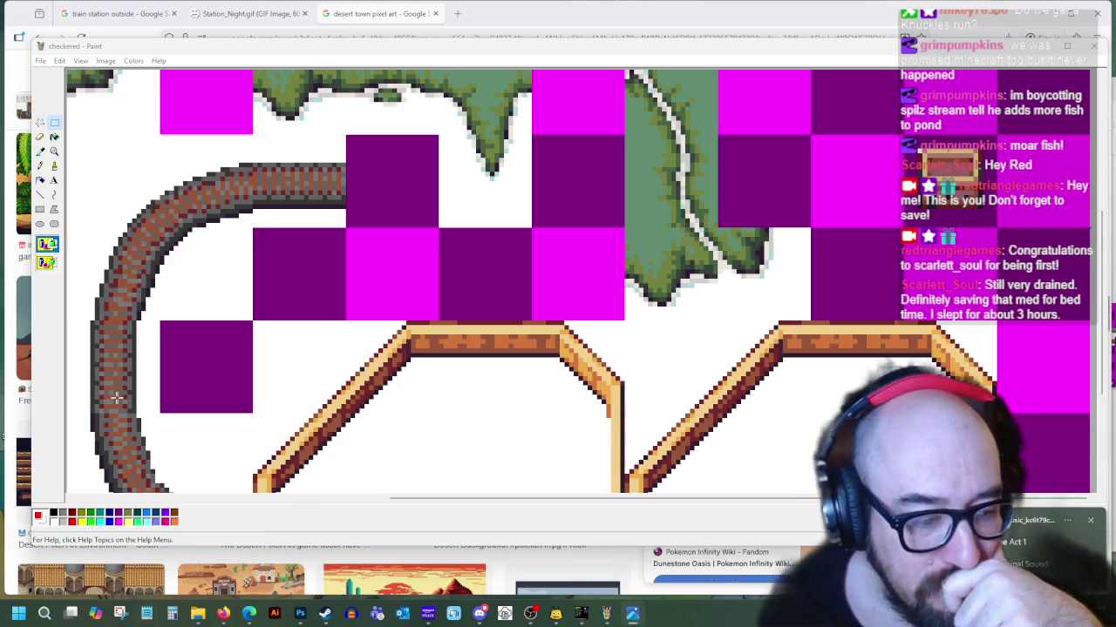
left_click(223, 614)
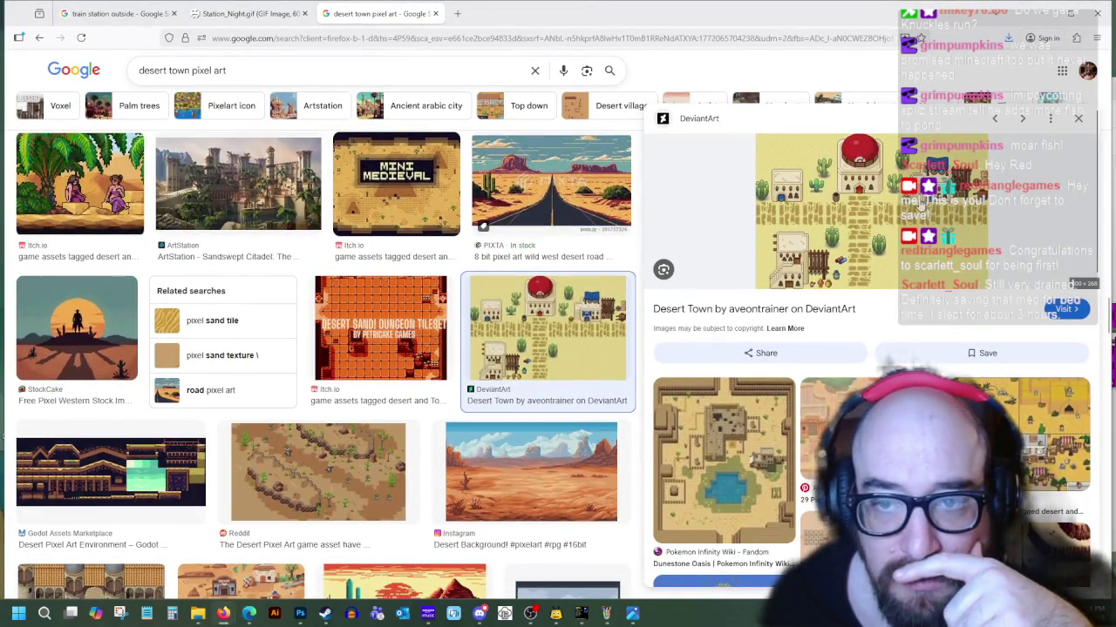
Open the Desert Town tileset image in a new tab and go back to the search results
scroll(593, 421, "down", 4)
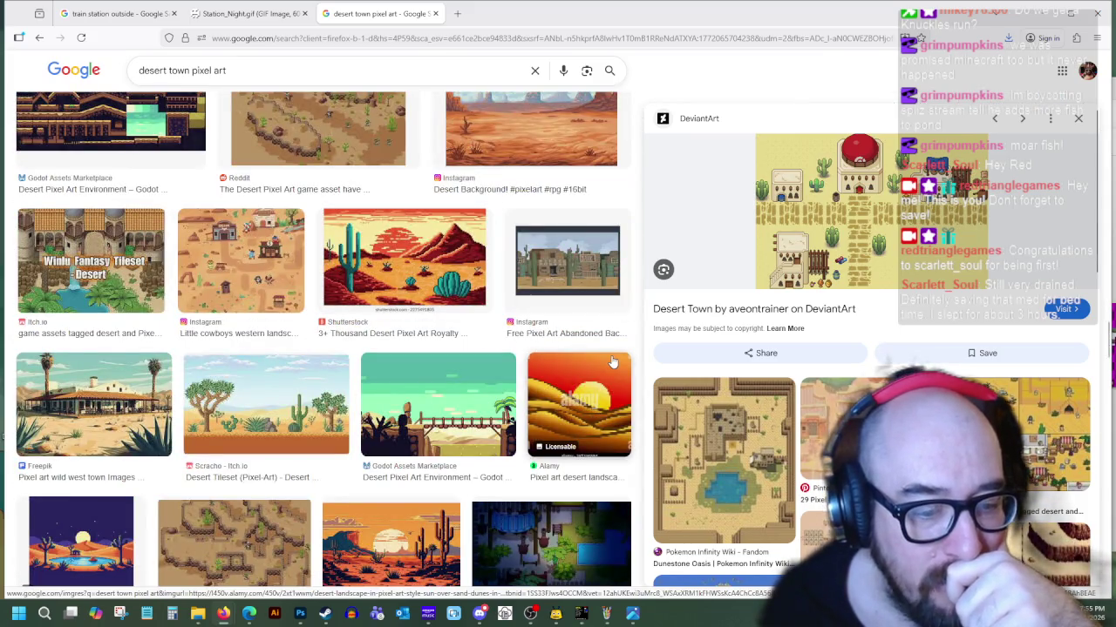
scroll(592, 421, "up", 5)
right_click(838, 253)
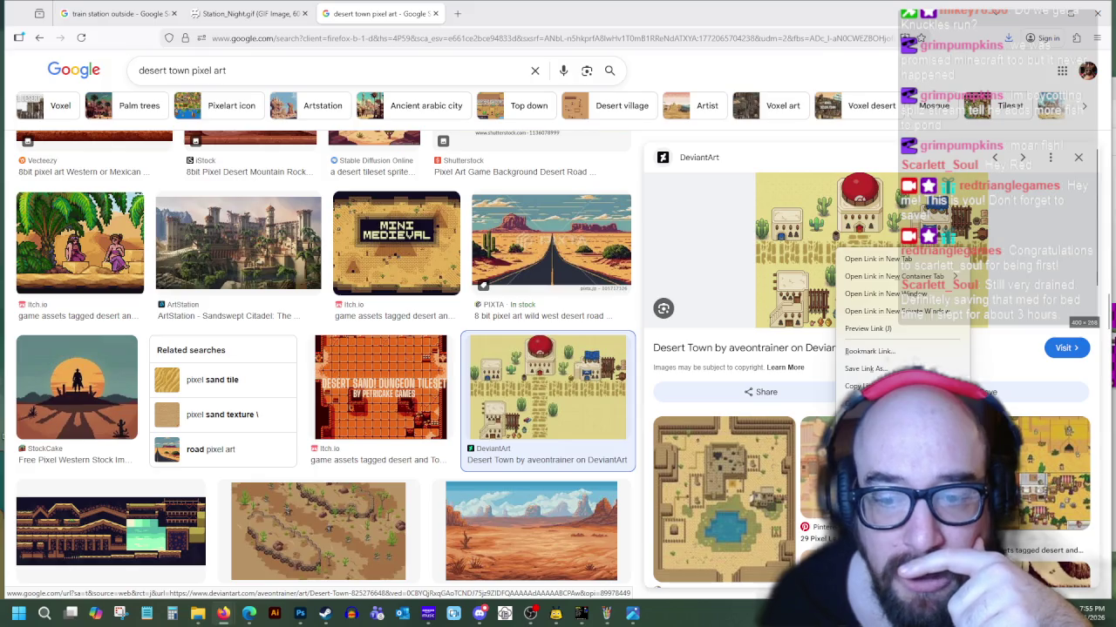
left_click(880, 408)
left_click(539, 13)
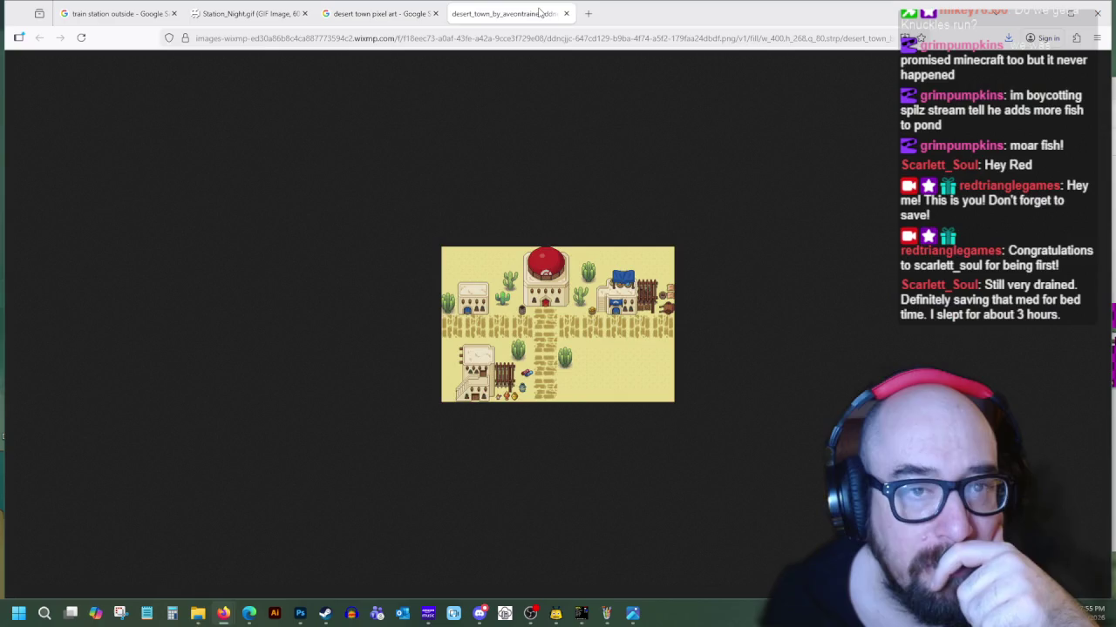
left_click(337, 4)
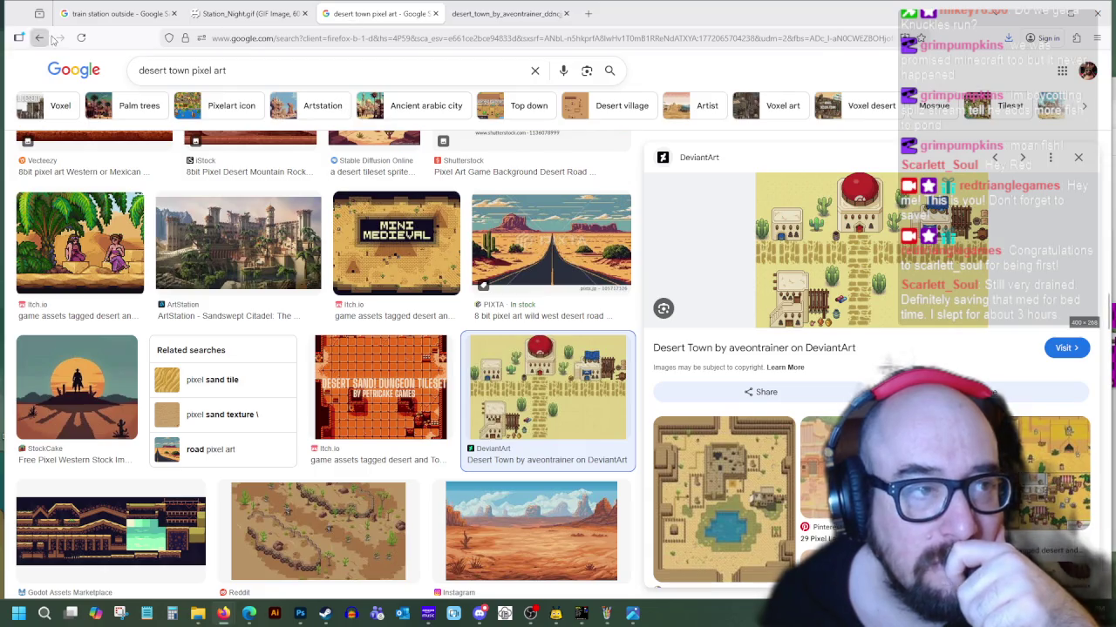
left_click(39, 37)
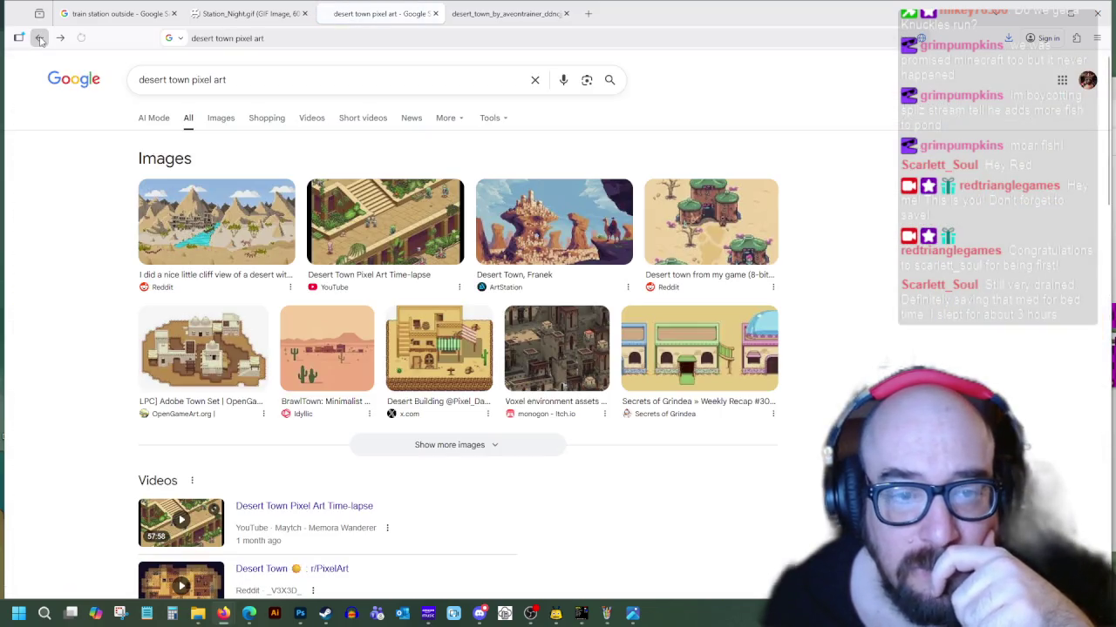
Filter to Images, open the arabian themed buildings image in a new tab, then switch to Paint
left_click(716, 348)
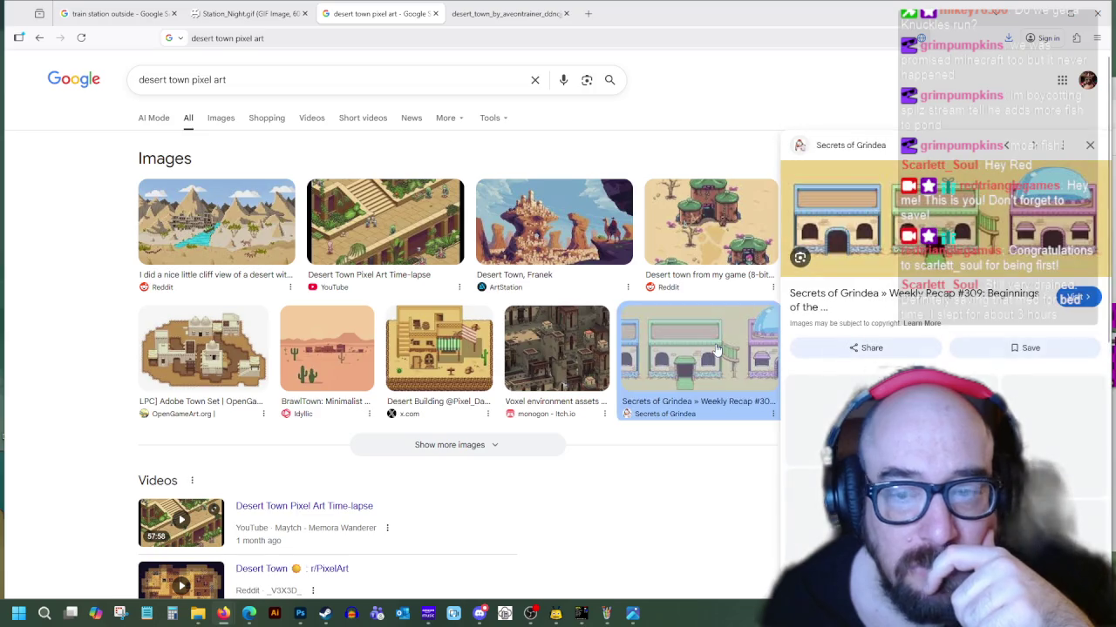
scroll(872, 348, "down", 5)
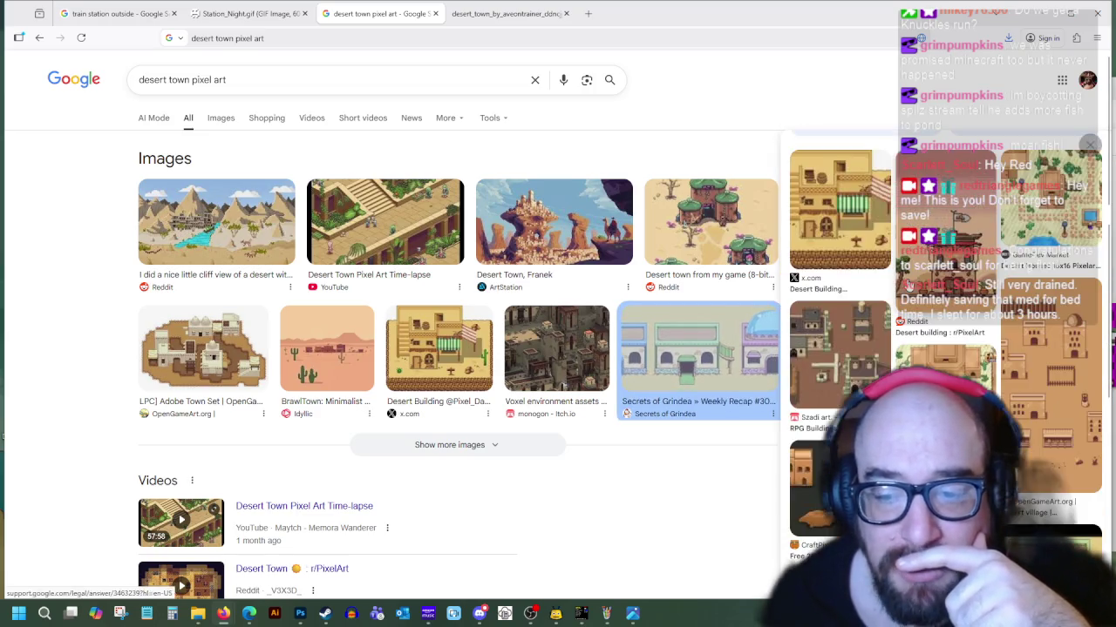
left_click(228, 119)
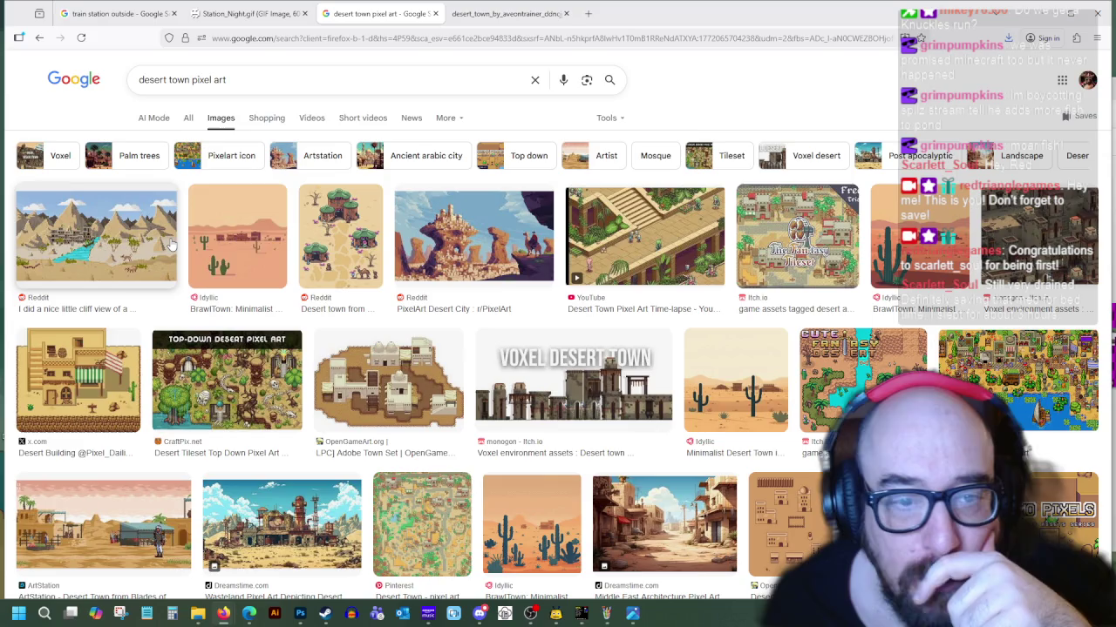
scroll(502, 366, "down", 1)
scroll(502, 366, "down", 3)
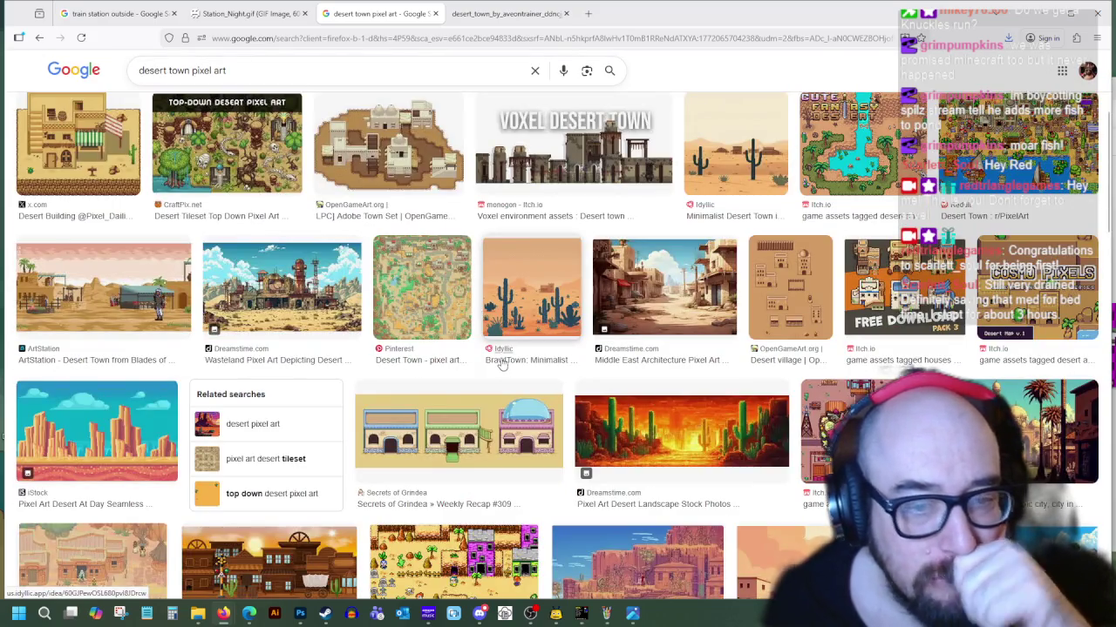
scroll(498, 357, "down", 2)
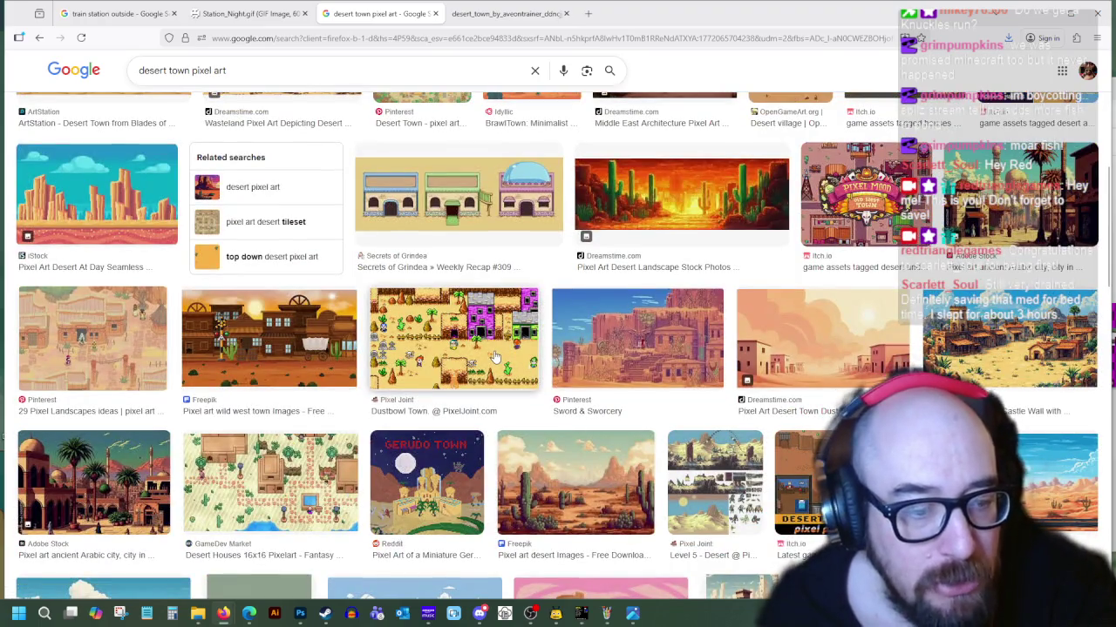
scroll(493, 356, "down", 2)
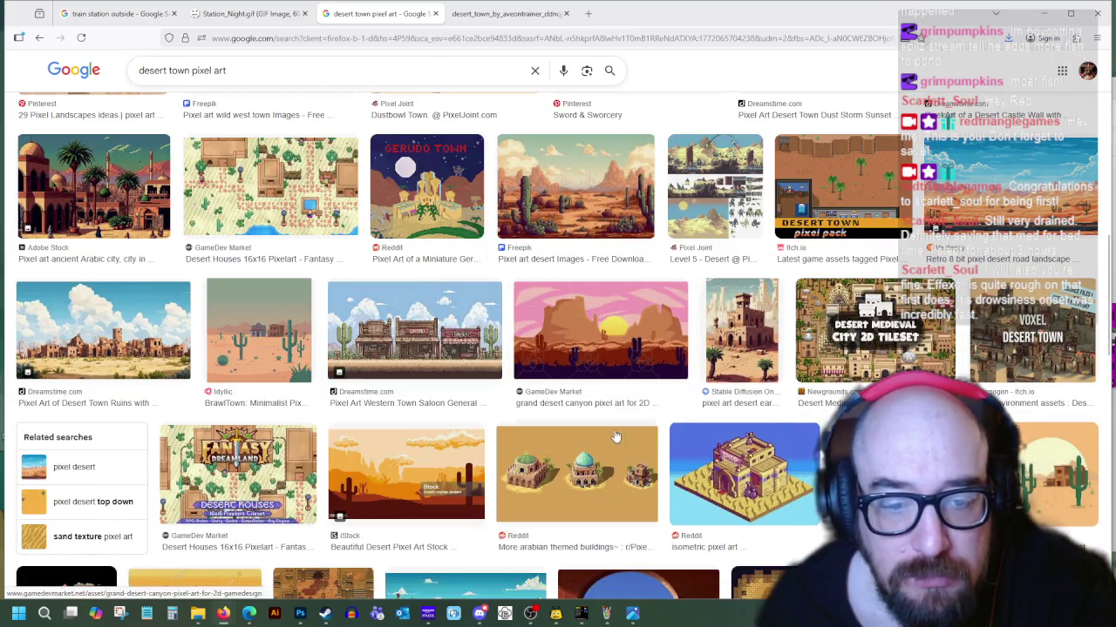
left_click(608, 443)
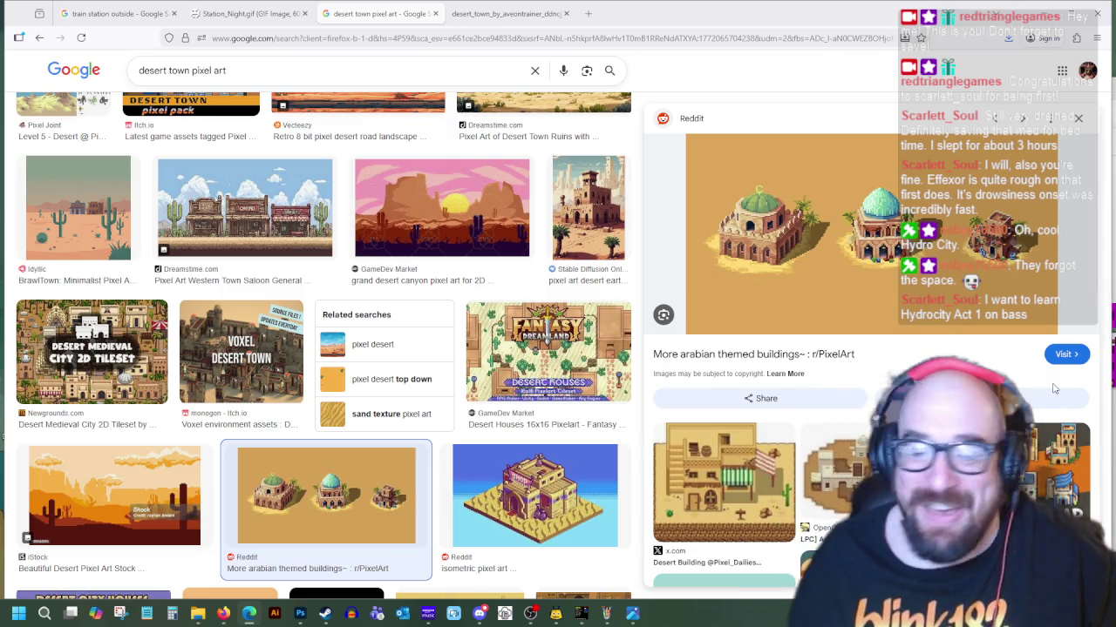
mouse_move(784, 231)
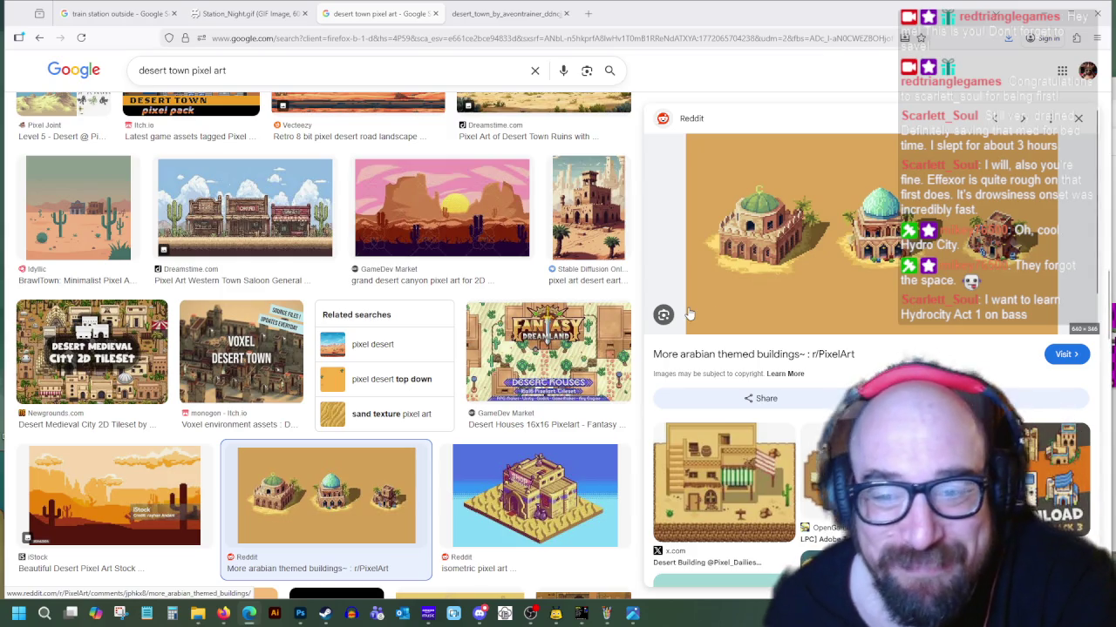
left_click(697, 288)
key("alt+Tab")
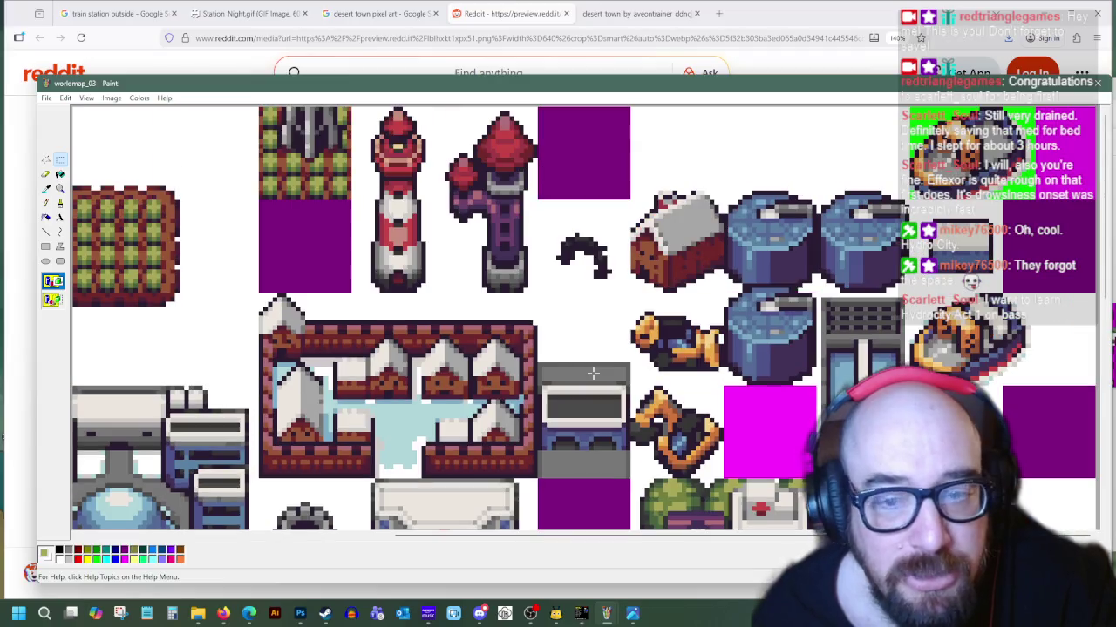
Select the blue dome tile on the worldmap_03 sheet, then minimize that window
left_click_drag(703, 546, 376, 526)
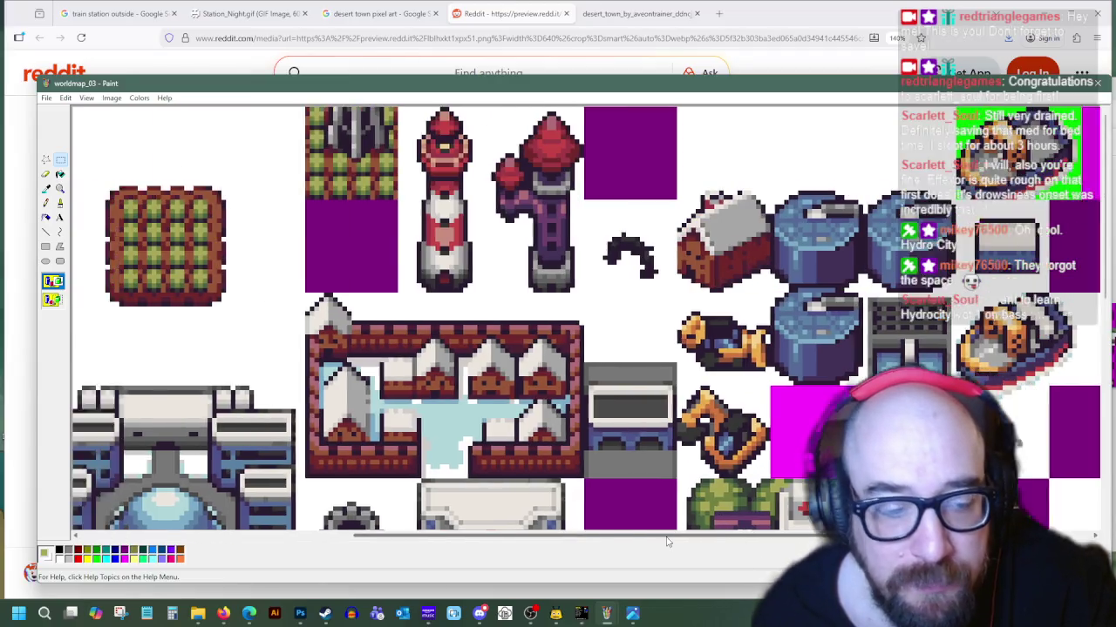
scroll(340, 497, "down", 3)
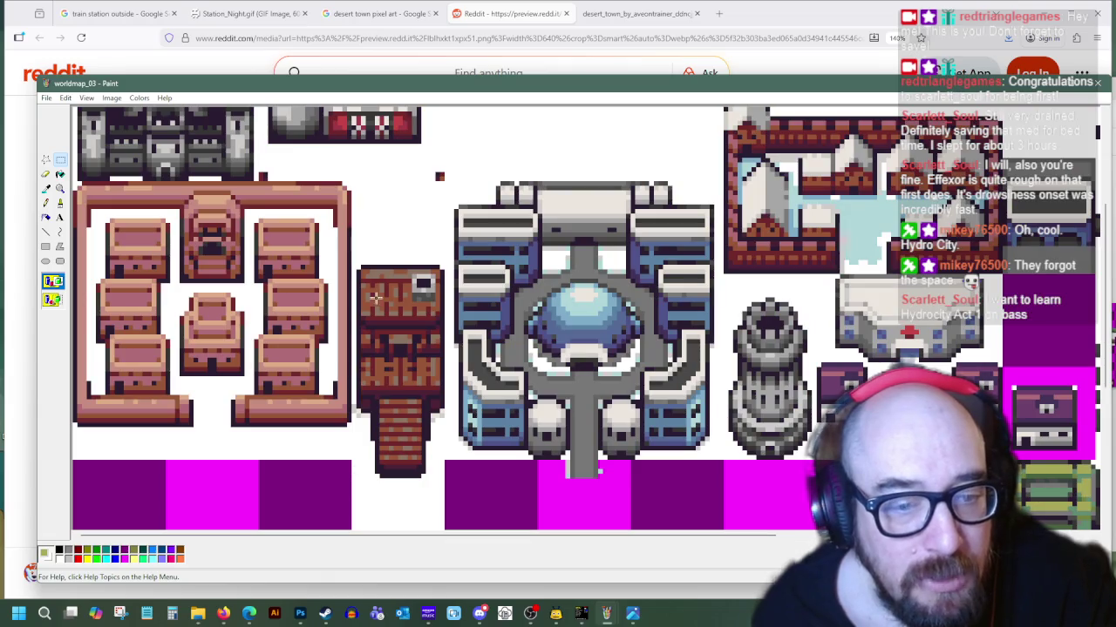
left_click_drag(537, 298, 635, 352)
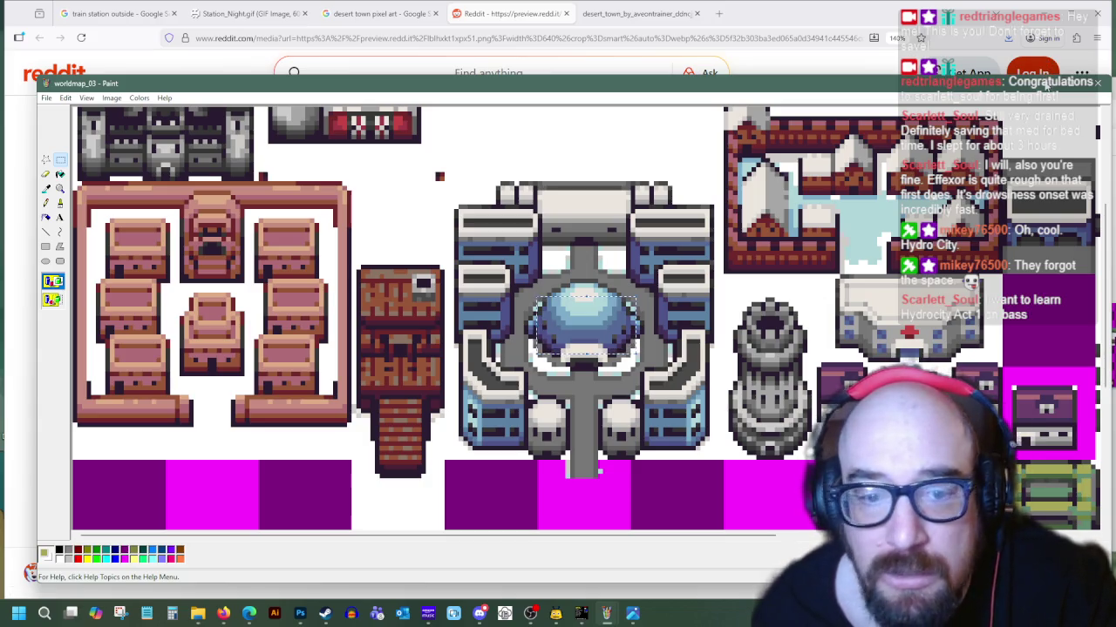
left_click(1046, 83)
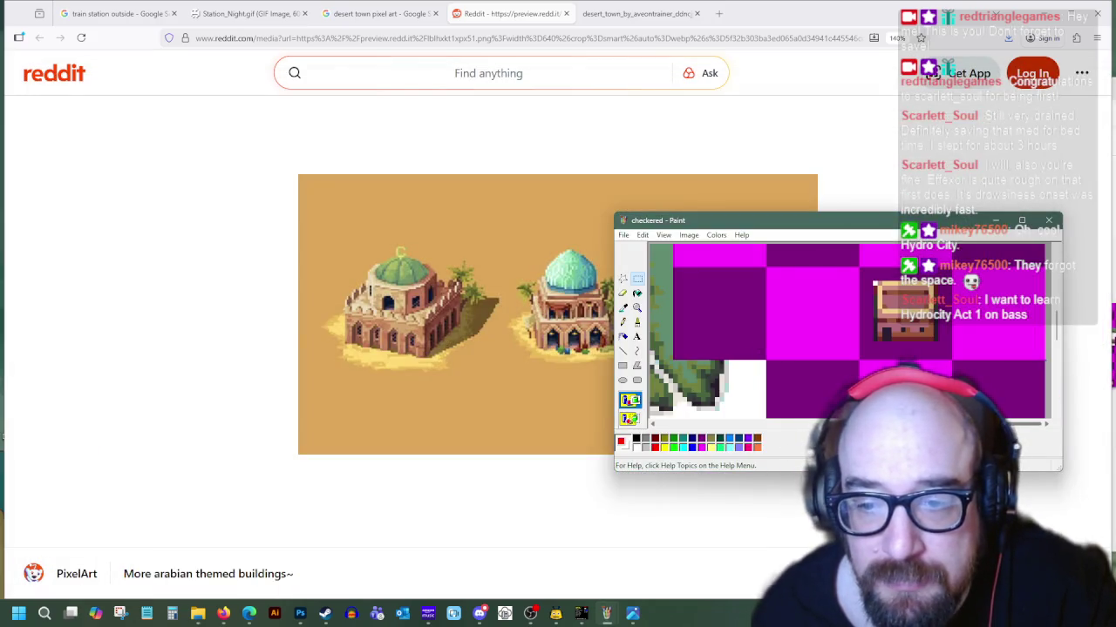
Sample the crate's pinkish-brown as drawing colour and switch to the Pencil
scroll(905, 340, "up", 1)
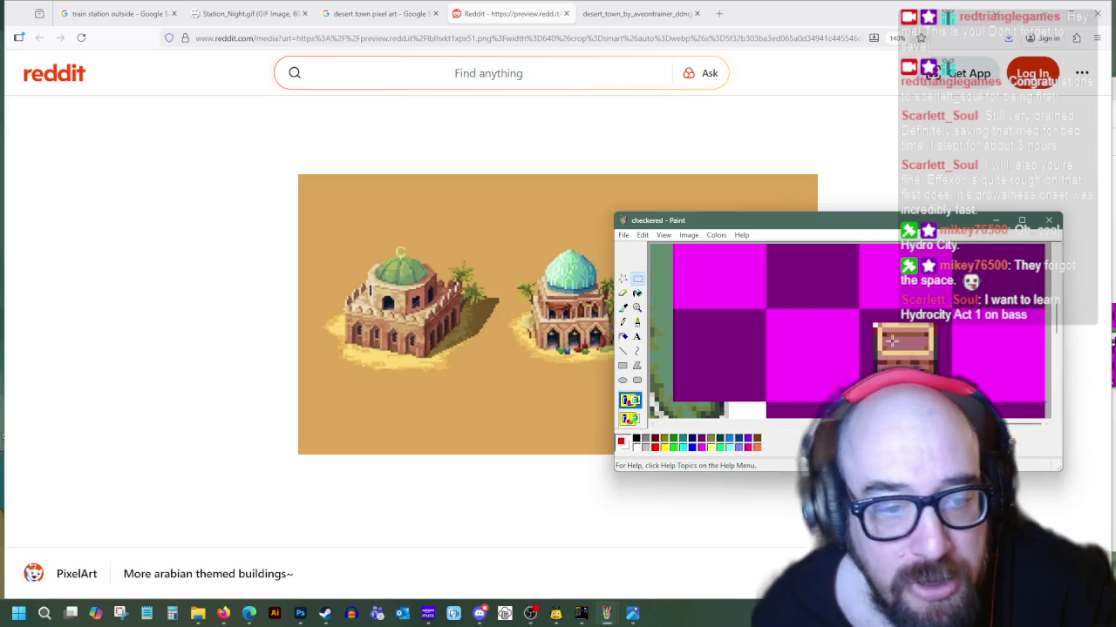
left_click(624, 307)
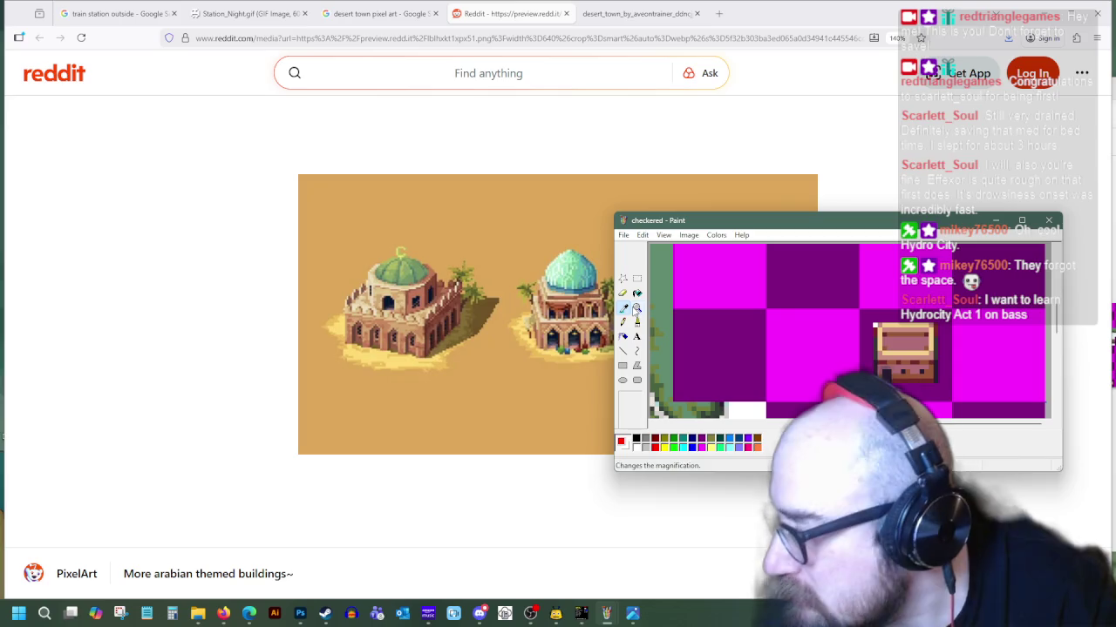
left_click(914, 353)
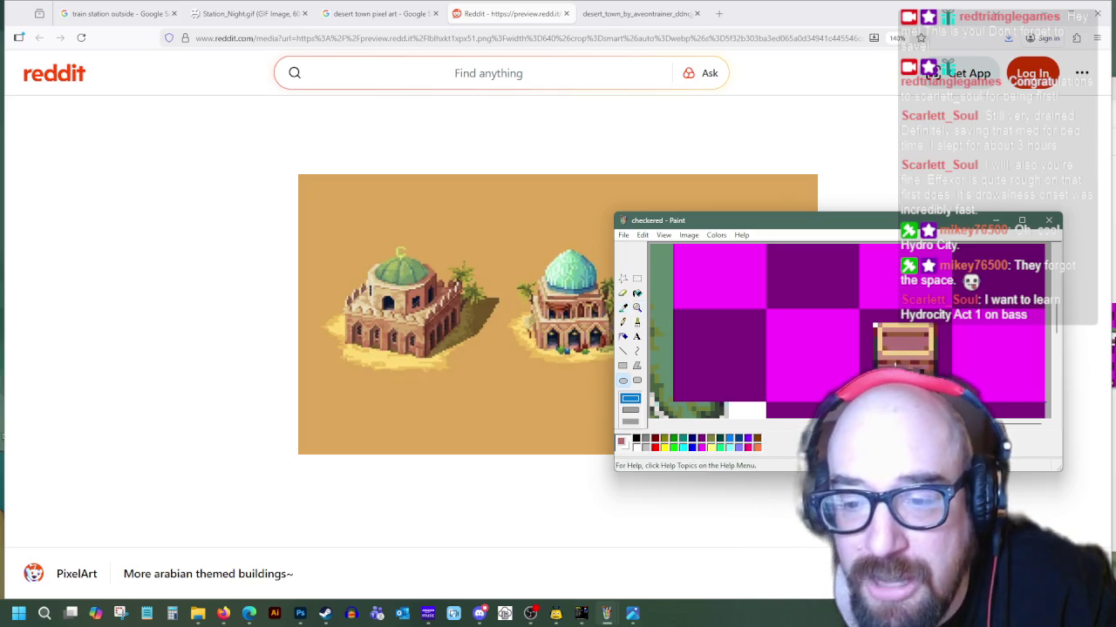
left_click(622, 321)
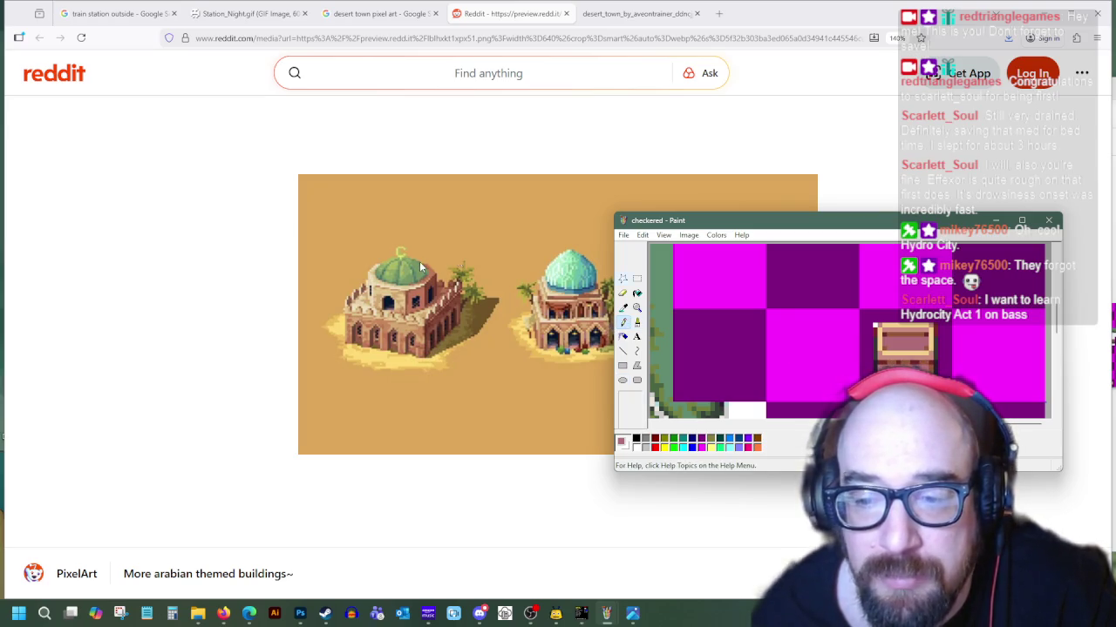
scroll(788, 379, "down", 3)
scroll(784, 366, "down", 3)
scroll(780, 349, "up", 3)
scroll(775, 336, "up", 2)
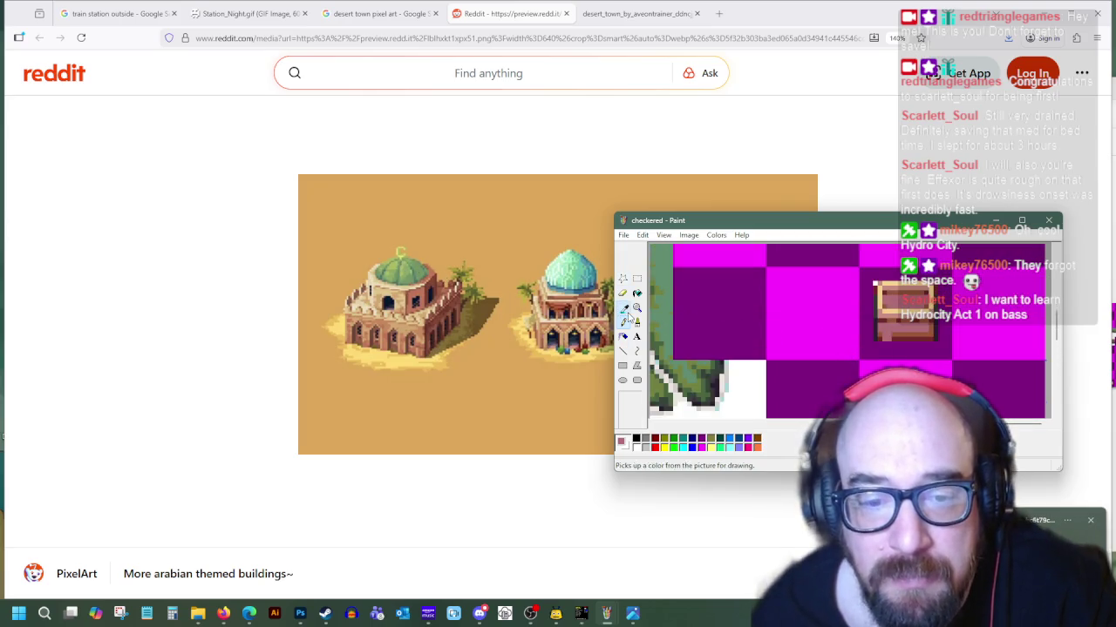
scroll(711, 319, "down", 3)
scroll(765, 384, "down", 1)
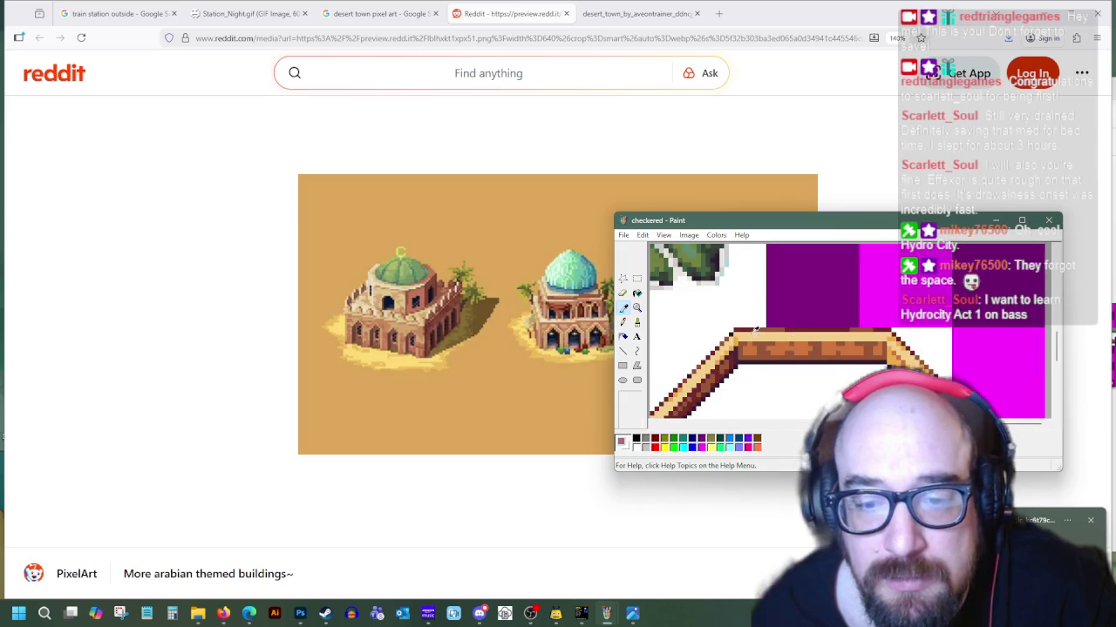
Sample the wall's tan and start filling the crate's new top section with it
left_click(739, 339)
scroll(741, 340, "up", 3)
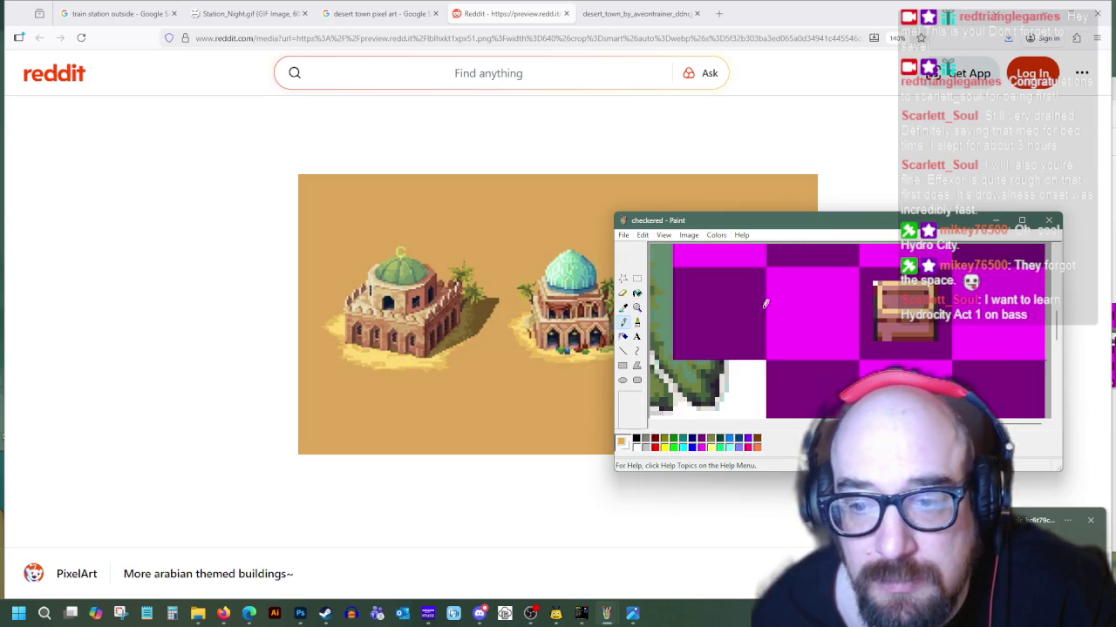
left_click(637, 294)
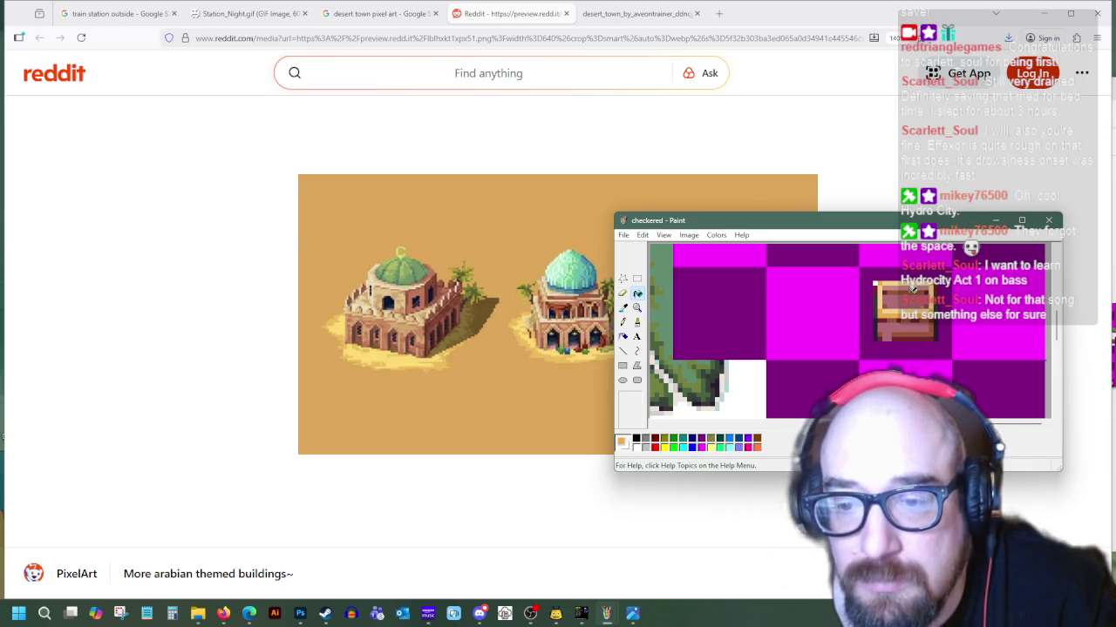
key("ctrl+v")
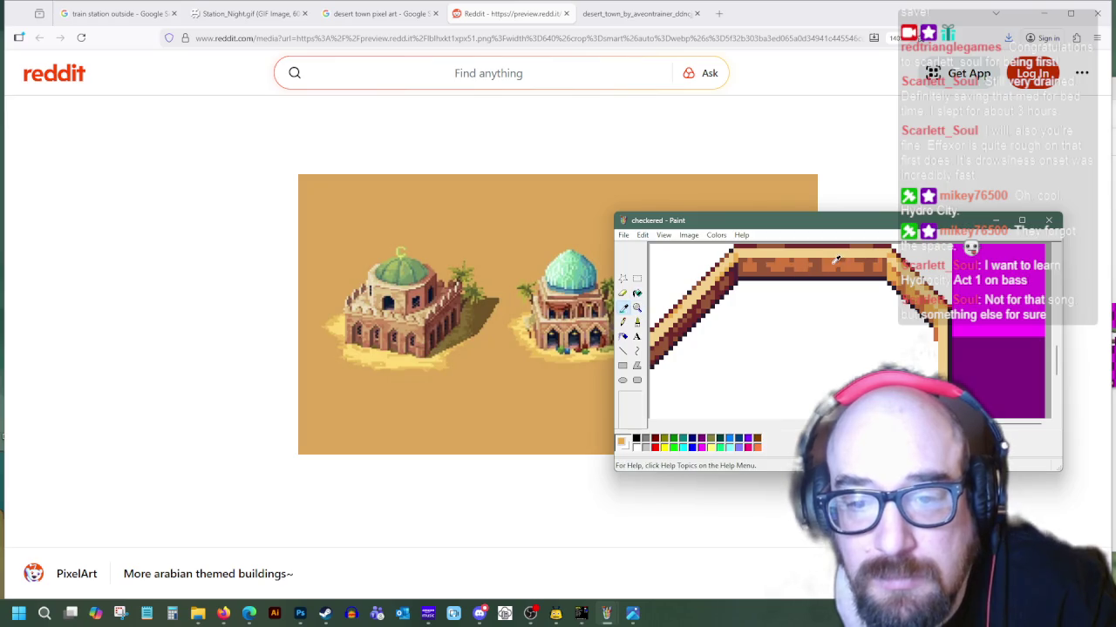
scroll(872, 270, "up", 2)
scroll(906, 283, "up", 2)
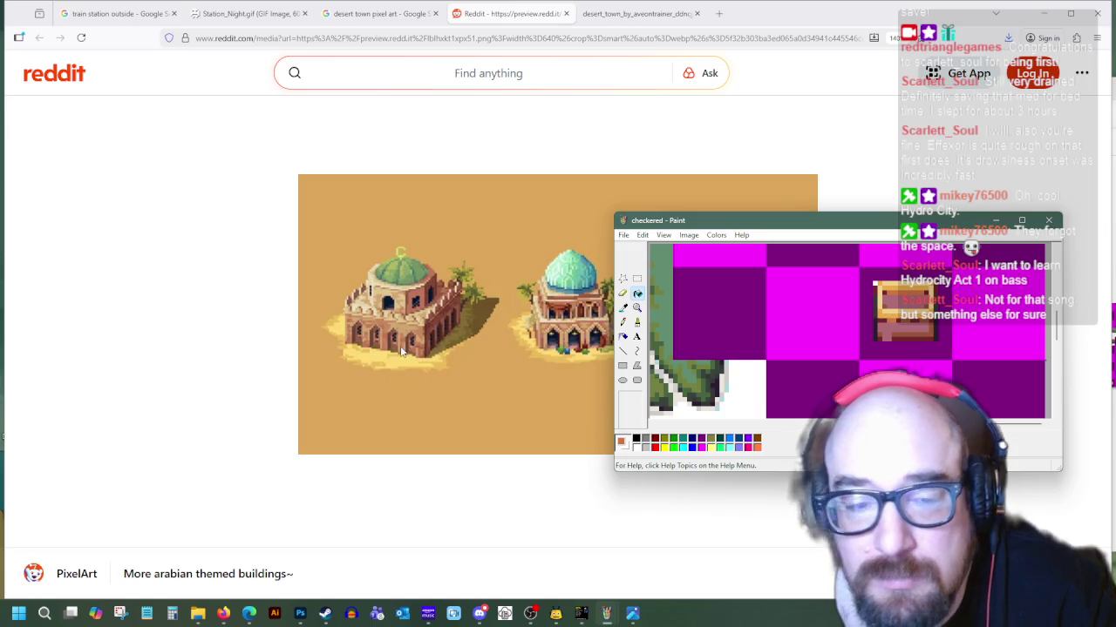
left_click(623, 322)
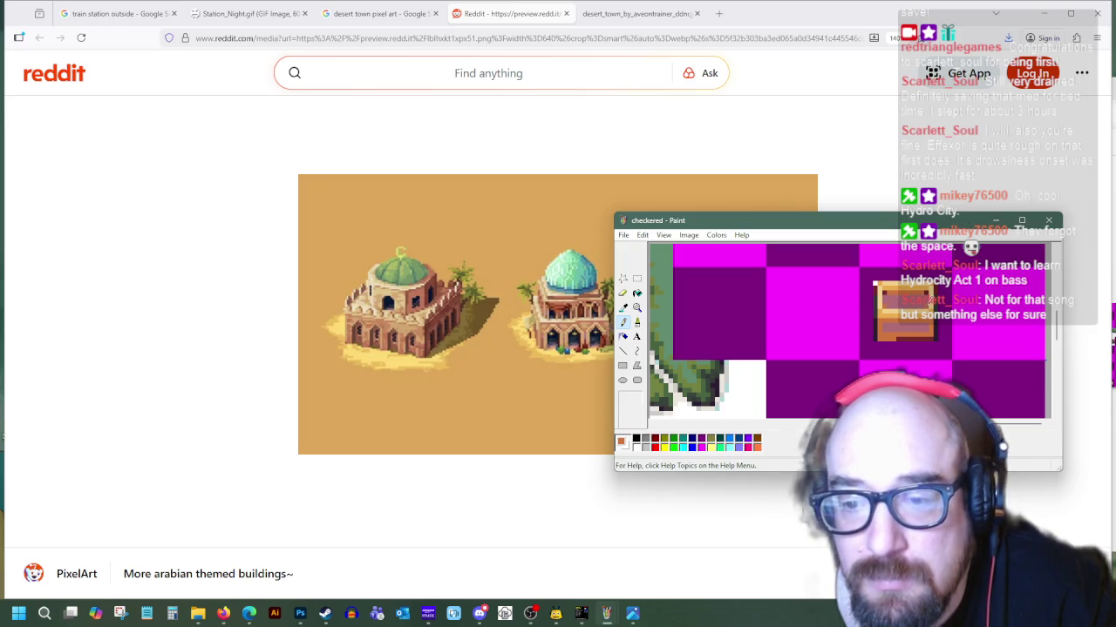
Pencil sampled-colour pixels onto the crate's top, then move the Paint window lower
left_click(636, 292)
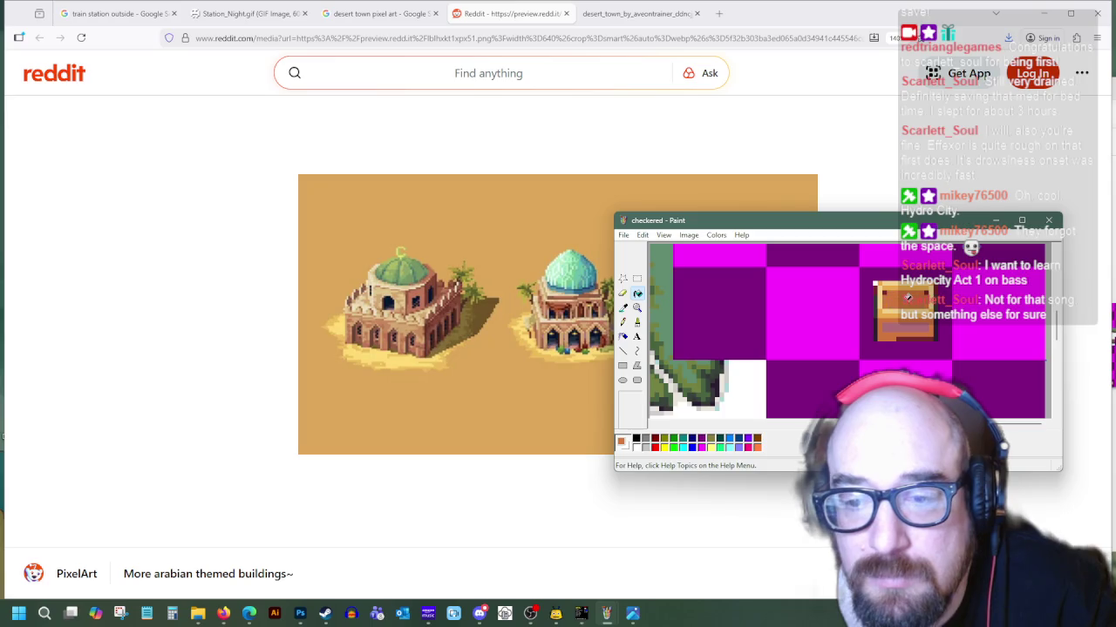
scroll(906, 298, "down", 3)
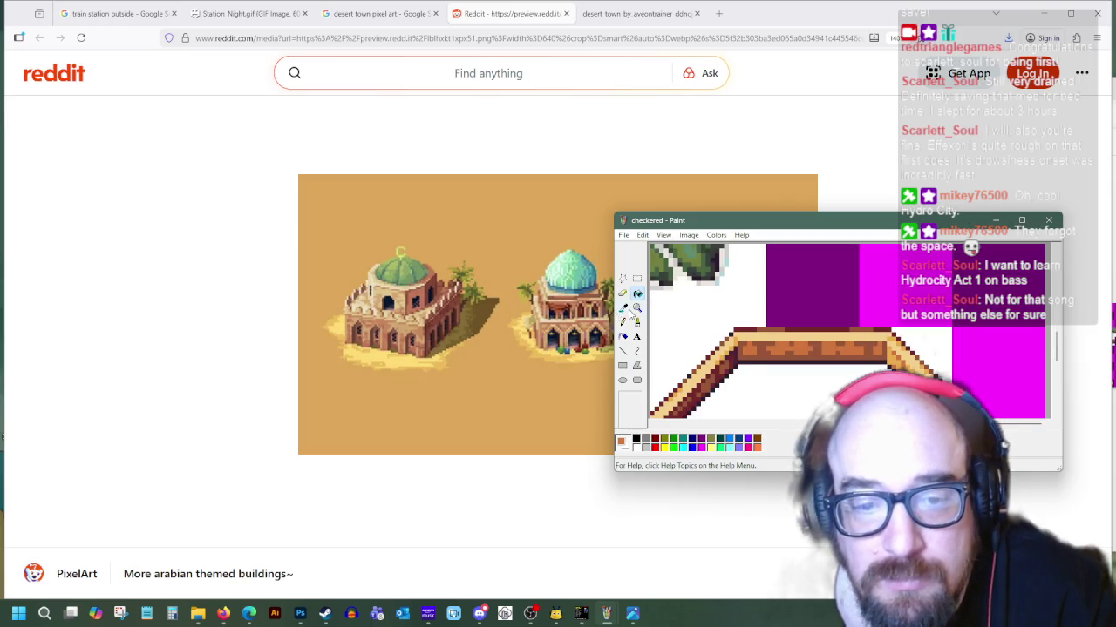
scroll(841, 352, "up", 3)
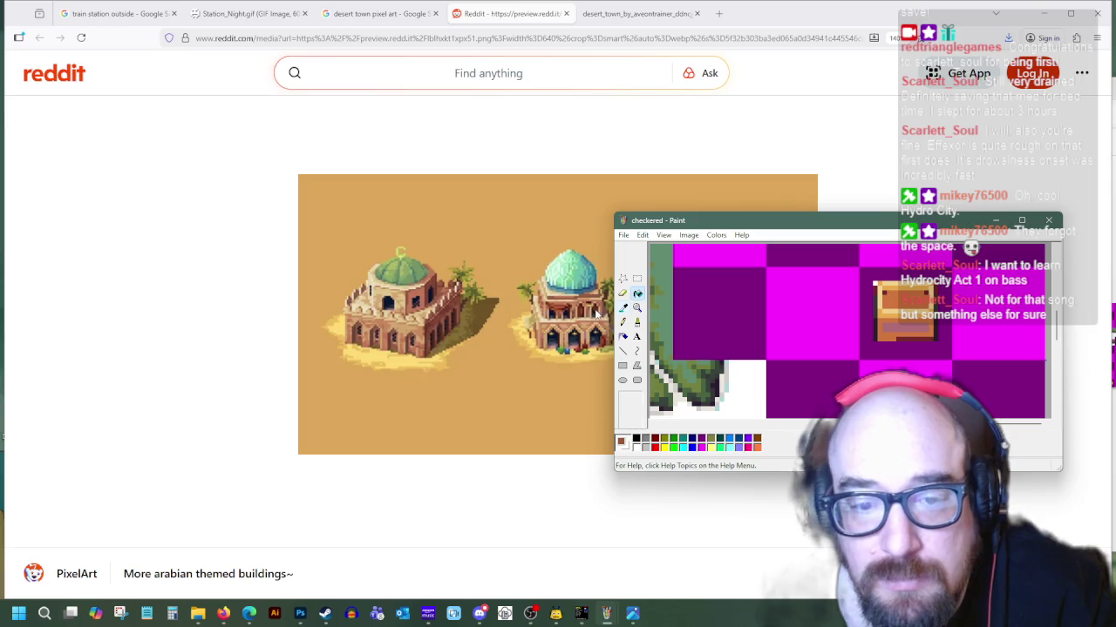
left_click(623, 323)
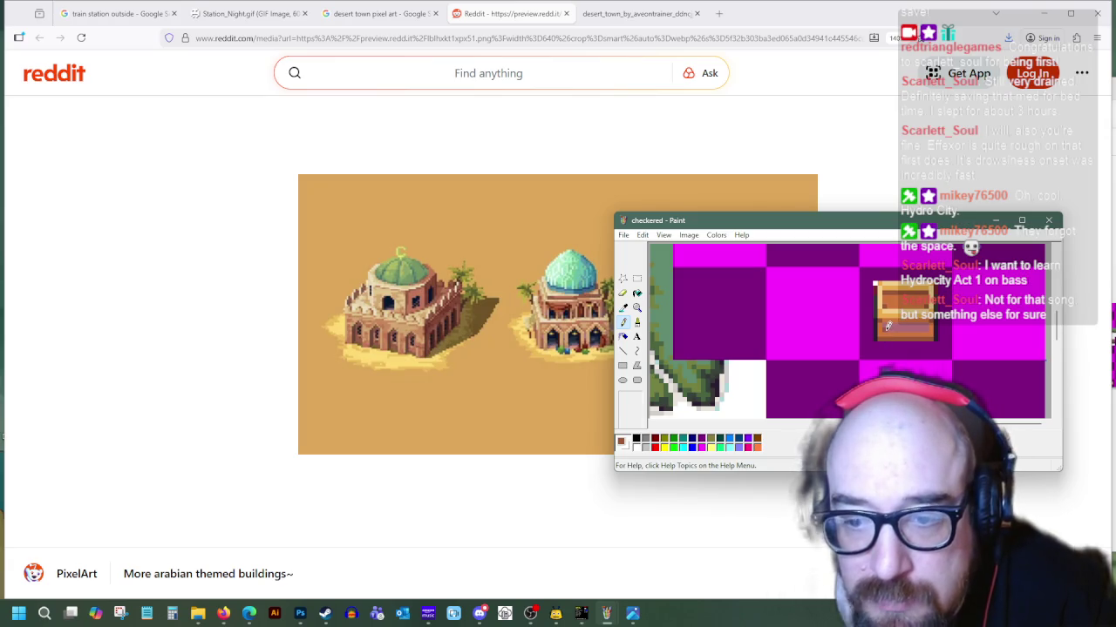
mouse_move(737, 224)
left_mouse_down()
mouse_move(771, 445)
mouse_move(745, 333)
mouse_move(768, 259)
left_mouse_up()
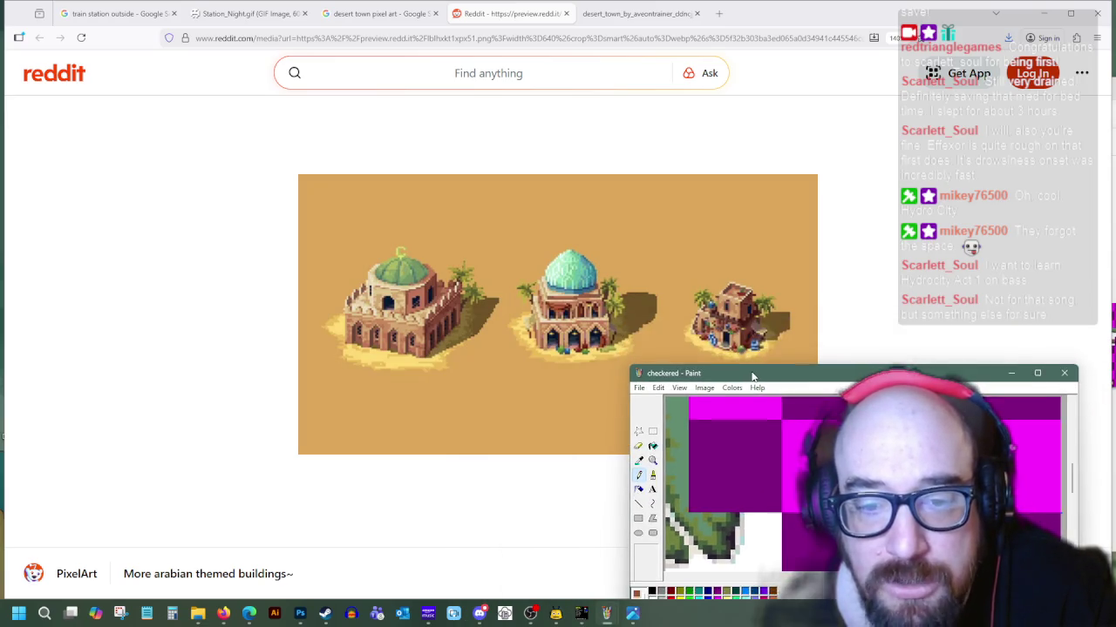
Return the Paint window to the right and sample a colour from the crate
left_click_drag(662, 356, 541, 393)
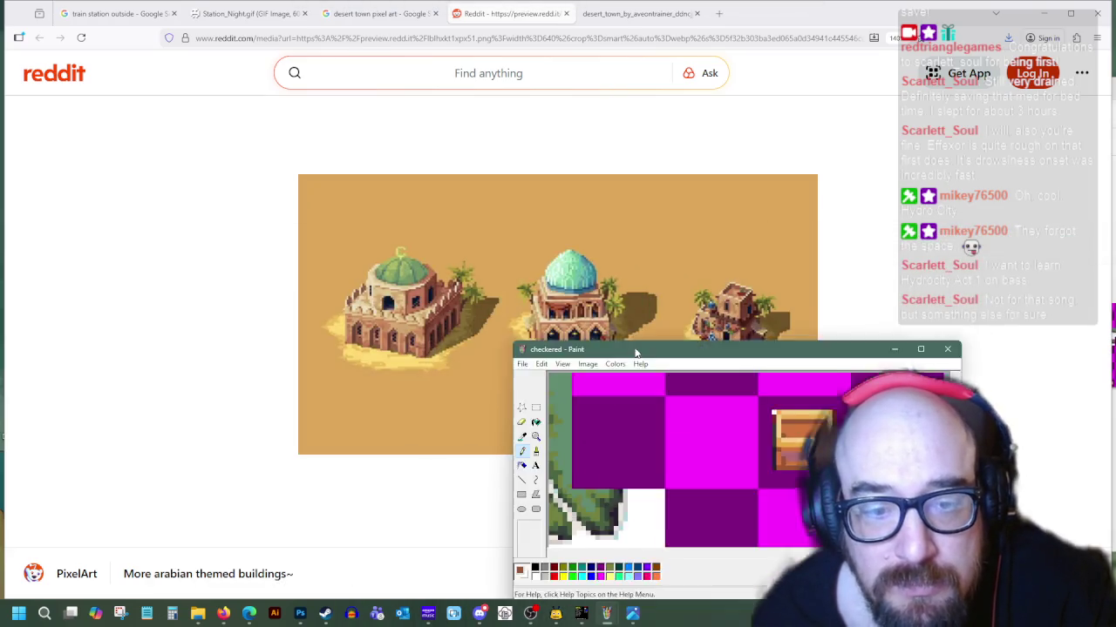
left_click_drag(540, 393, 728, 295)
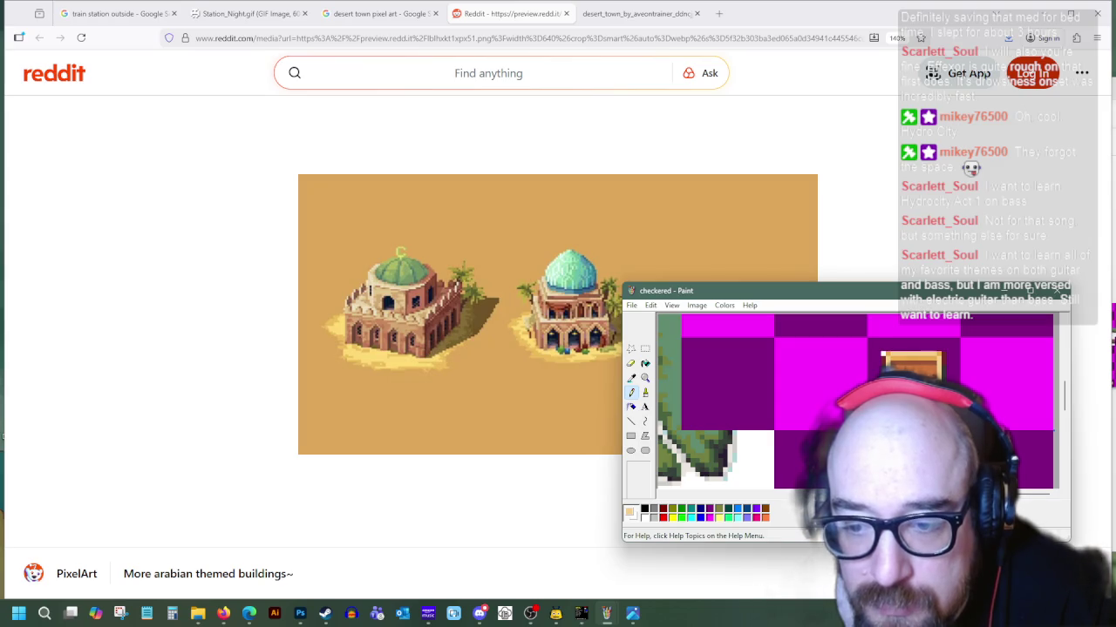
left_click(631, 377)
left_click(923, 381)
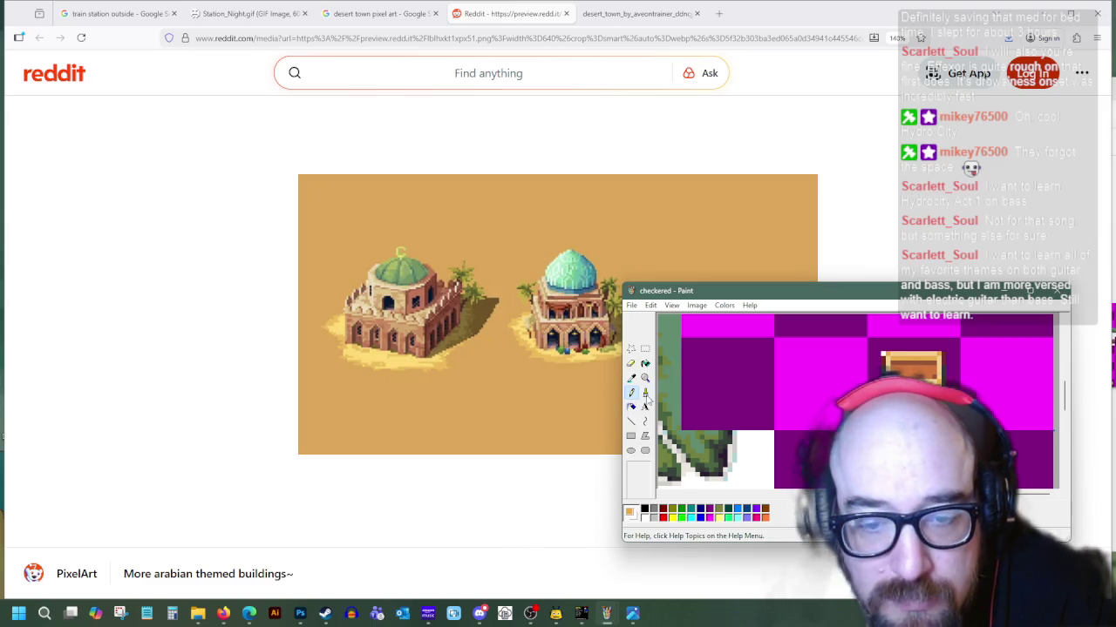
Sample the crate's tan as the colour for more pixel detail
scroll(658, 364, "up", 3)
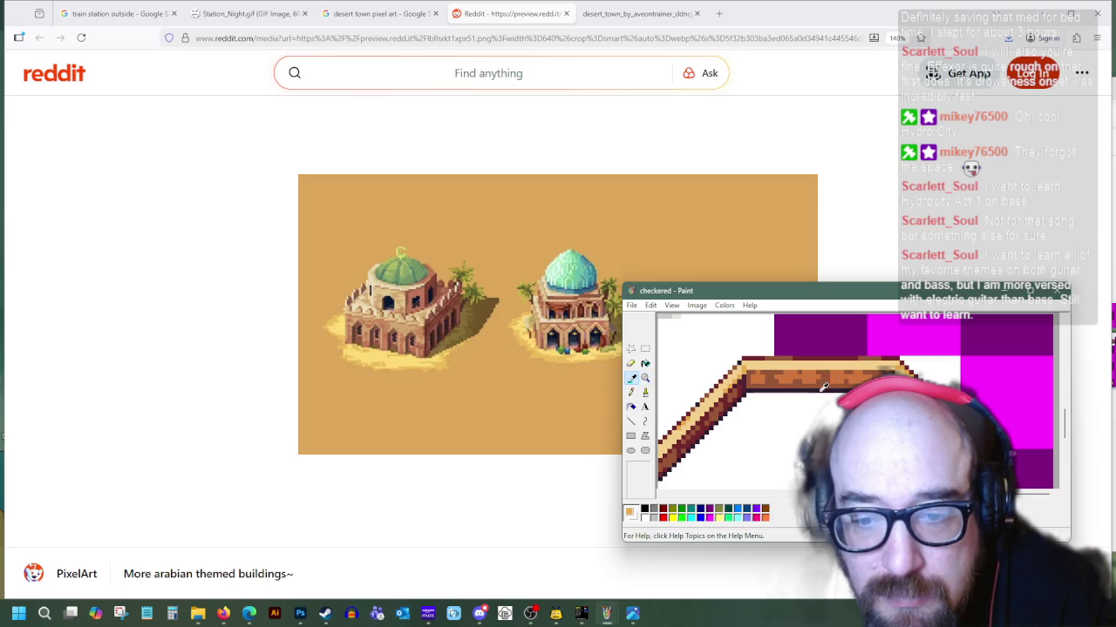
scroll(891, 361, "down", 3)
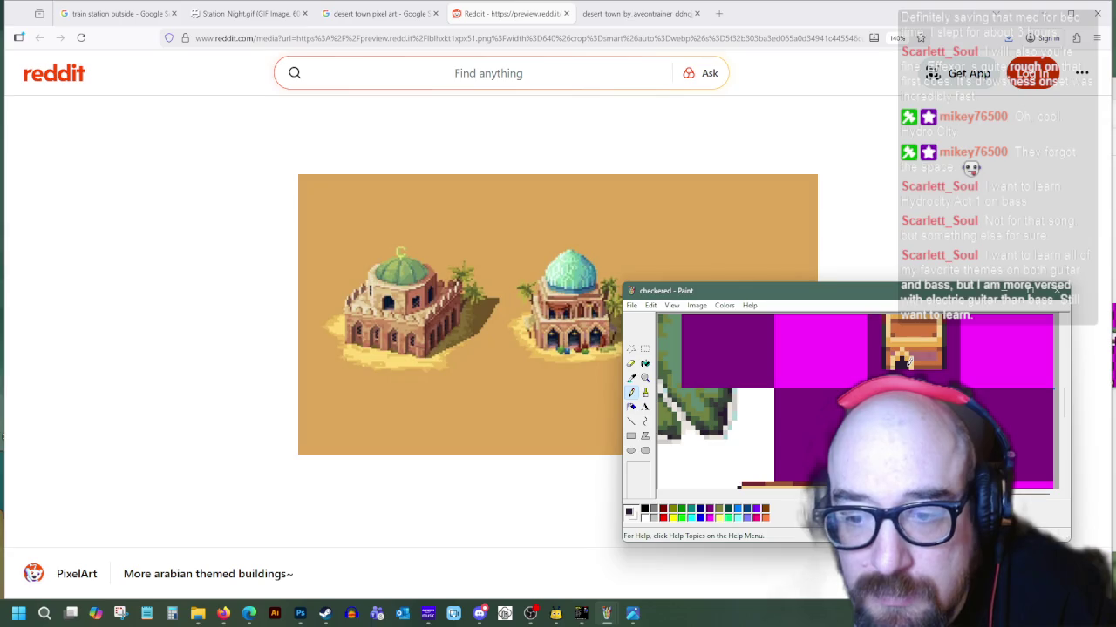
scroll(909, 362, "up", 1)
left_click(631, 377)
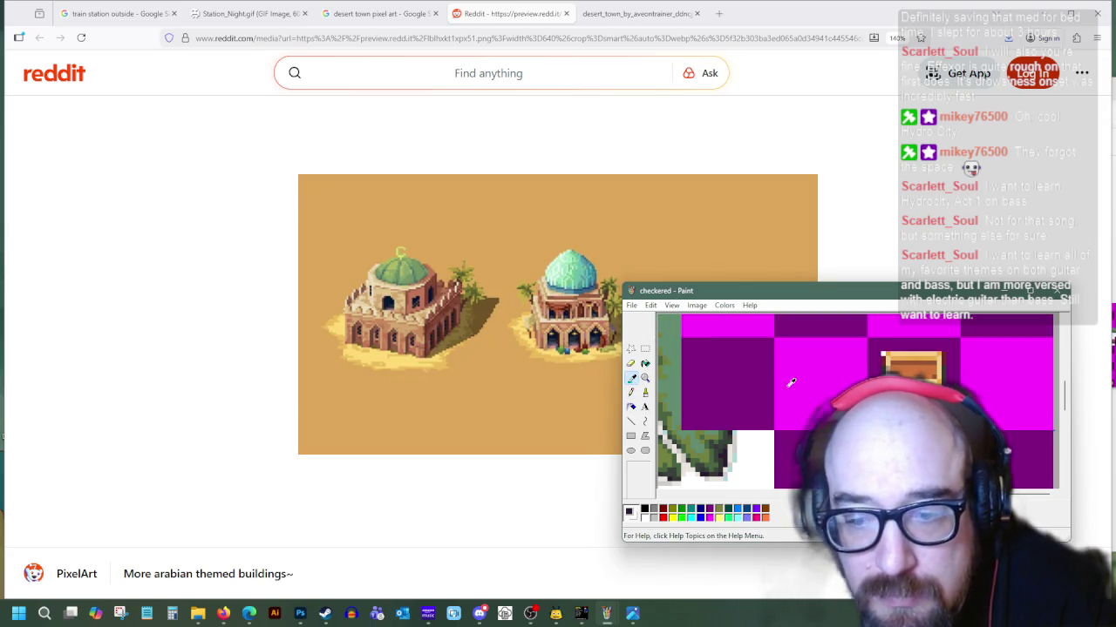
left_click(908, 366)
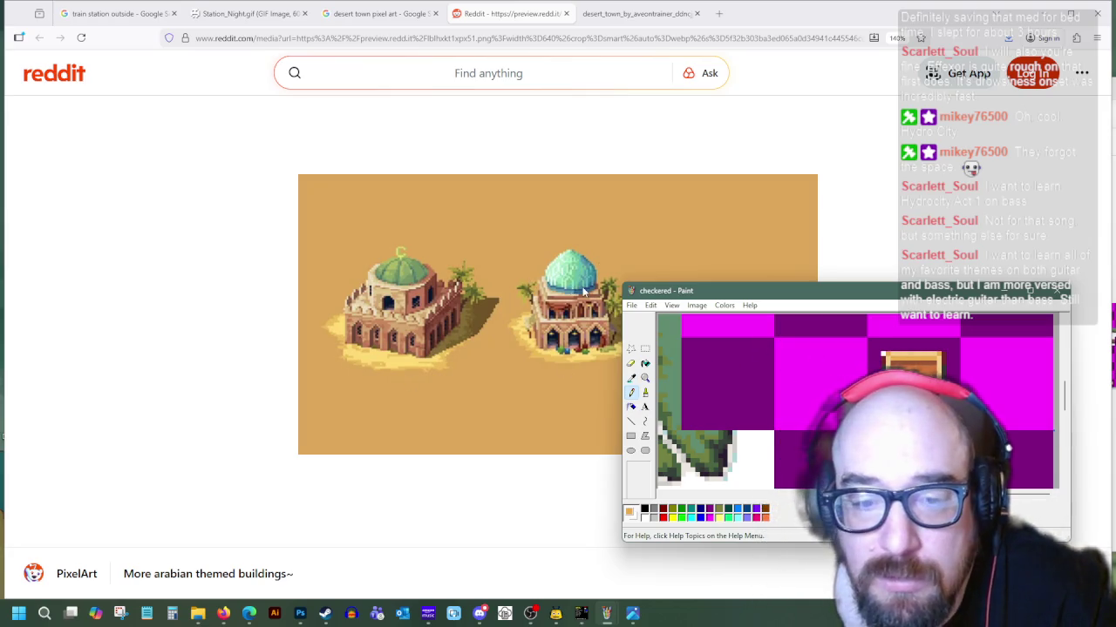
left_click(645, 349)
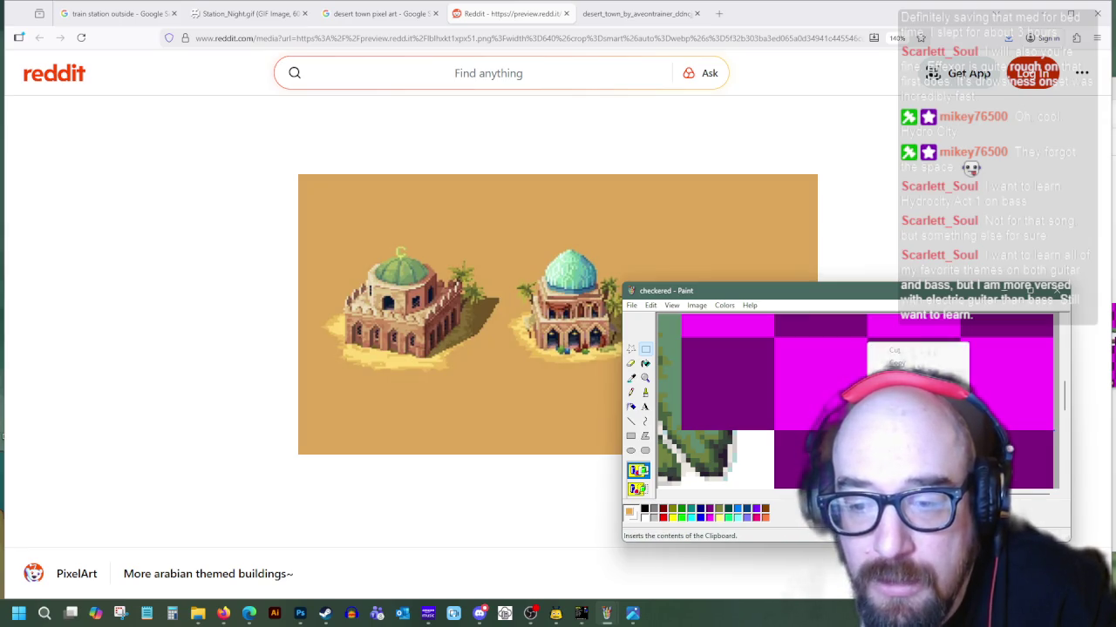
Paste the box section, flip it horizontally, and position it on top of the crate
key("ctrl+v")
right_click(687, 326)
left_click(716, 436)
left_click(796, 355)
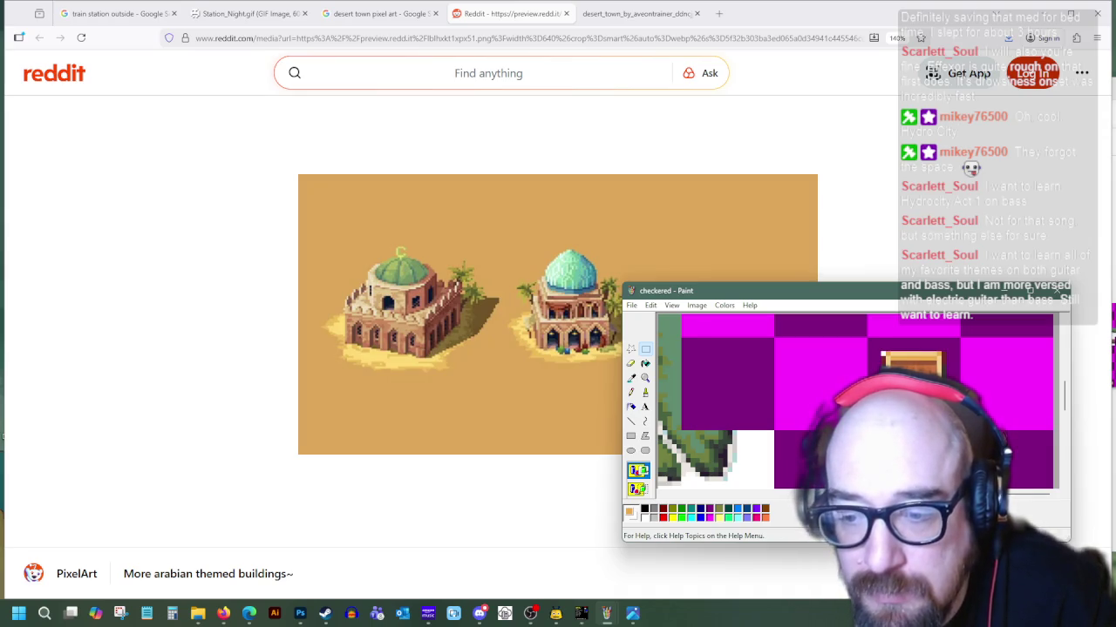
key("ctrl+v")
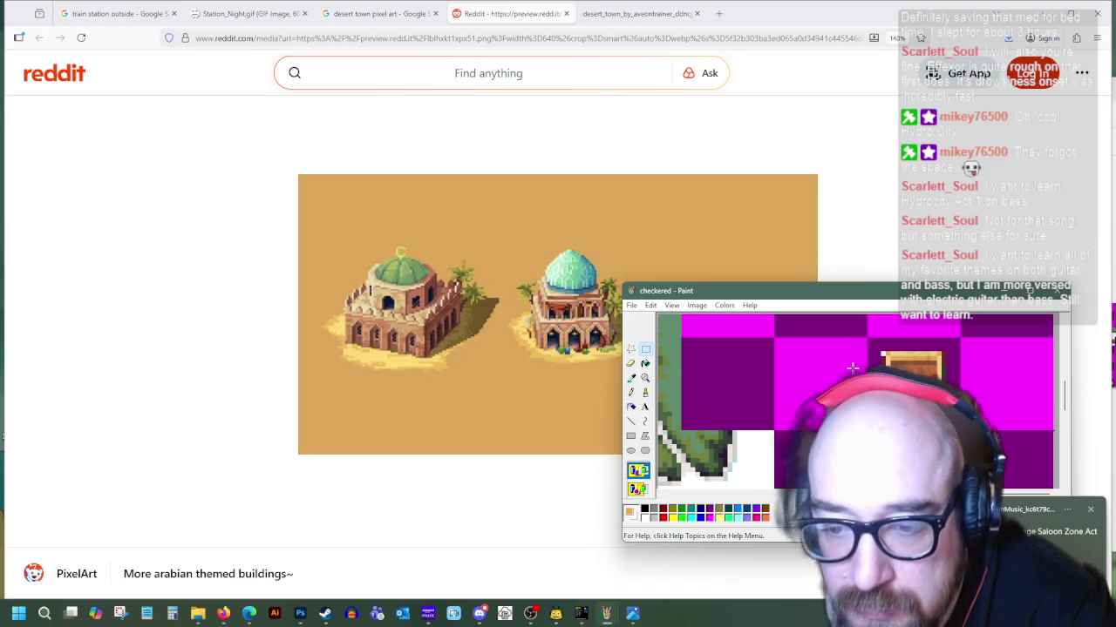
left_click_drag(883, 356, 873, 356)
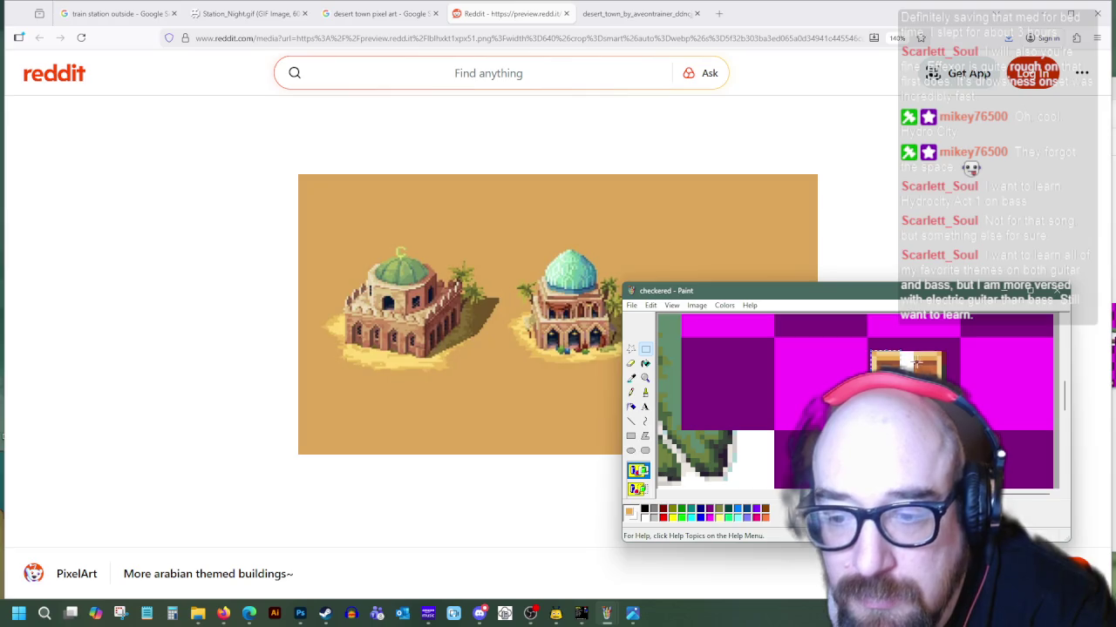
left_click_drag(933, 381, 951, 381)
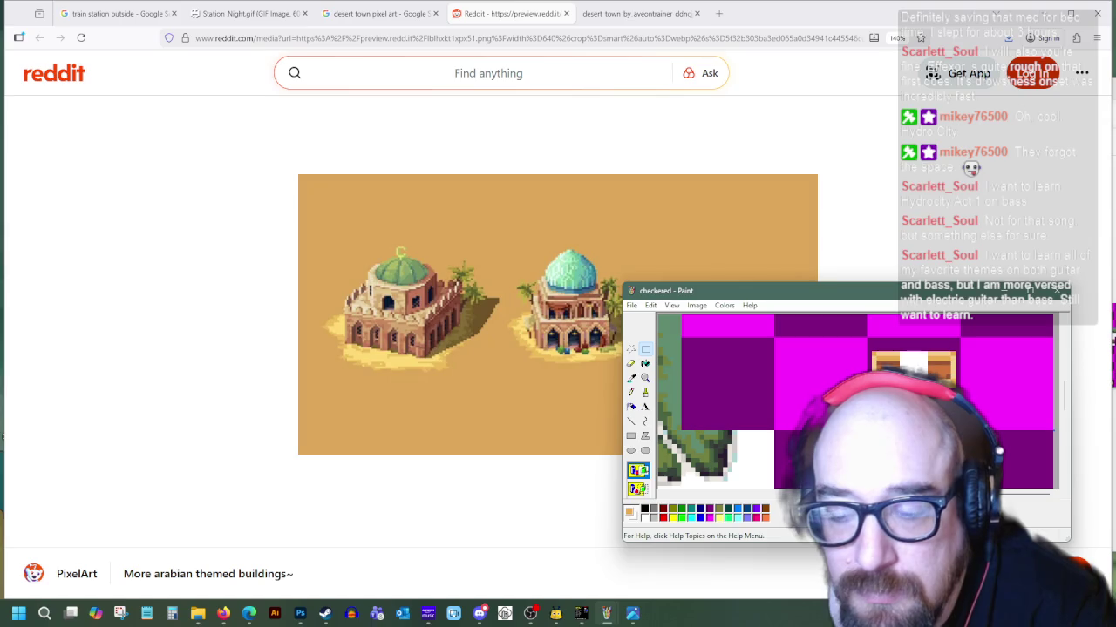
Sample the crate's browns and lighter tan to touch up the box's pale middle
left_click(631, 377)
left_click(901, 348)
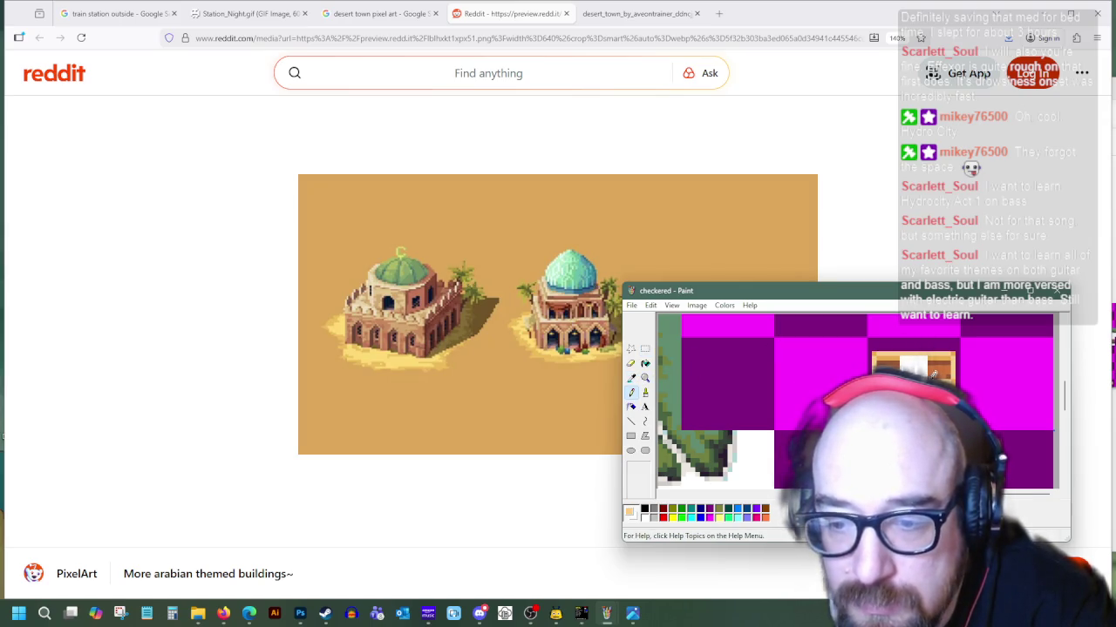
left_click(631, 378)
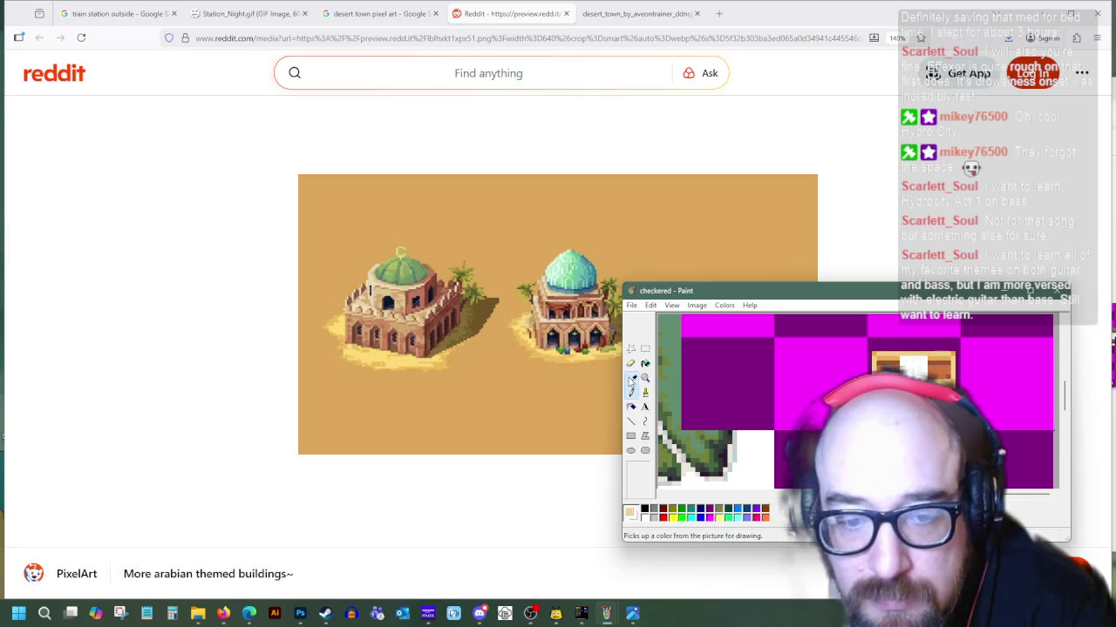
left_click(936, 357)
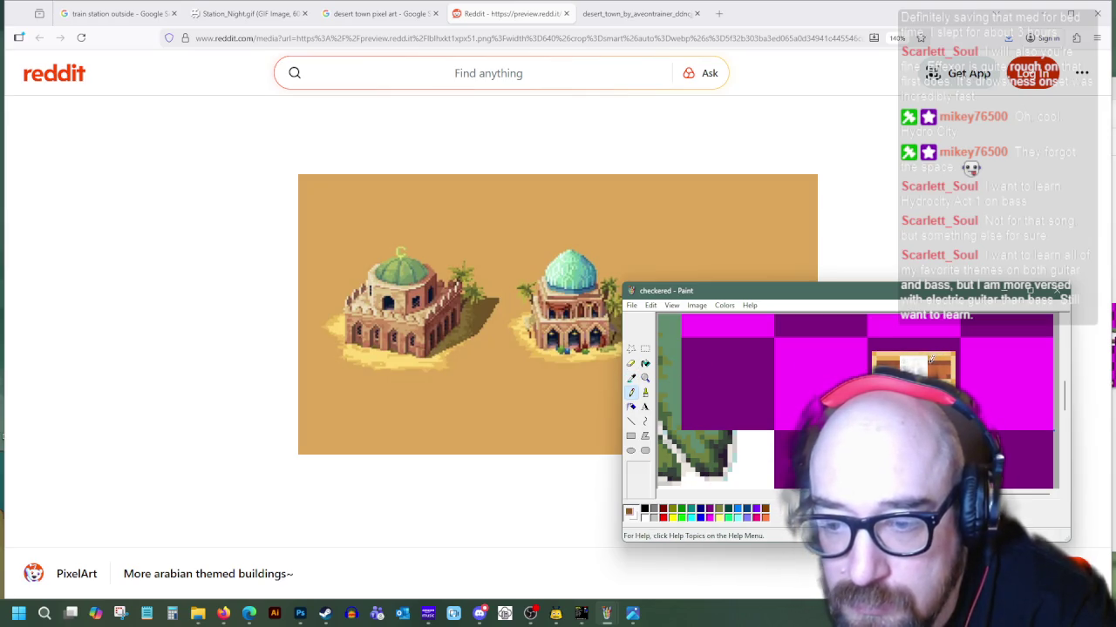
left_click(631, 377)
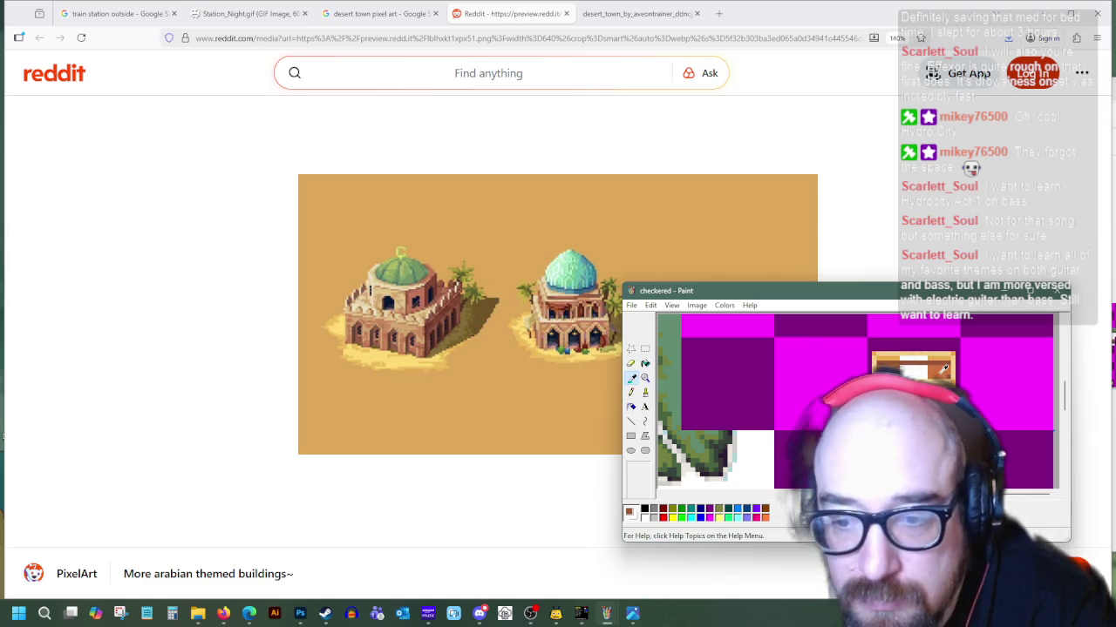
left_click(904, 353)
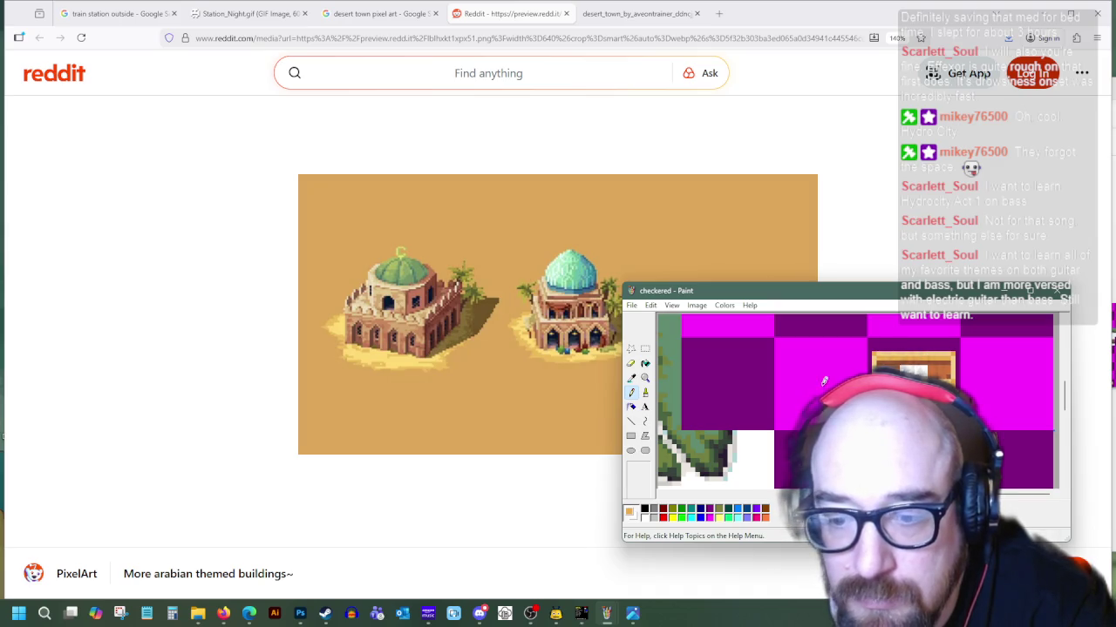
left_click(631, 378)
left_click(933, 370)
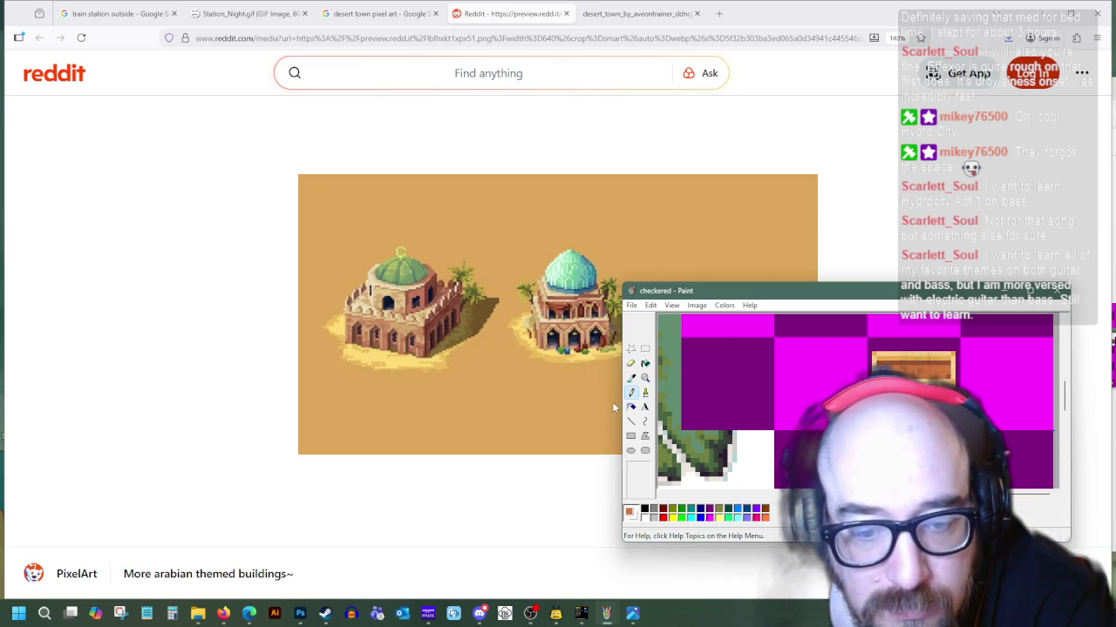
Sample the crate's dark brown-red and draw line detail on the new box section
left_click(632, 422)
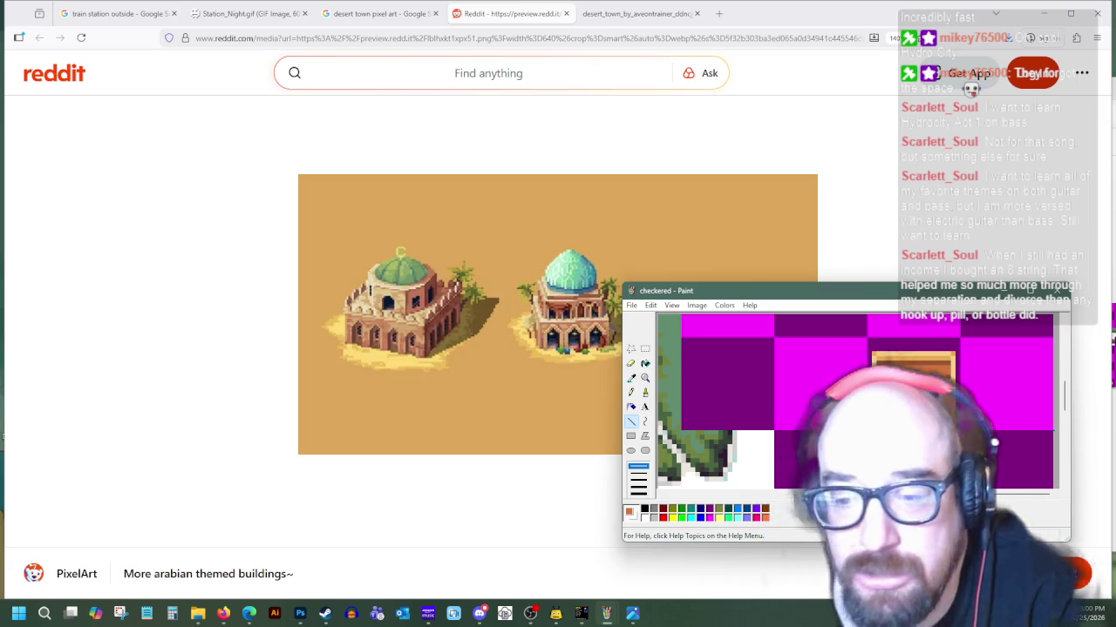
left_click(631, 377)
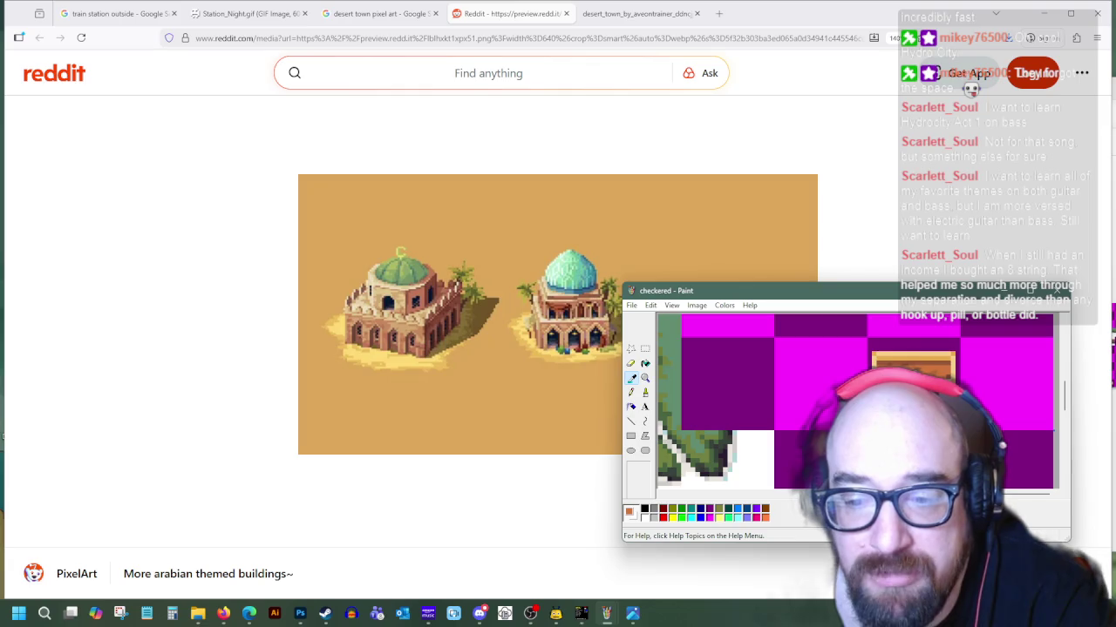
left_click(912, 370)
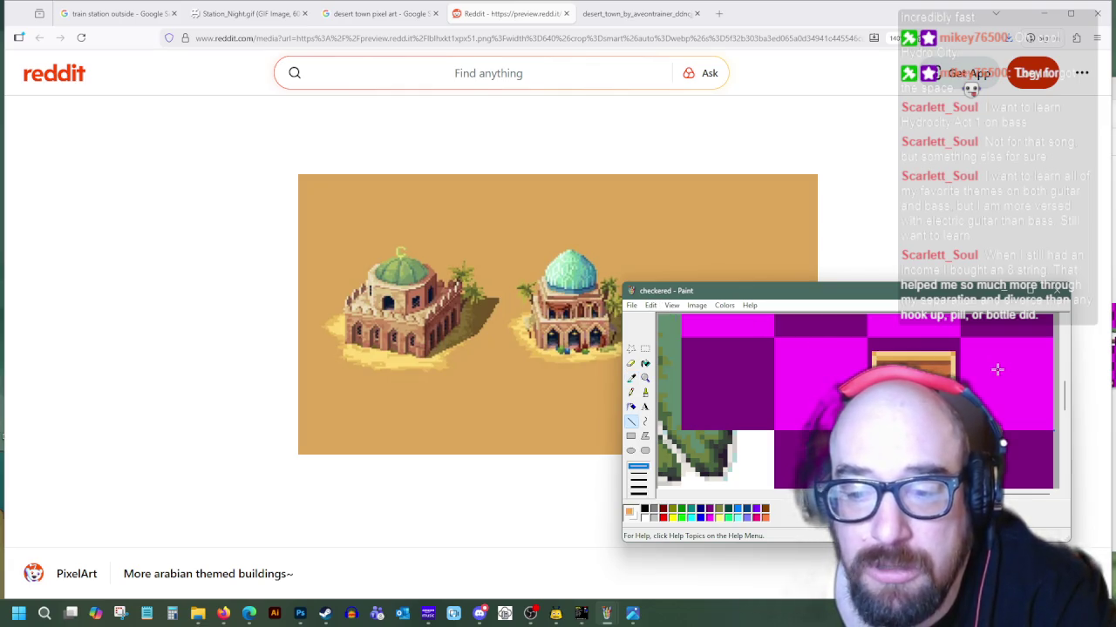
left_click(631, 378)
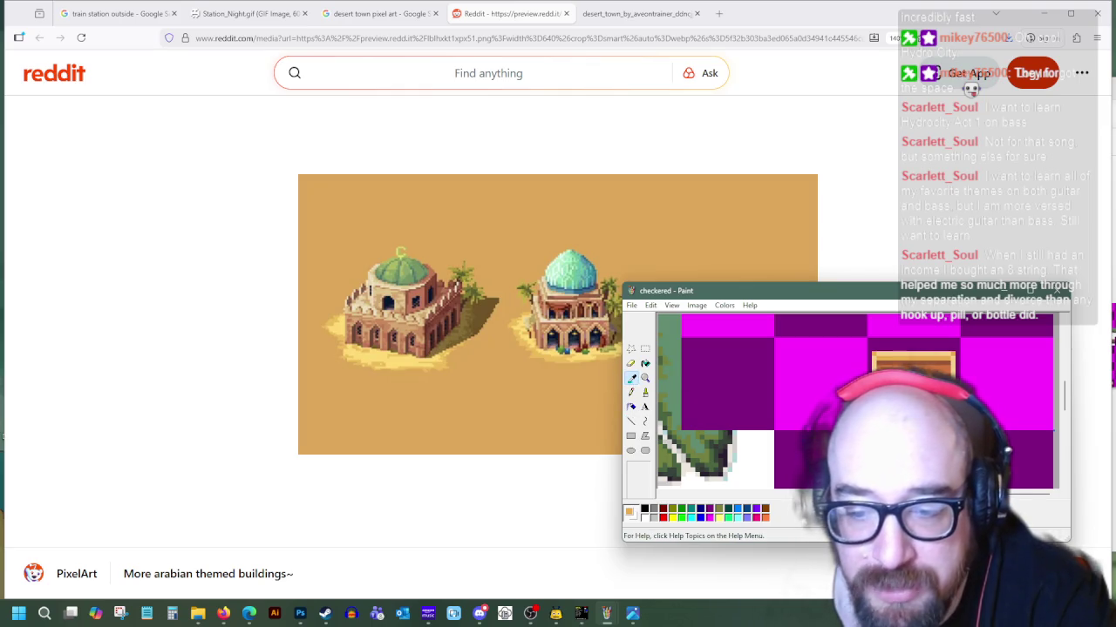
left_click(913, 358)
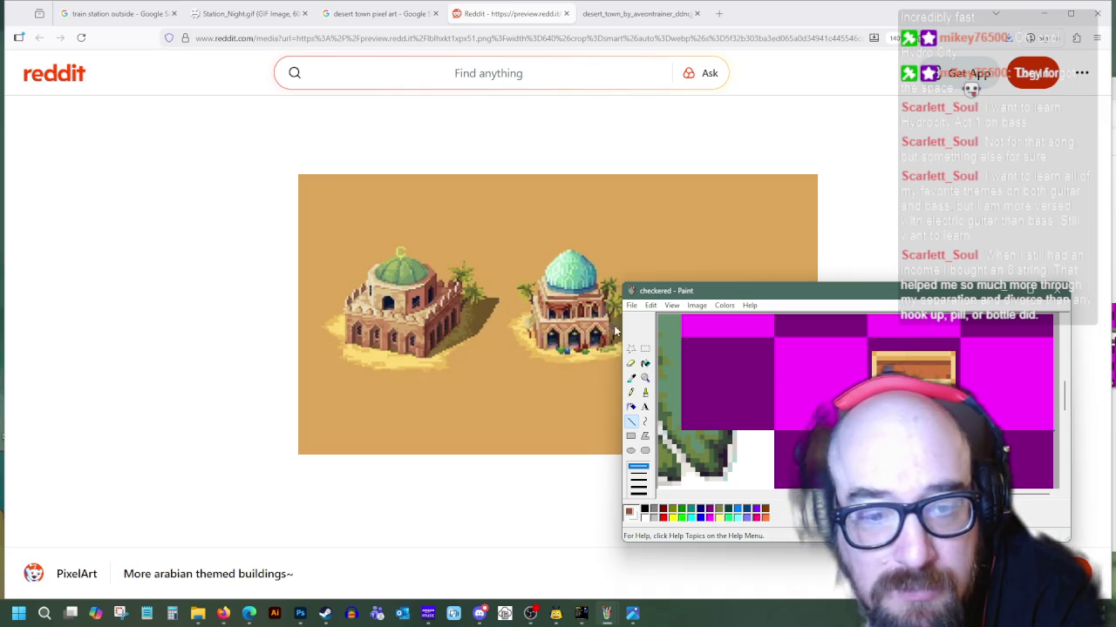
left_click(645, 349)
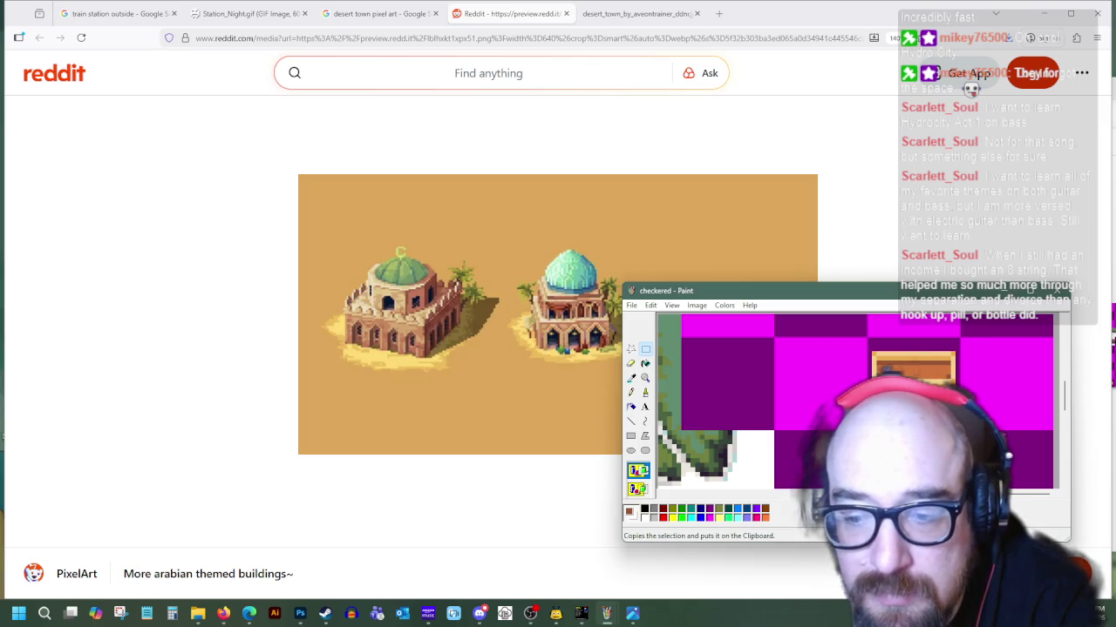
Paste the copied sprite and drag it out of the top-left corner onto the sheet
key("ctrl+v")
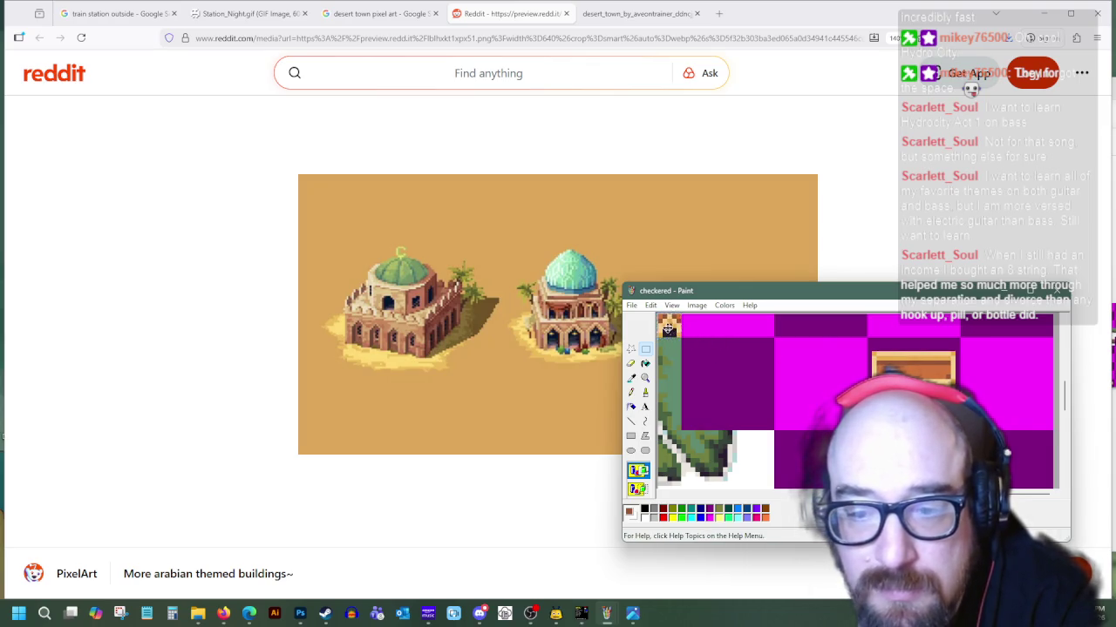
left_click_drag(668, 326, 871, 410)
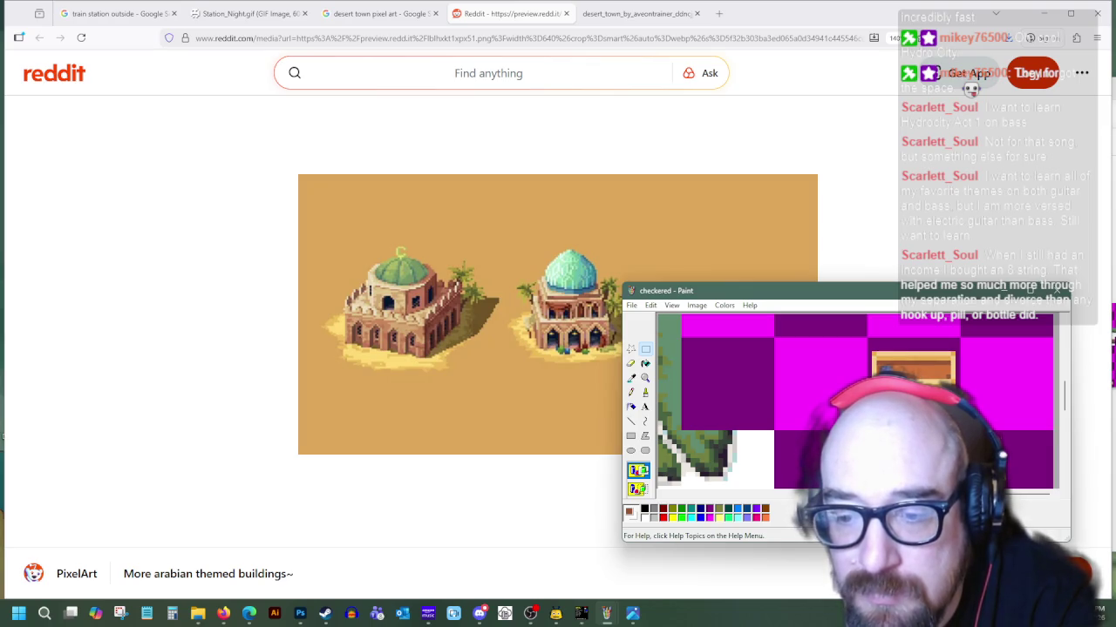
left_click_drag(872, 494, 1024, 494)
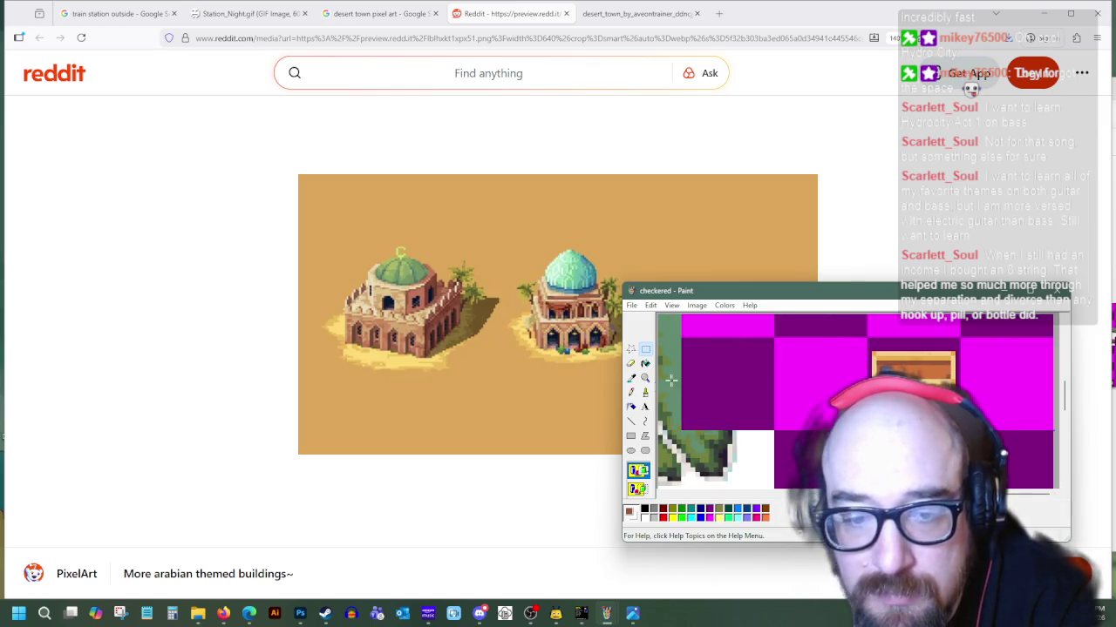
Sample dark and reddish-brown tones from the crate as line shading colours
left_click(631, 379)
left_click(632, 422)
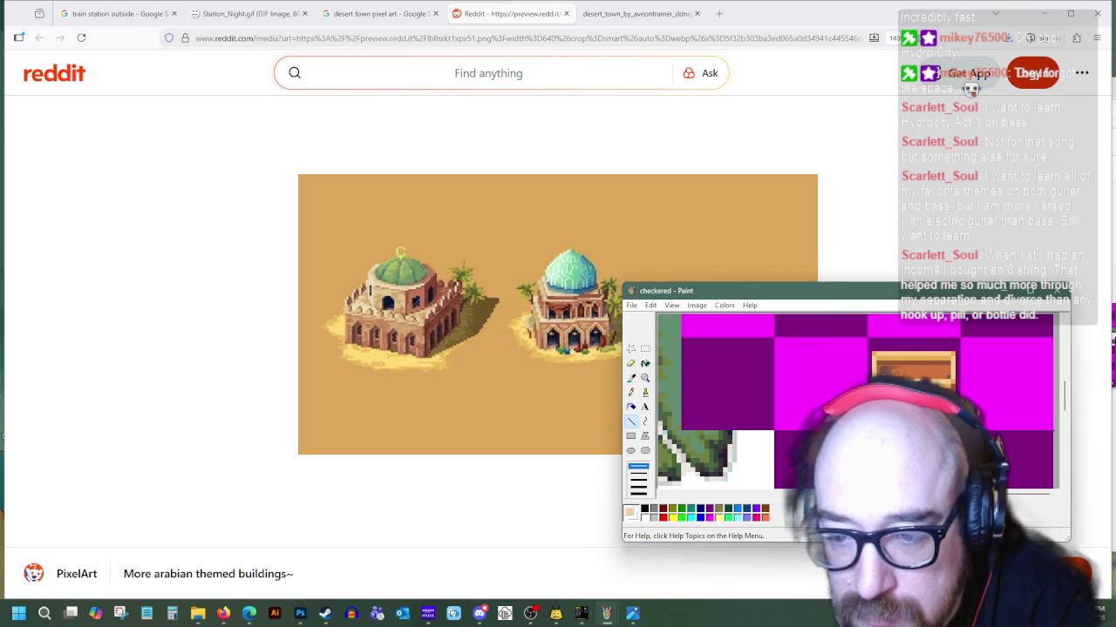
left_click(631, 378)
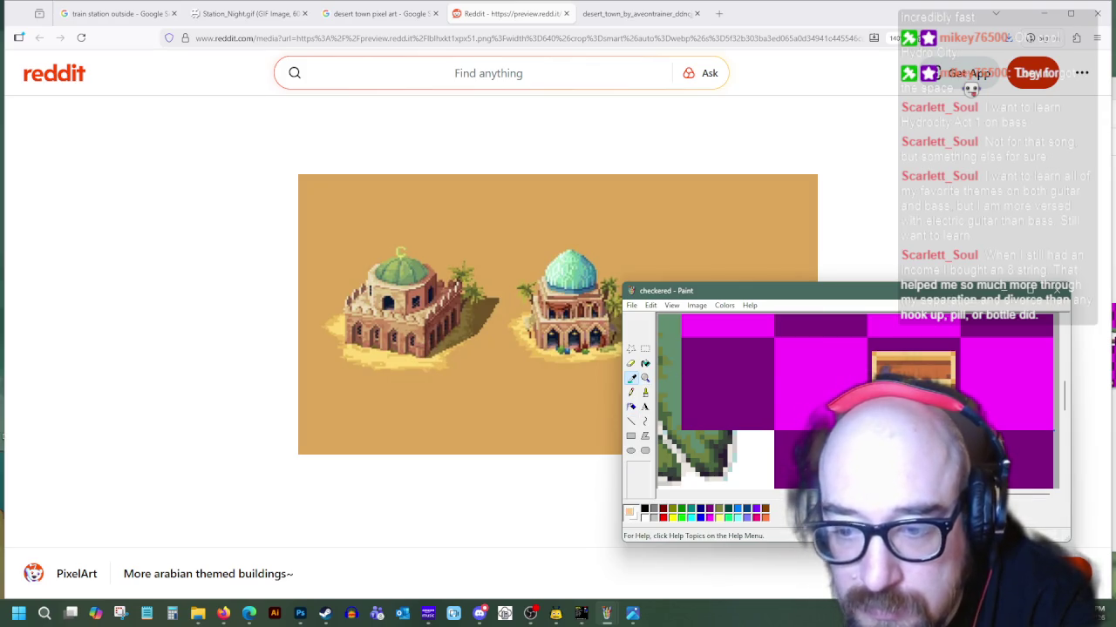
left_click(632, 421)
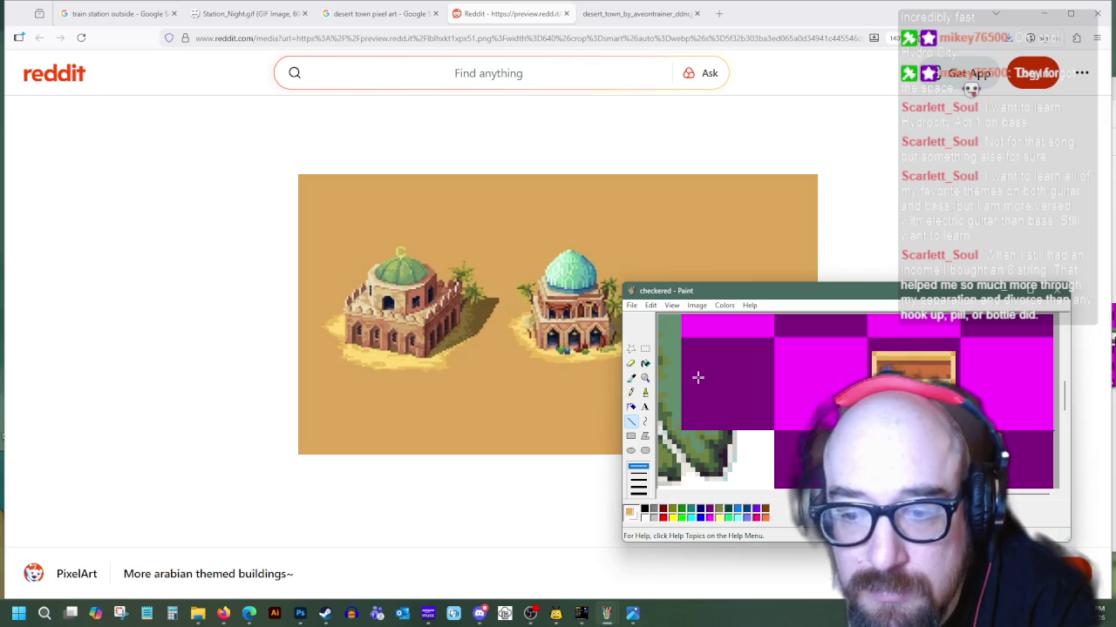
left_click(631, 379)
left_click(885, 388)
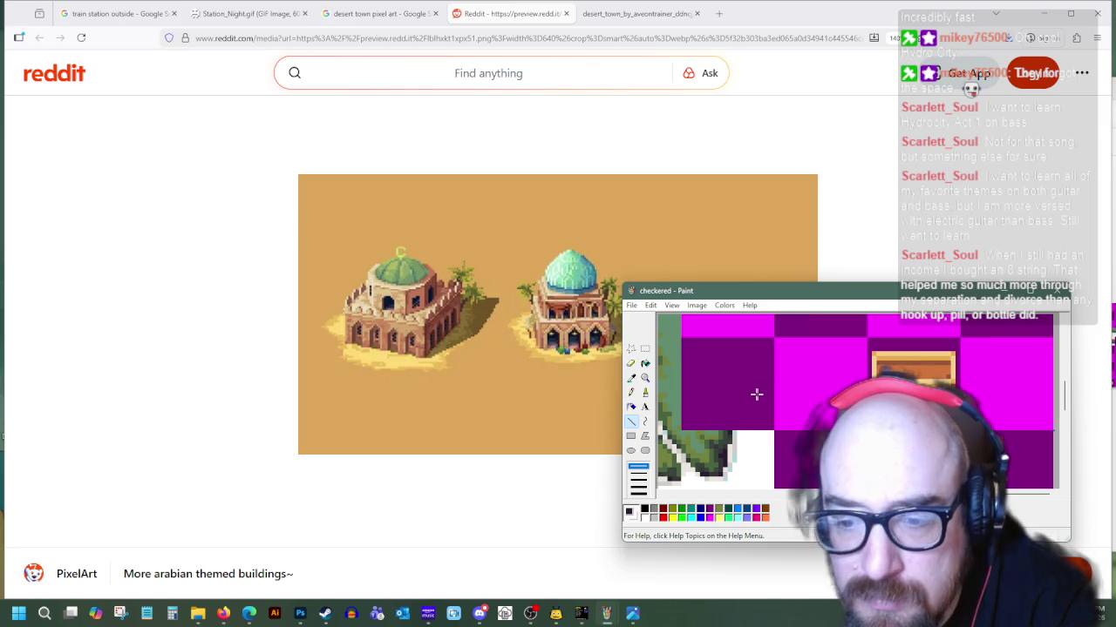
left_click(631, 378)
left_click(906, 370)
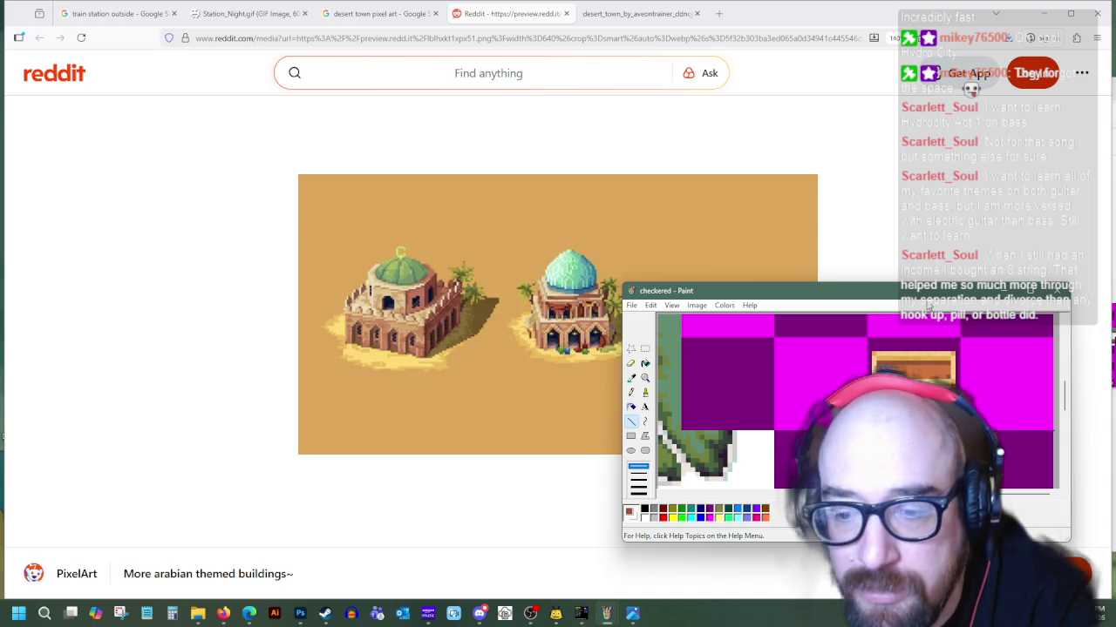
left_click(645, 349)
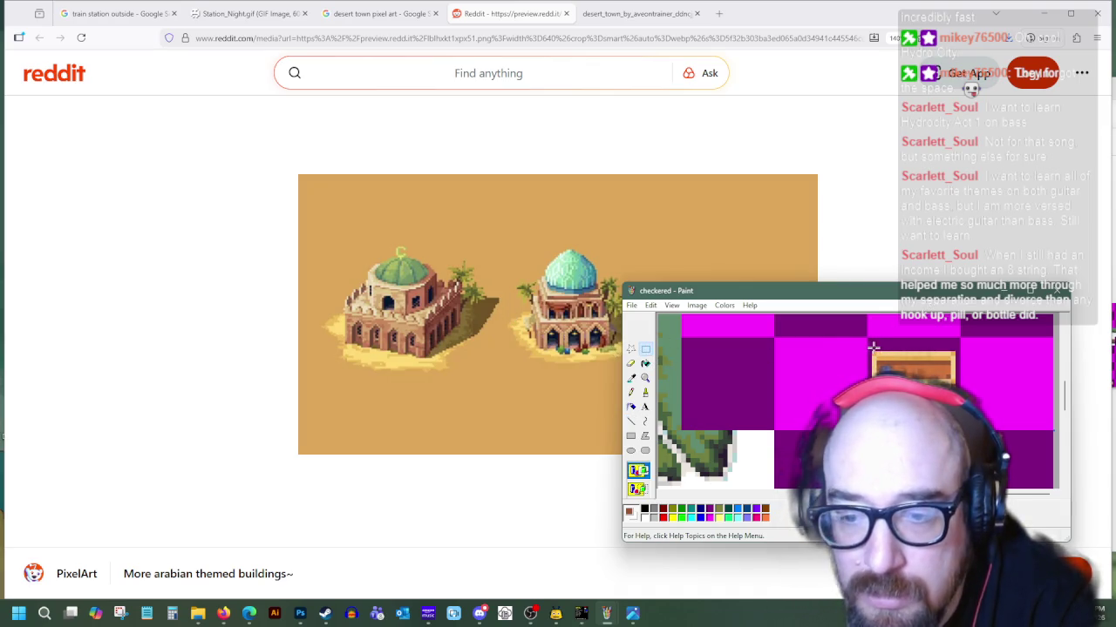
mouse_move(872, 349)
left_mouse_down()
mouse_move(955, 376)
mouse_move(946, 346)
left_mouse_up()
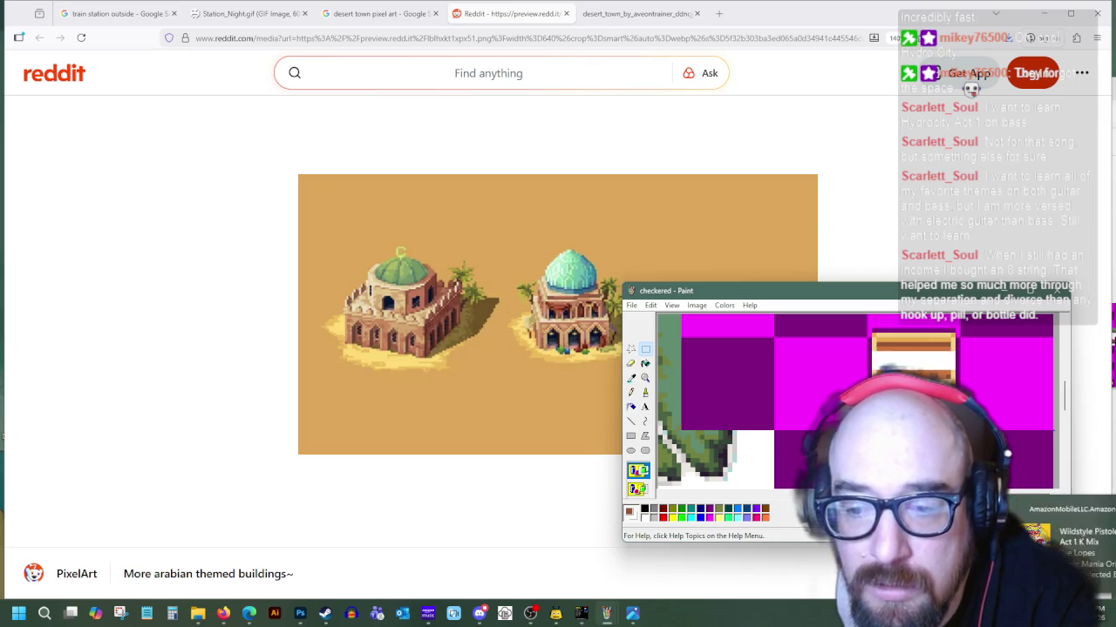
left_click(632, 378)
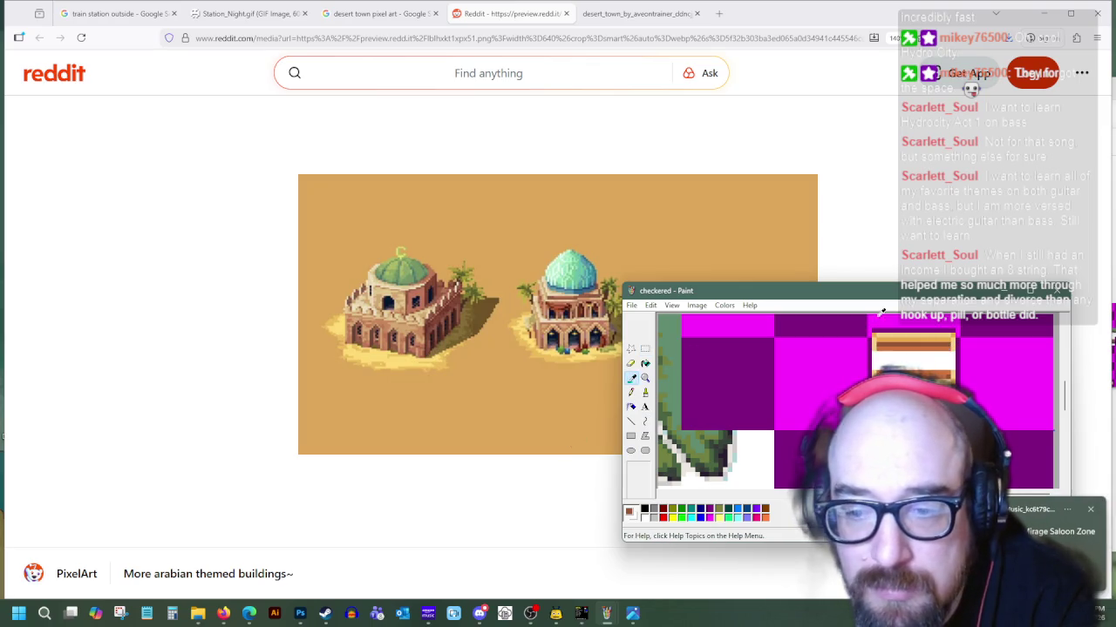
left_click(877, 342)
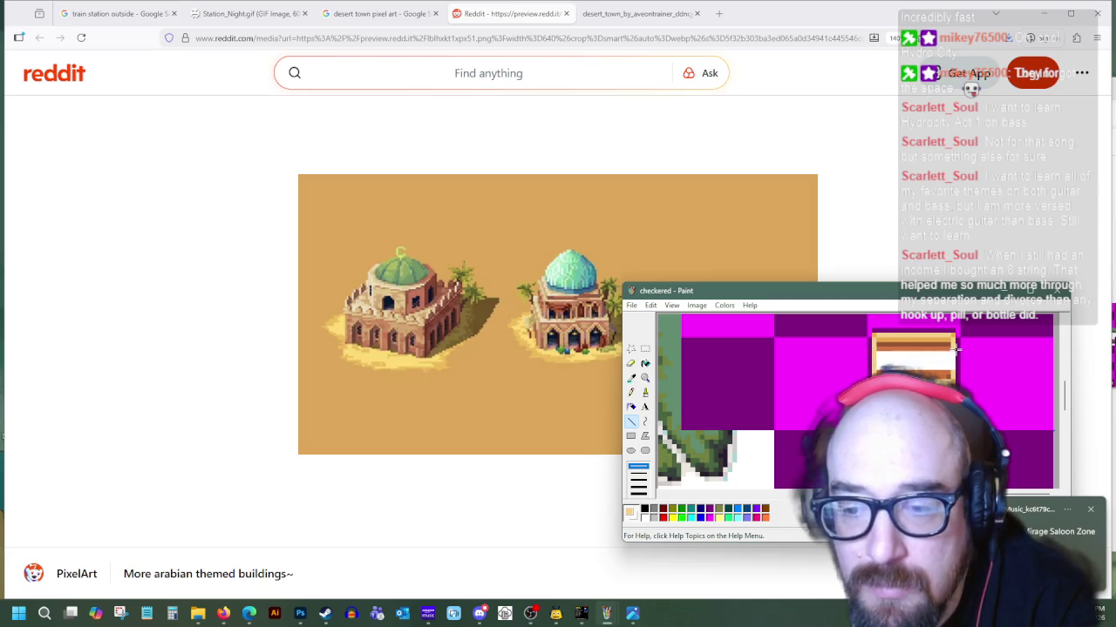
left_click(632, 378)
left_click(684, 390)
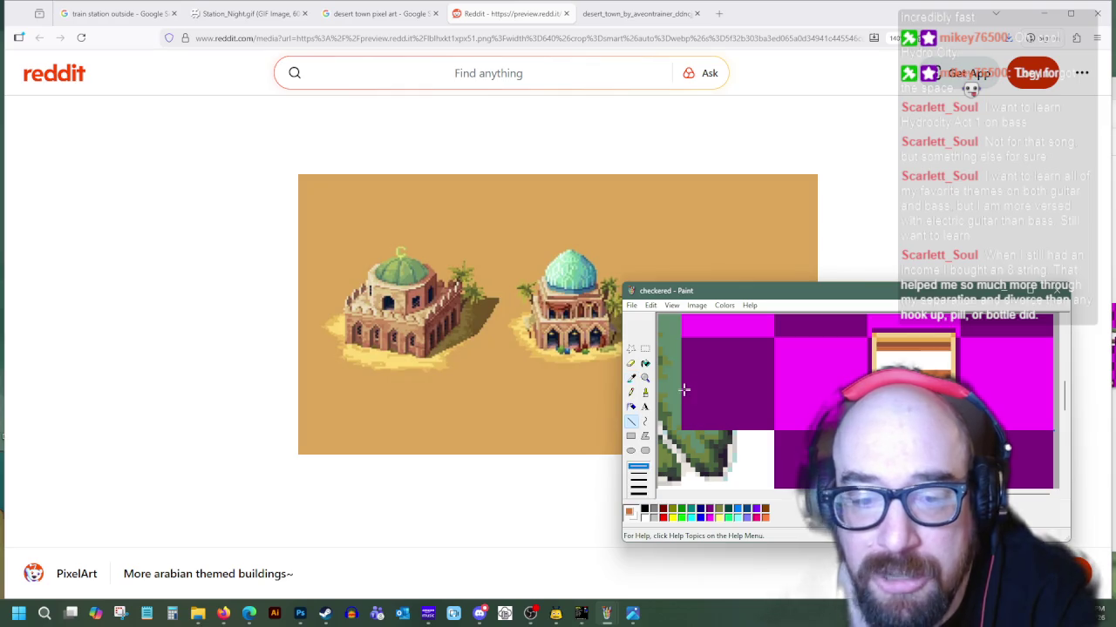
left_click(645, 364)
left_click(912, 356)
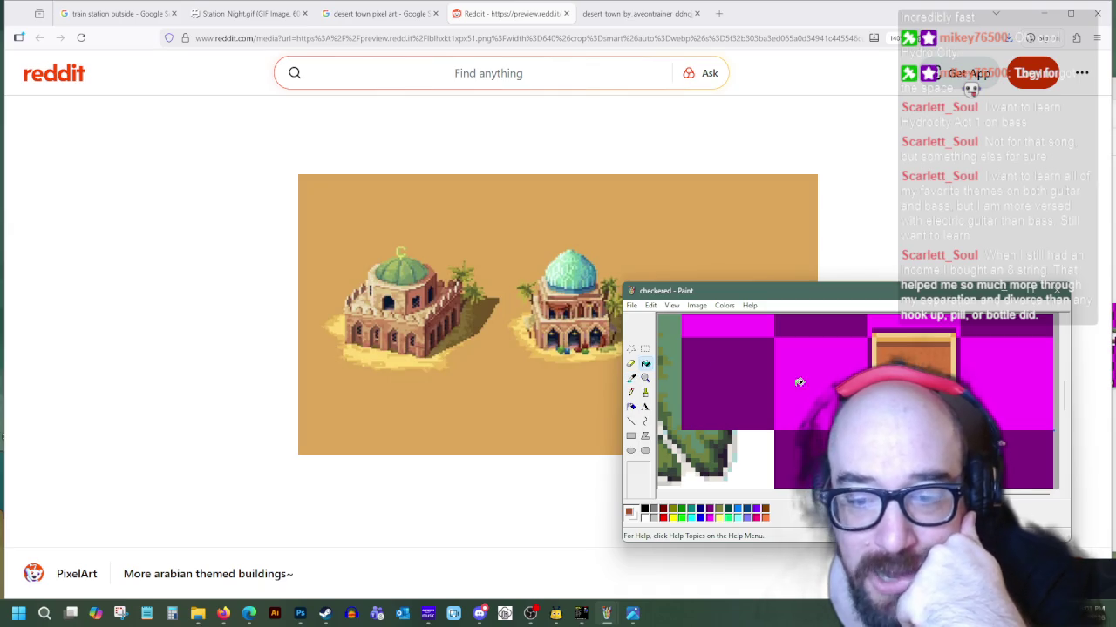
left_click(632, 392)
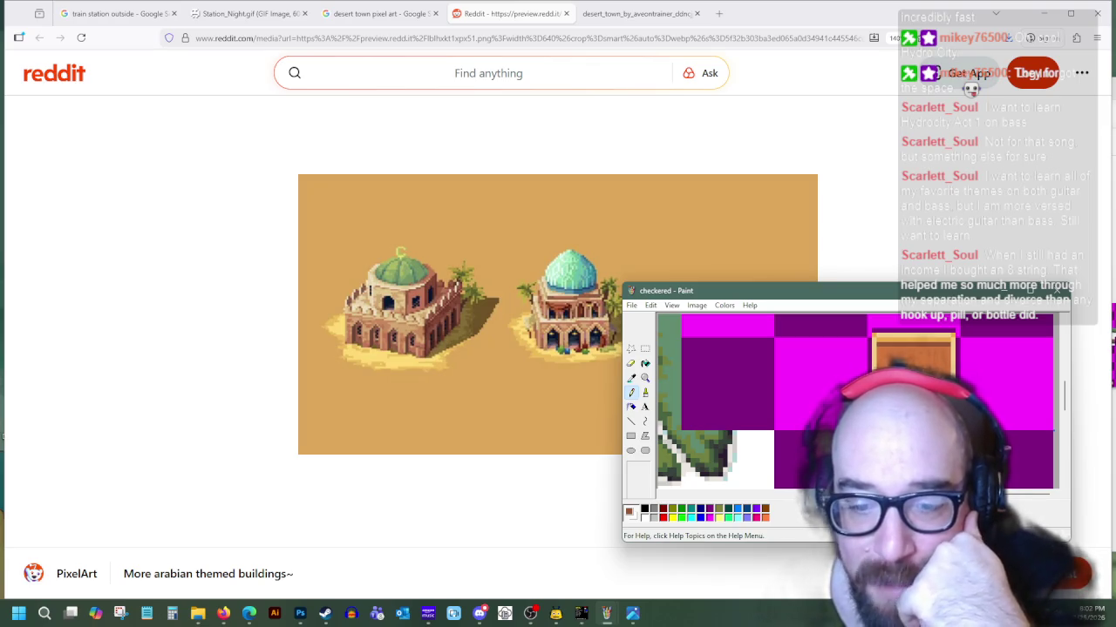
scroll(743, 422, "down", 2)
scroll(744, 422, "down", 2)
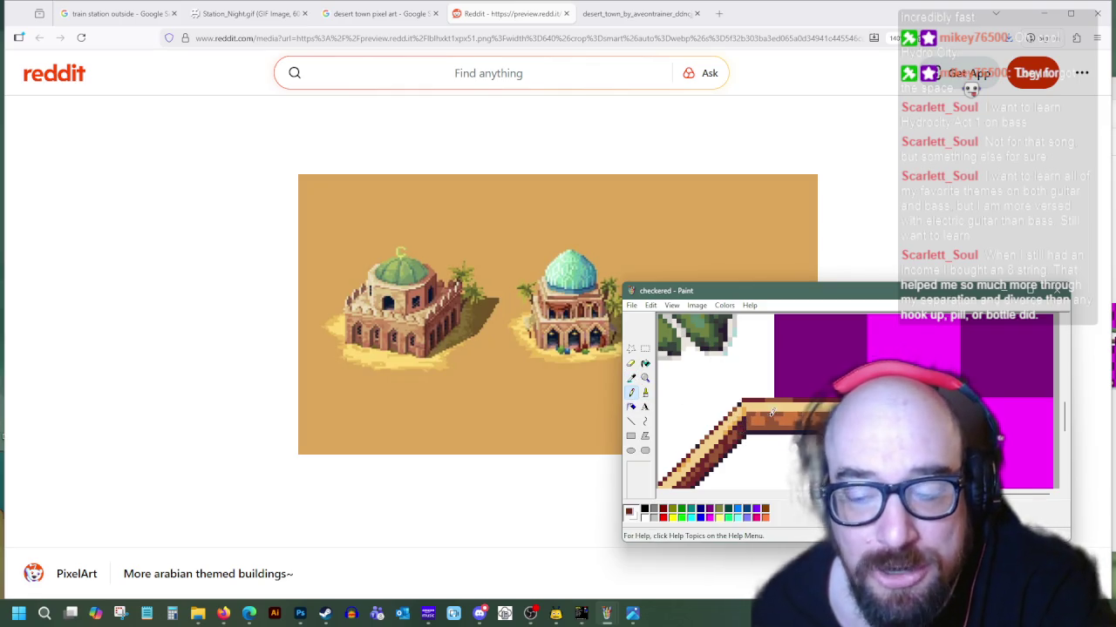
scroll(854, 401, "up", 3)
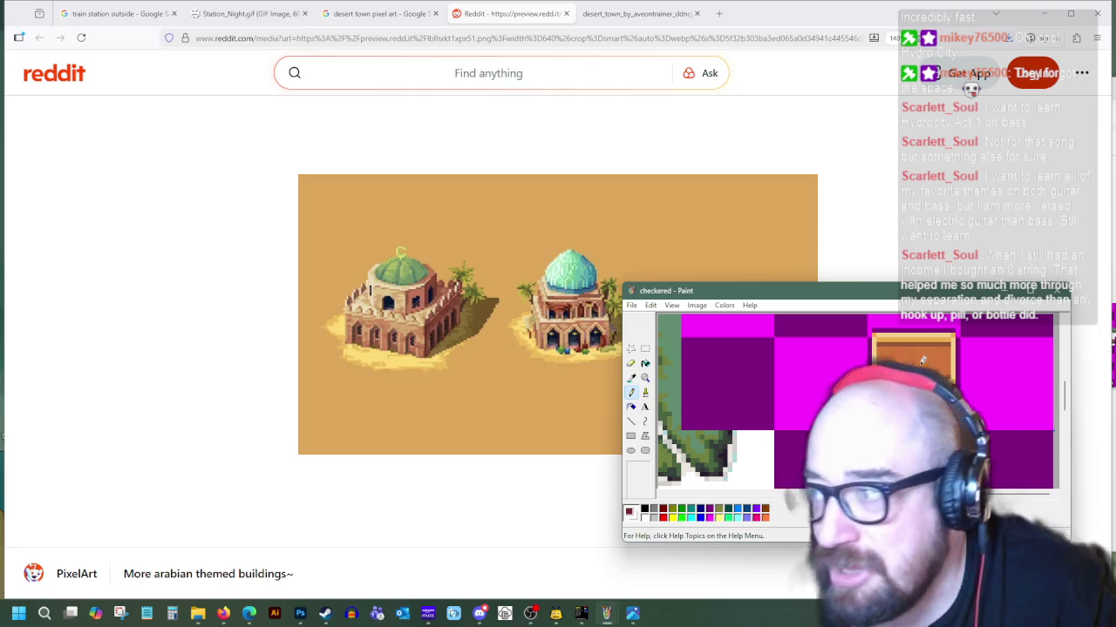
left_click(631, 377)
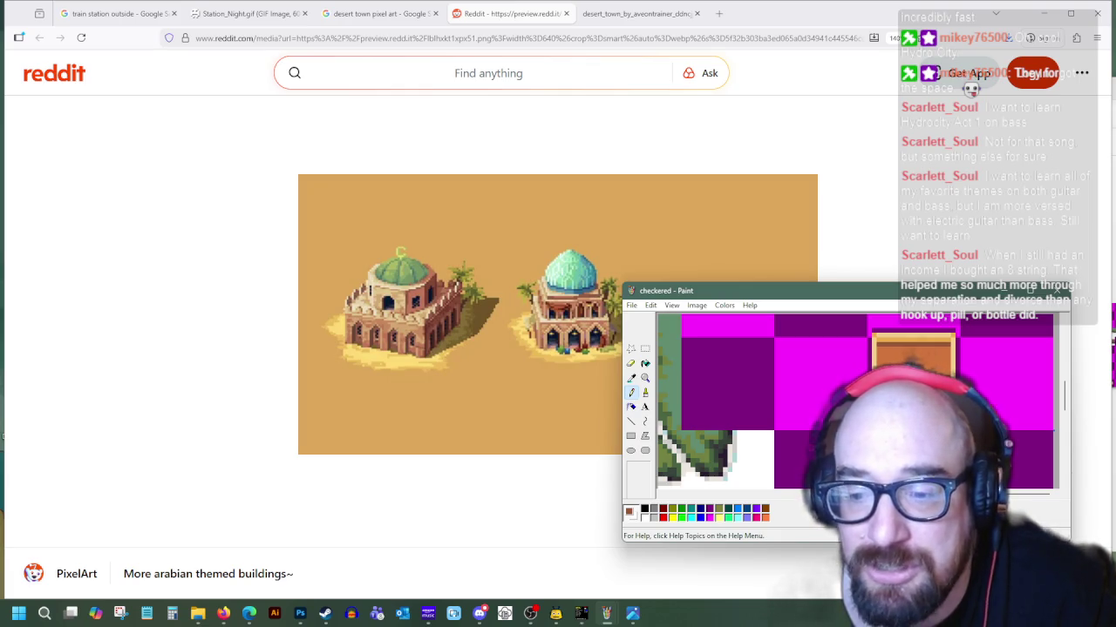
Sample black and draw a dark line down the brown box's left edge
left_click(631, 377)
left_click(698, 475)
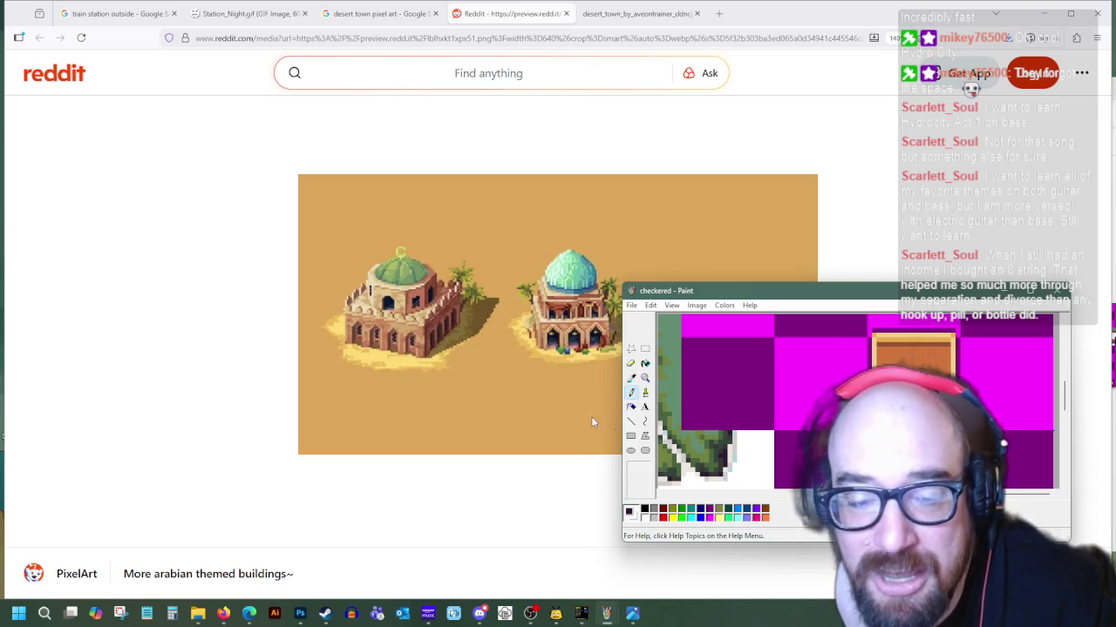
left_click(633, 421)
left_click_drag(869, 332, 869, 352)
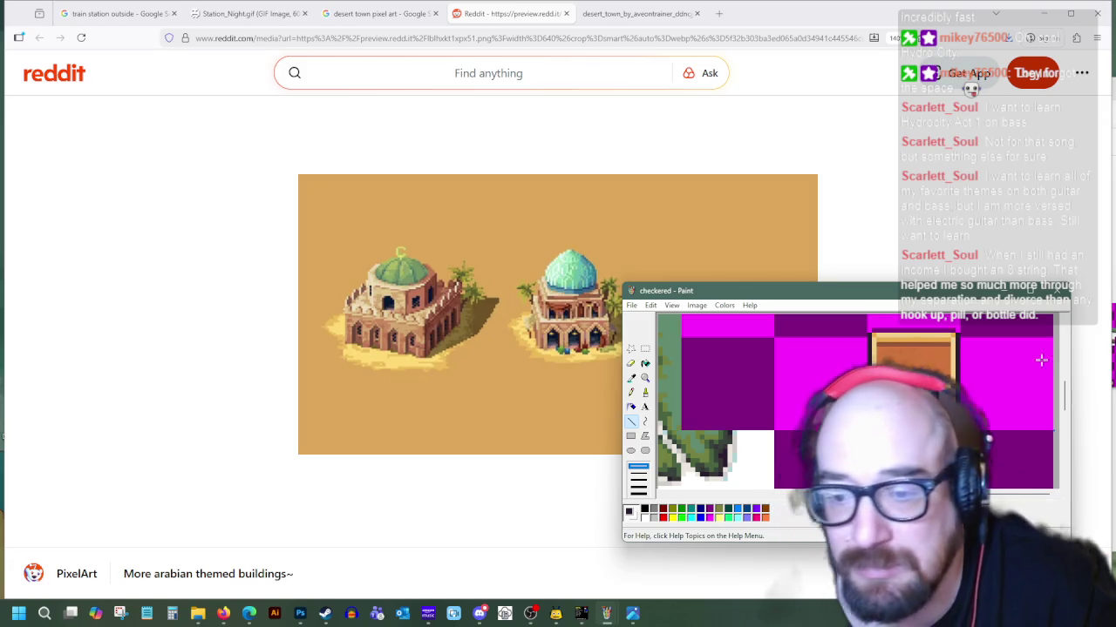
Draw a brown horizontal line across the box in a colour sampled from the crate
scroll(898, 349, "up", 1)
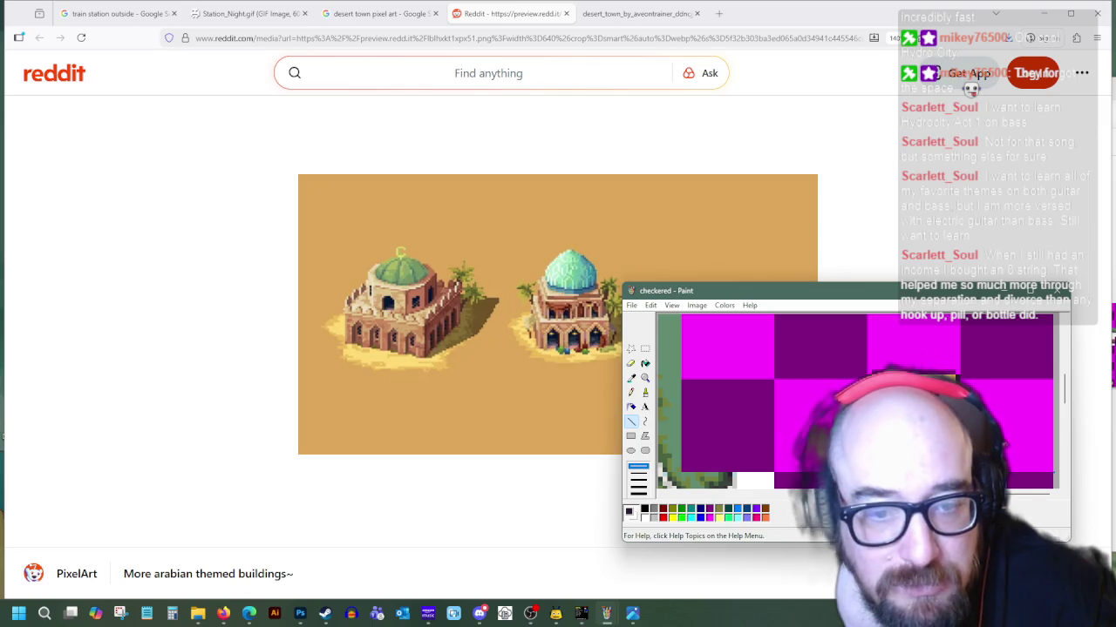
scroll(688, 390, "down", 2)
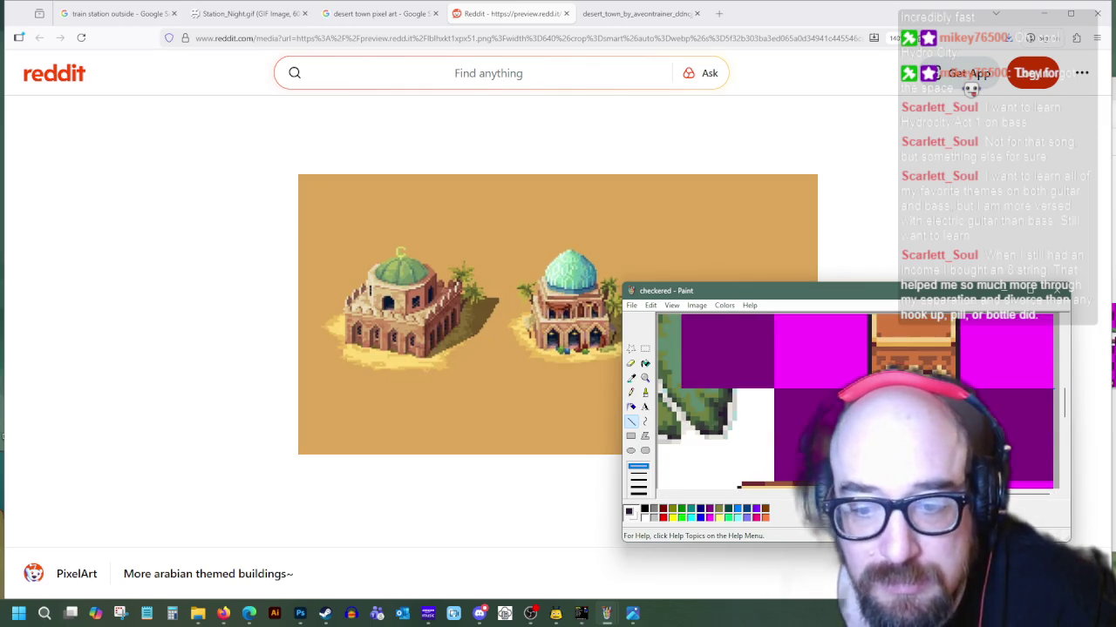
scroll(689, 389, "down", 3)
scroll(689, 389, "up", 3)
scroll(688, 390, "left", 2)
scroll(688, 390, "right", 2)
scroll(688, 389, "right", 2)
scroll(689, 389, "down", 2)
scroll(688, 390, "down", 2)
scroll(677, 348, "up", 2)
scroll(676, 348, "up", 2)
scroll(676, 348, "up", 2)
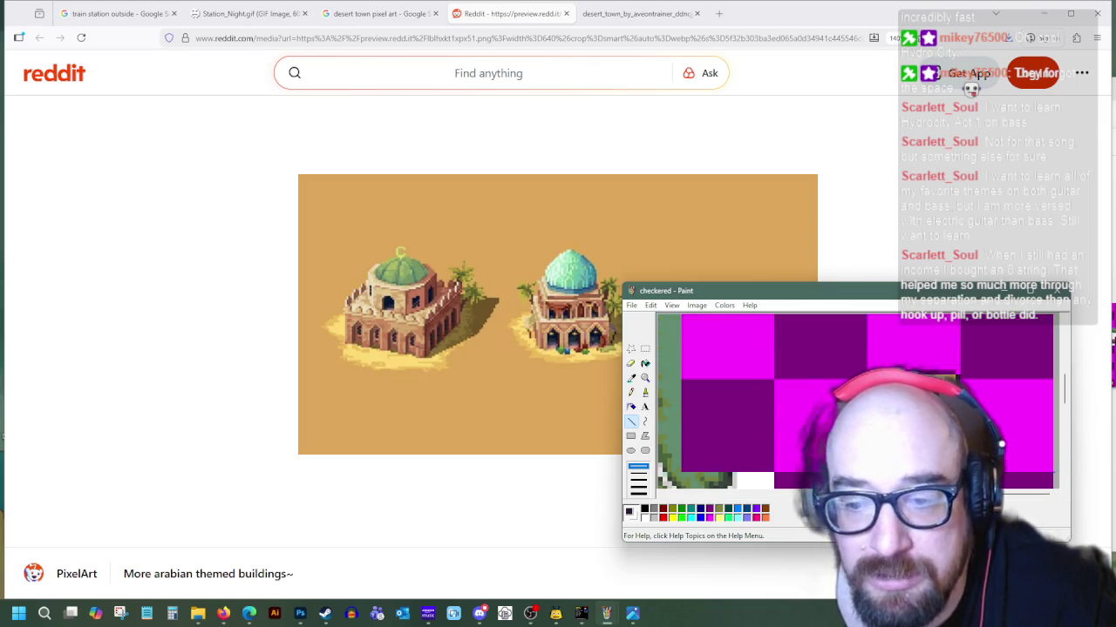
left_click(631, 378)
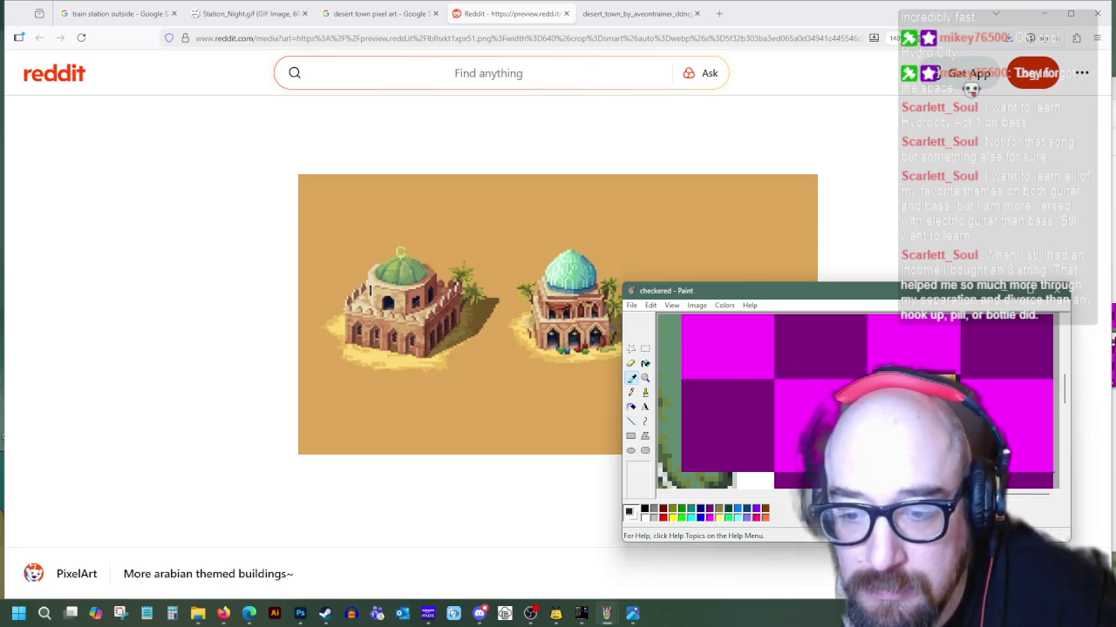
left_click(946, 380)
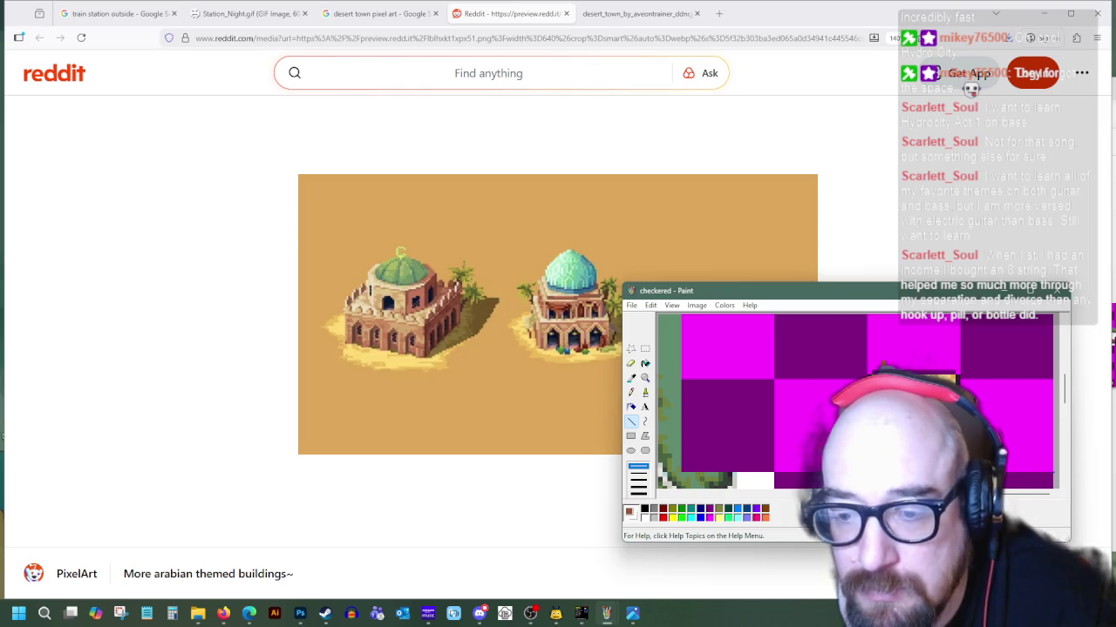
left_click_drag(943, 362, 886, 359)
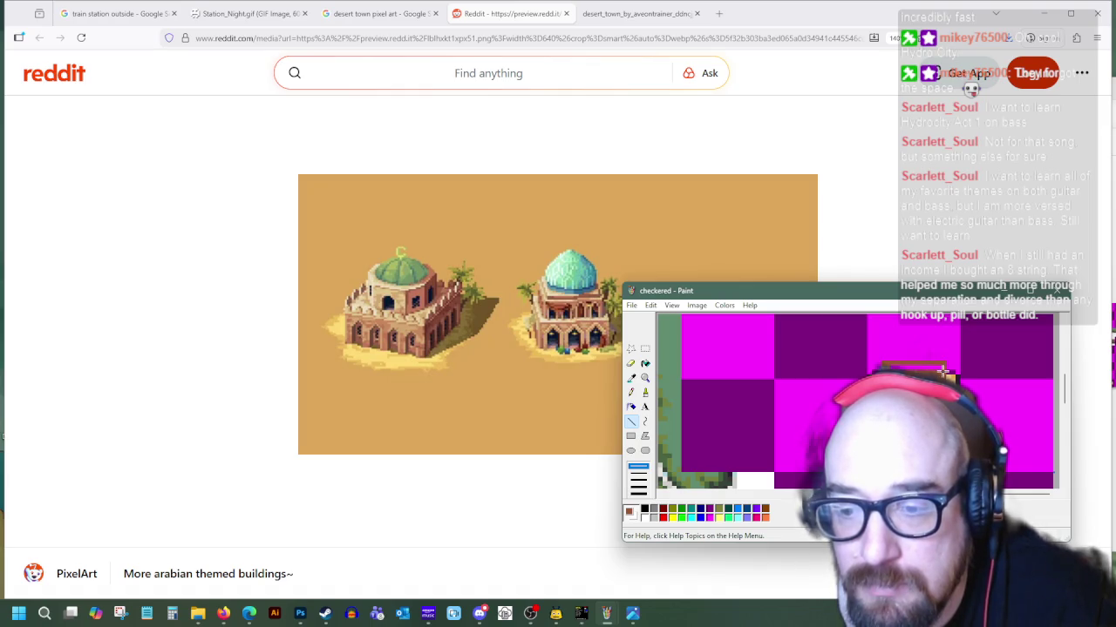
Sample the dark red-brown and other box colours for further edge lines
left_click(645, 364)
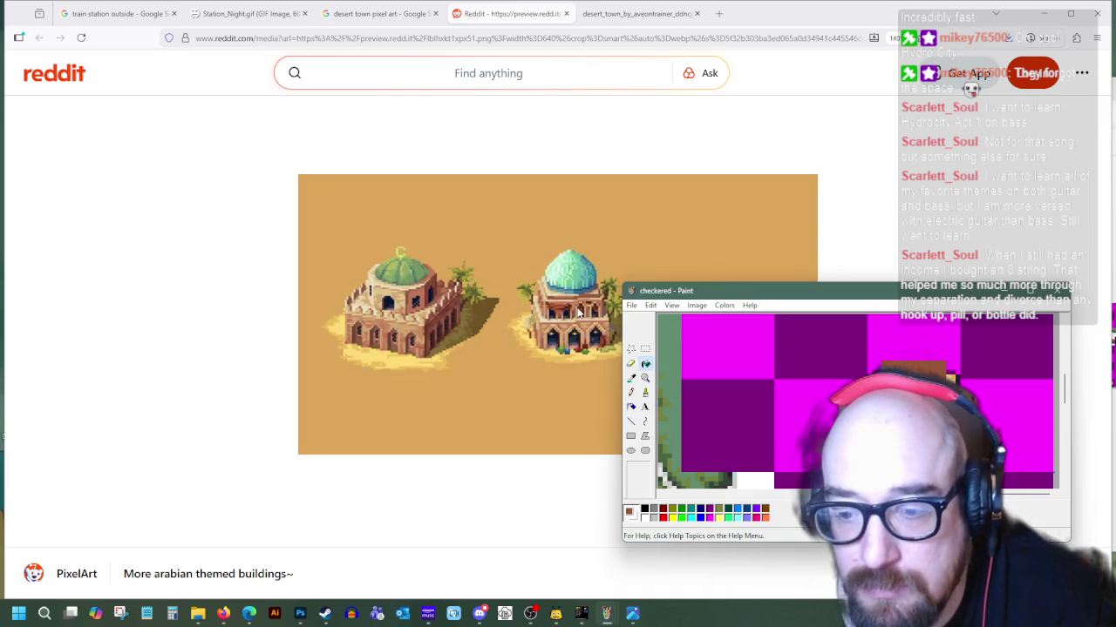
left_click(631, 378)
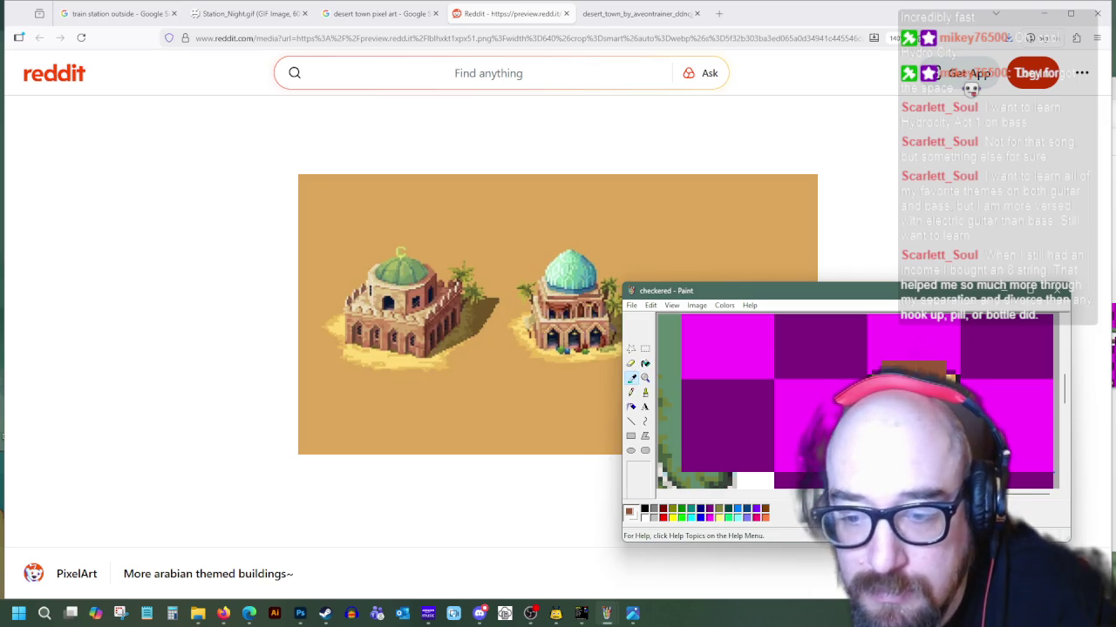
left_click(631, 421)
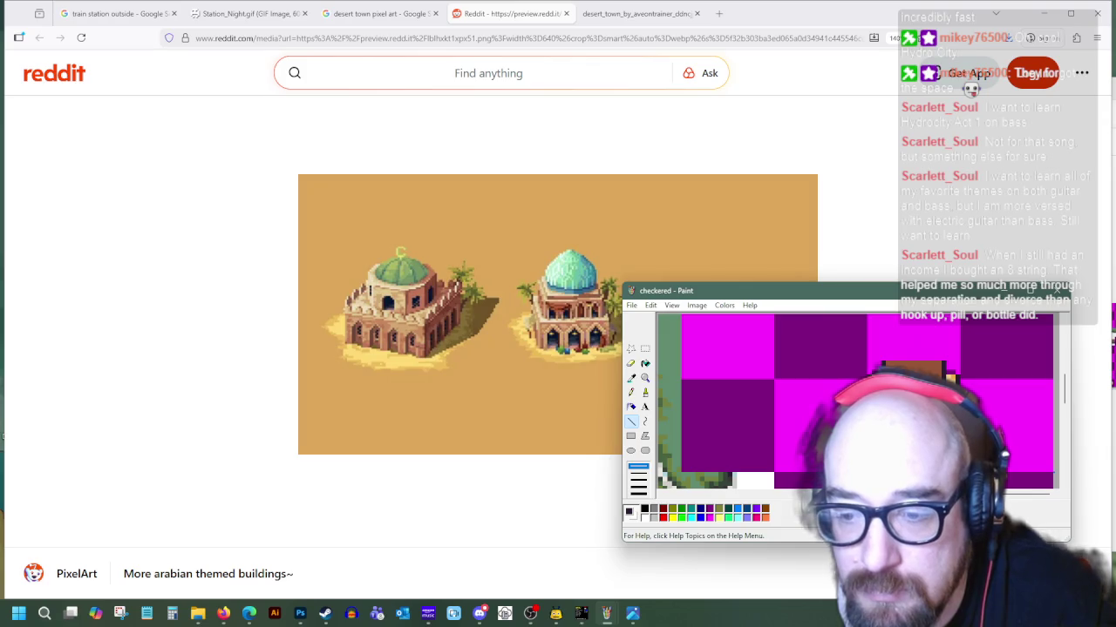
left_click(631, 377)
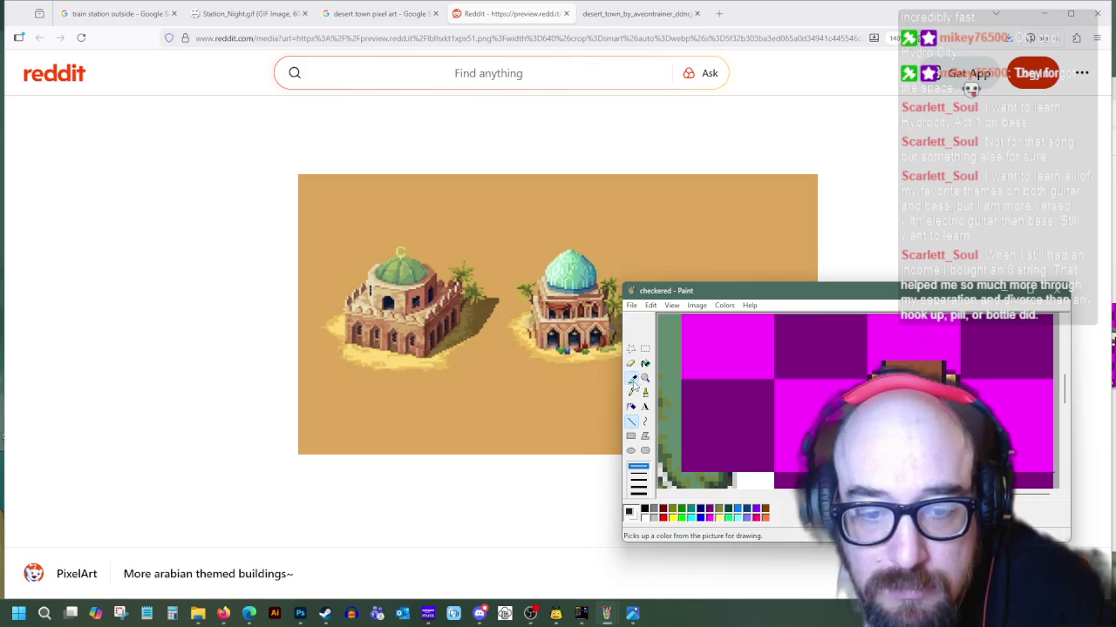
left_click(906, 384)
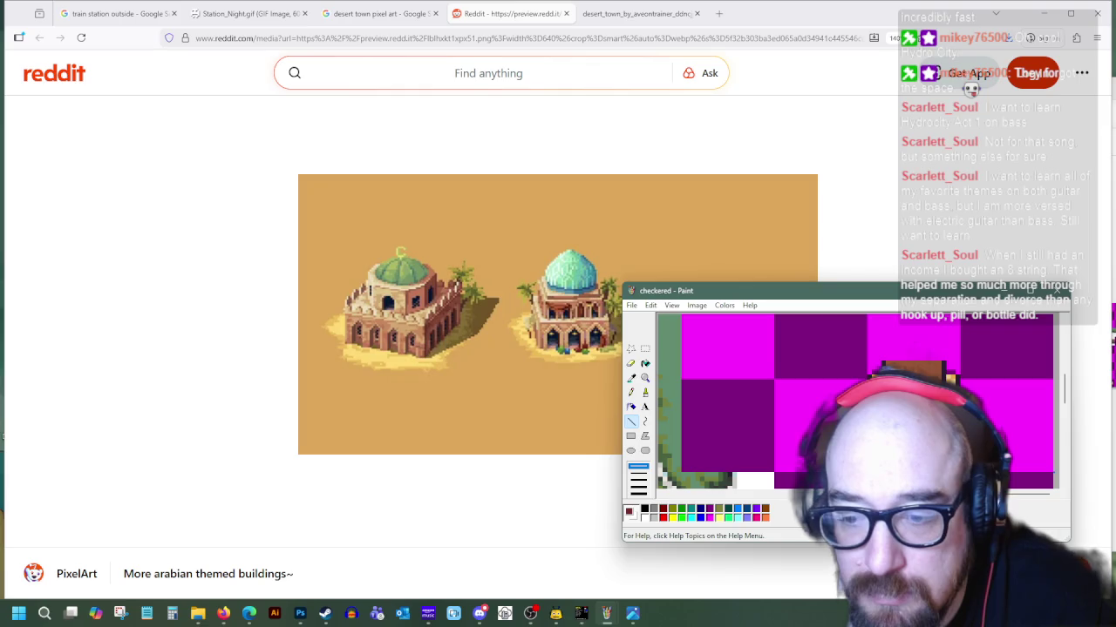
left_click(631, 377)
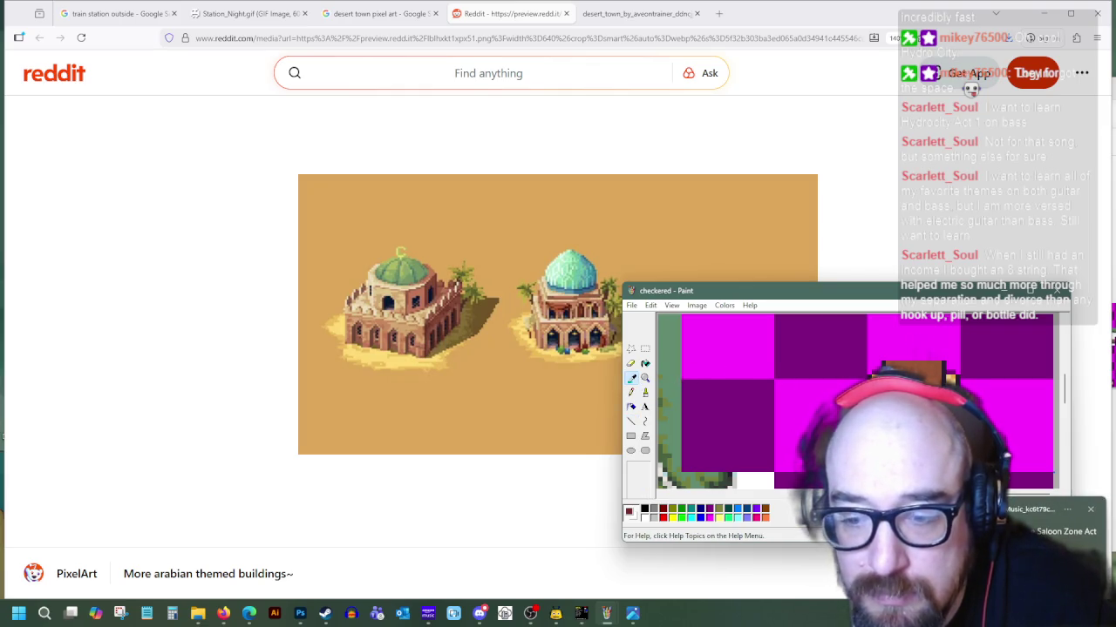
left_click(911, 375)
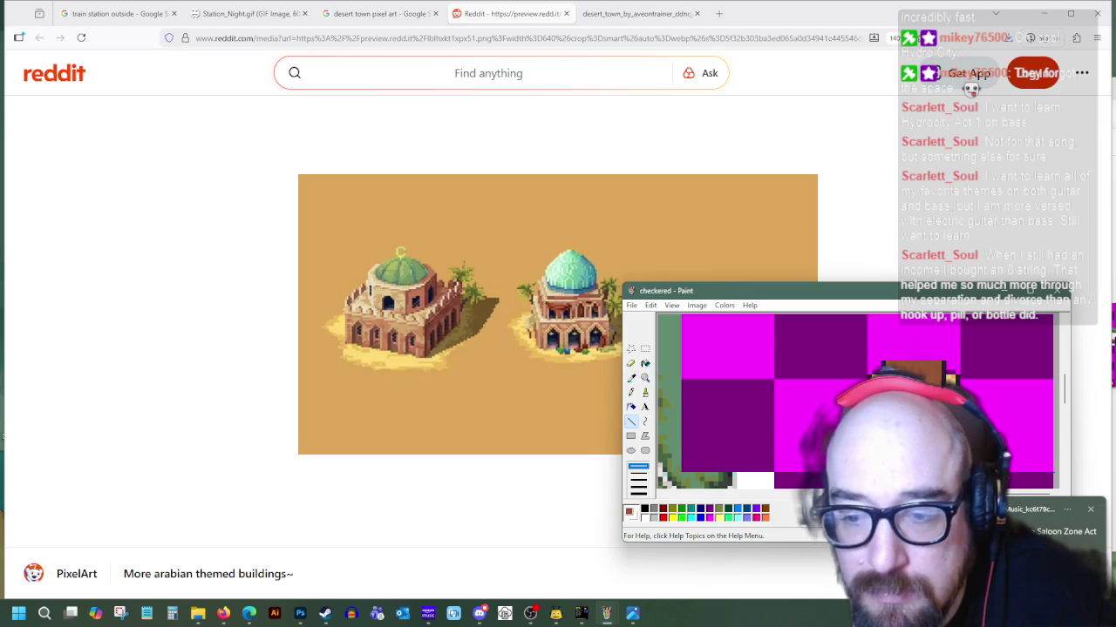
left_click(631, 377)
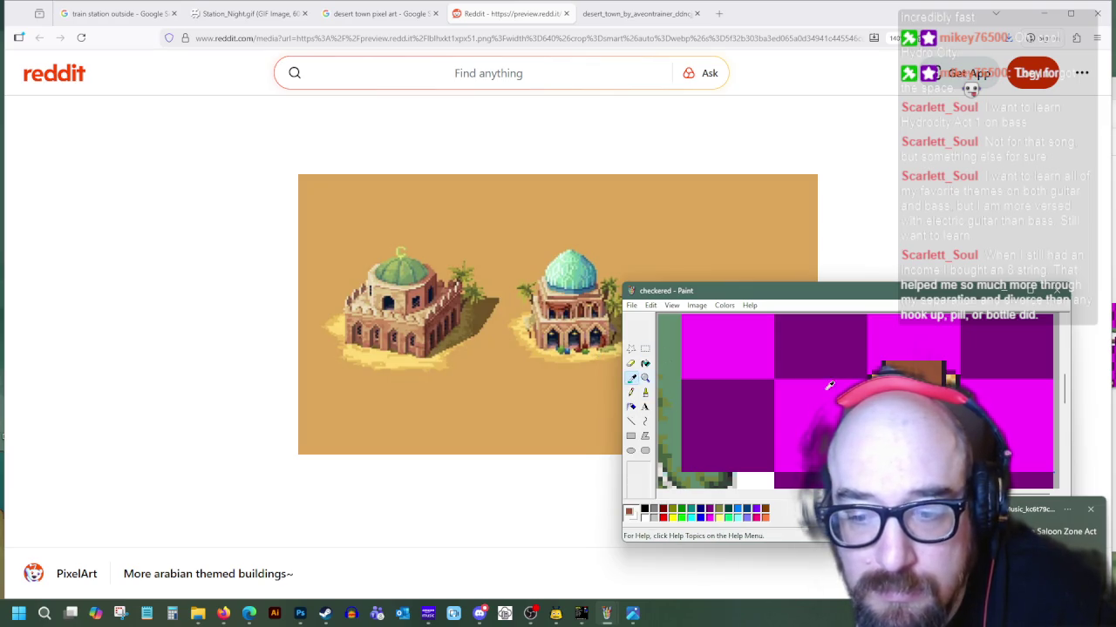
left_click(910, 374)
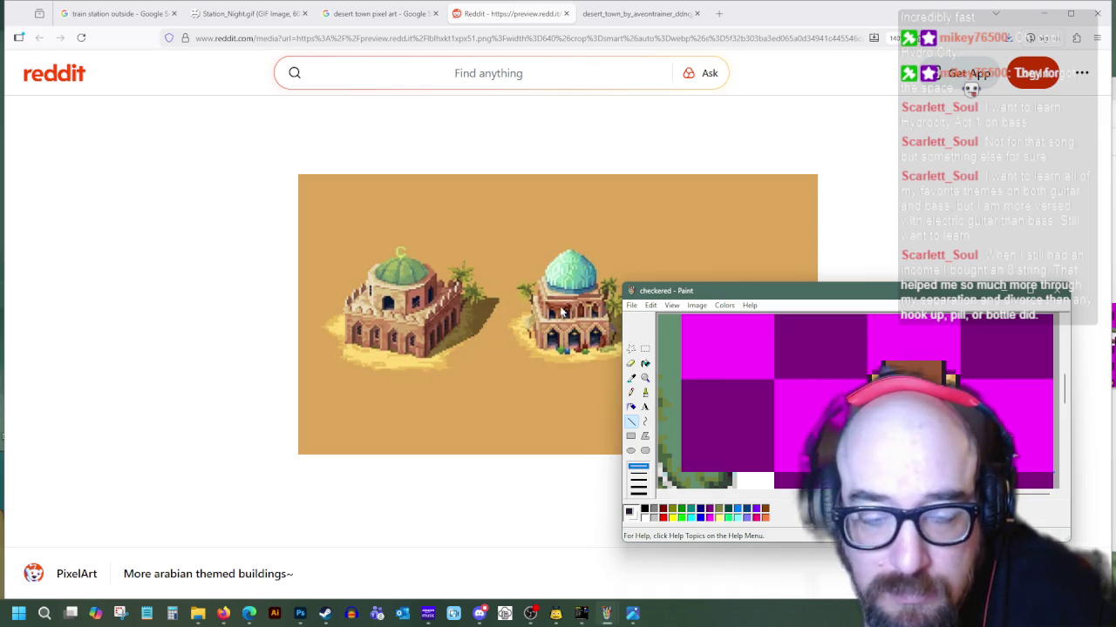
left_click(645, 351)
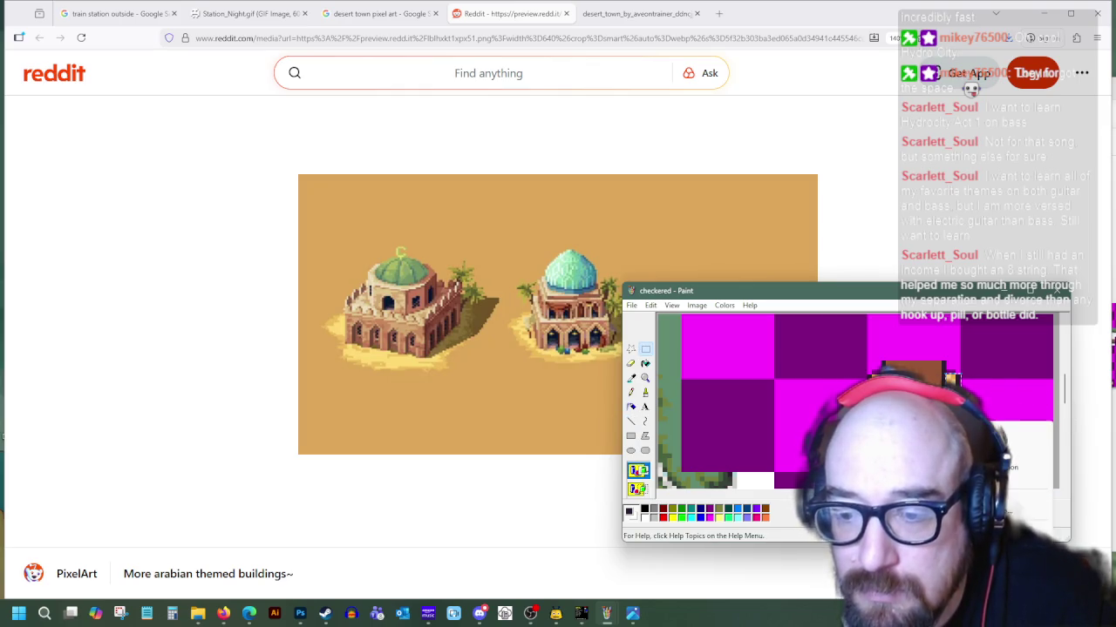
Paste the brown strip onto the checkerboard, then delete the small selected strip
key("ctrl+v")
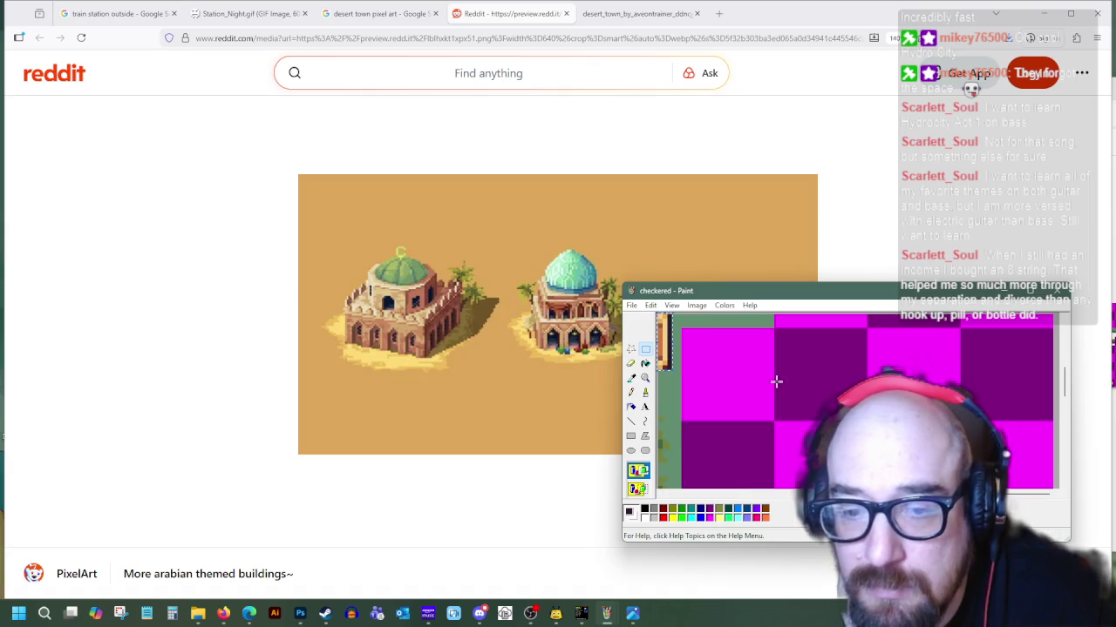
left_click_drag(668, 349, 939, 394)
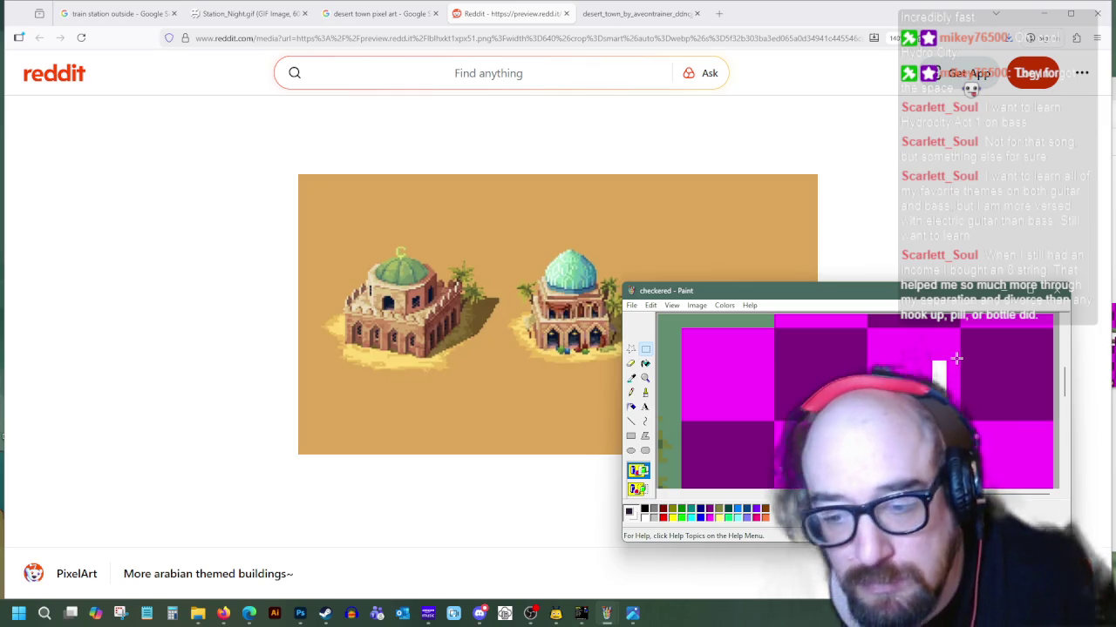
right_click(660, 335)
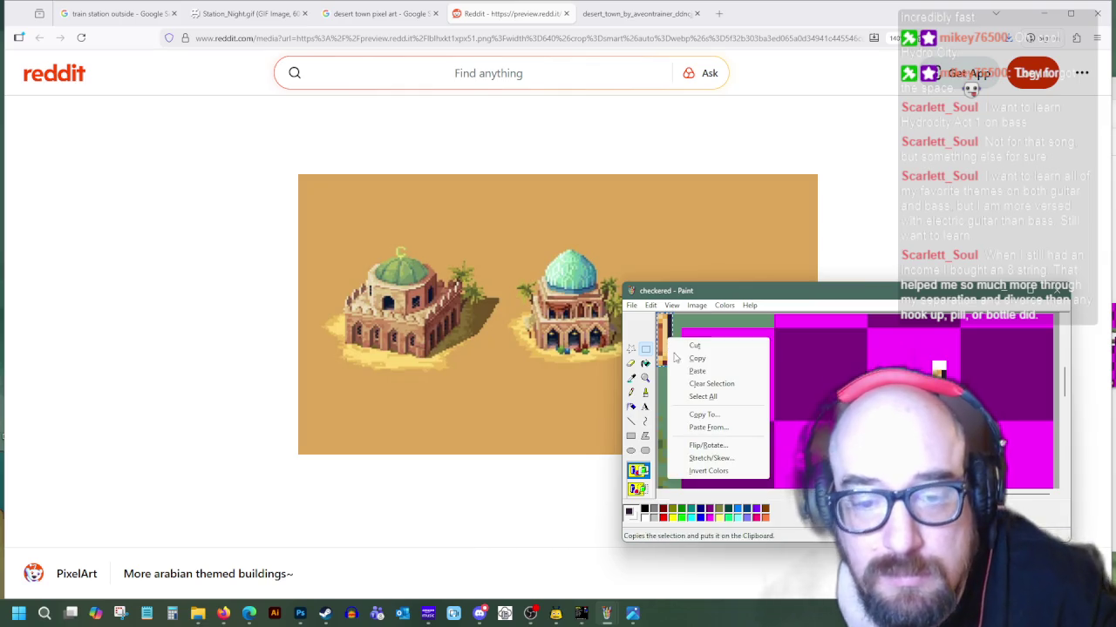
left_click(689, 443)
key("Return")
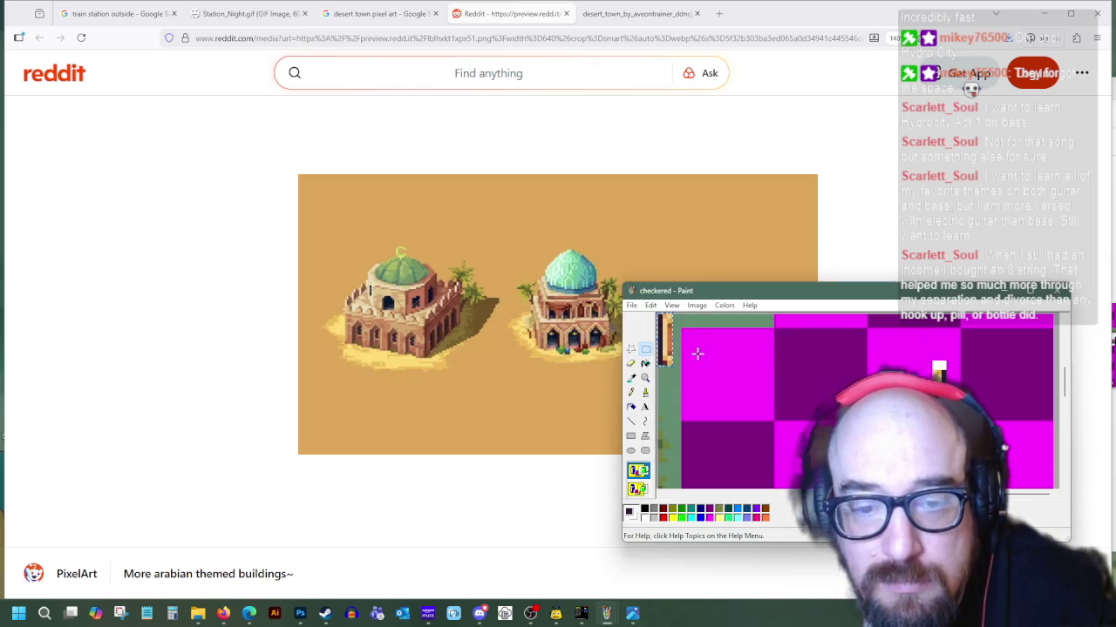
key("Delete")
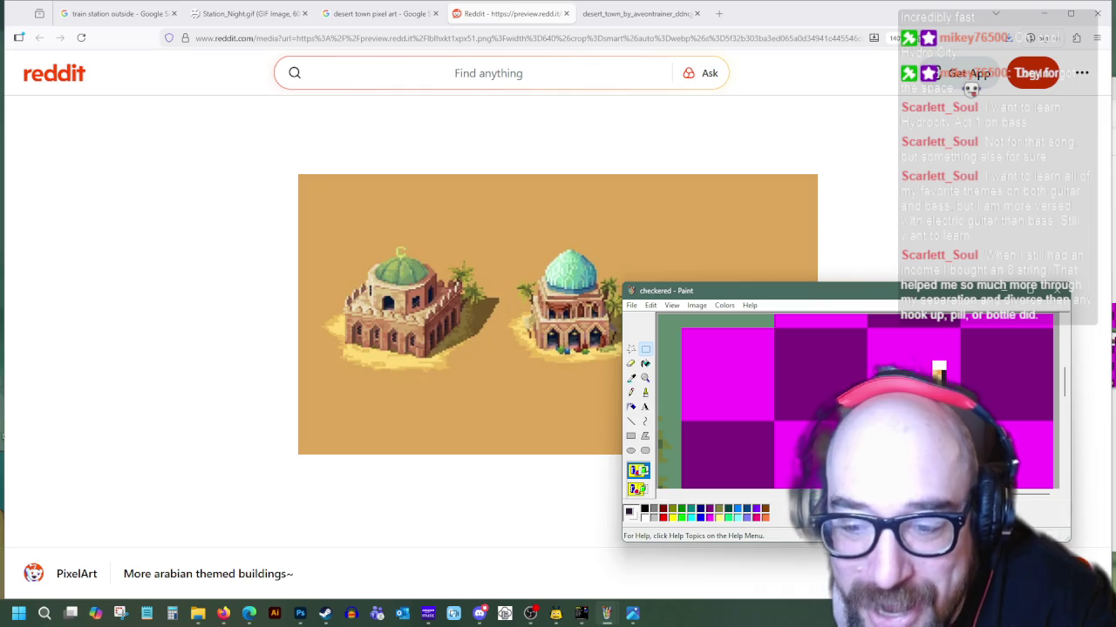
Sample a light colour from the crate tiles as the line drawing colour
left_click(634, 379)
left_click(937, 368)
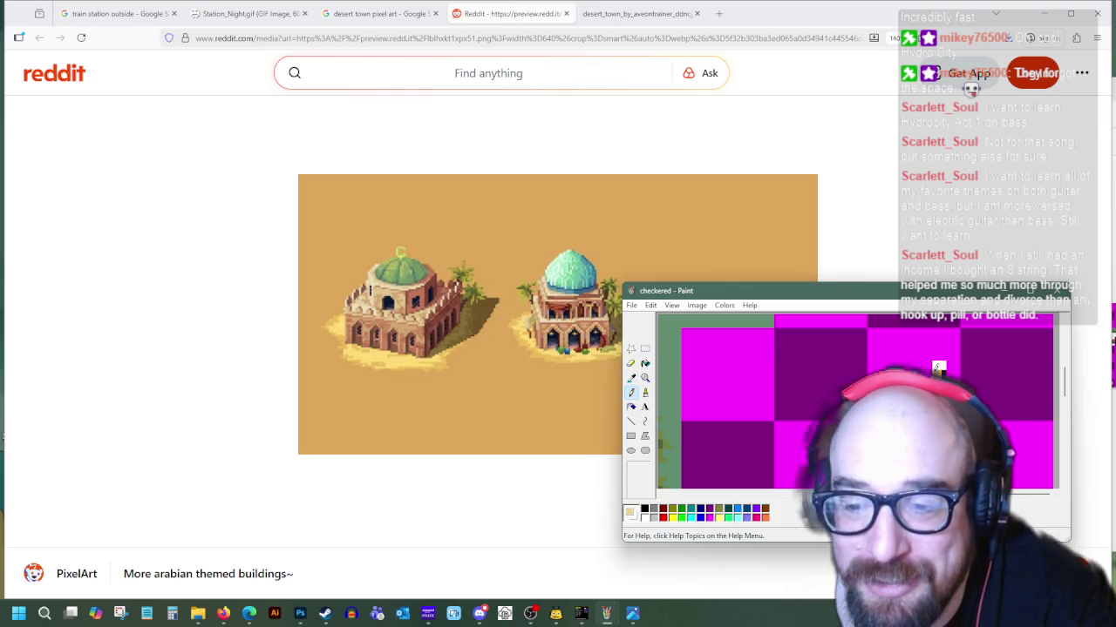
left_click(631, 422)
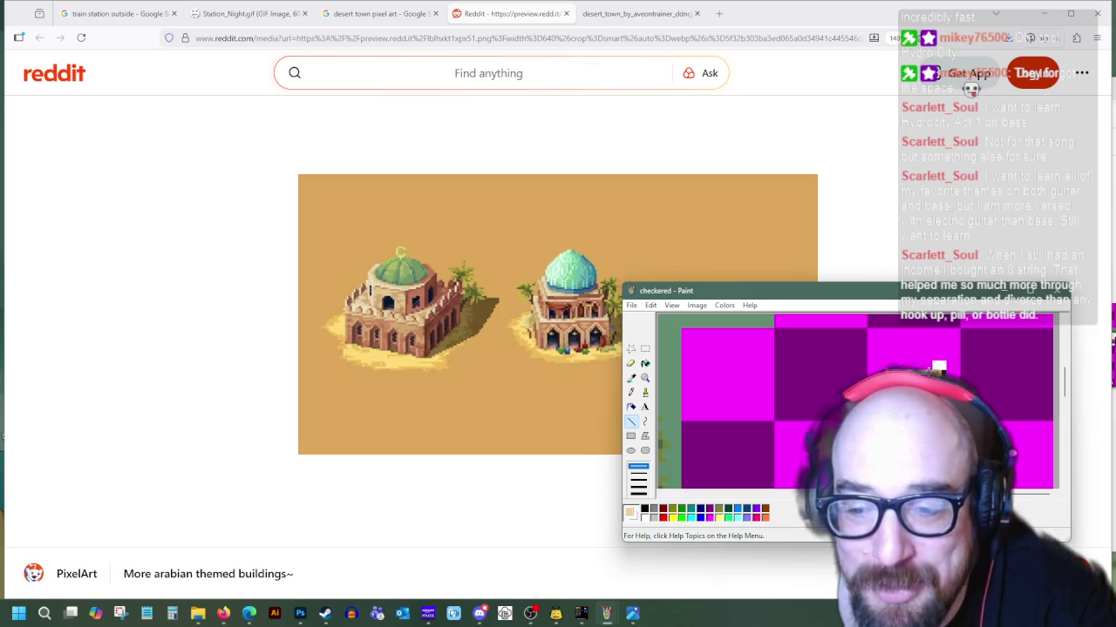
left_click(631, 377)
left_click(660, 443)
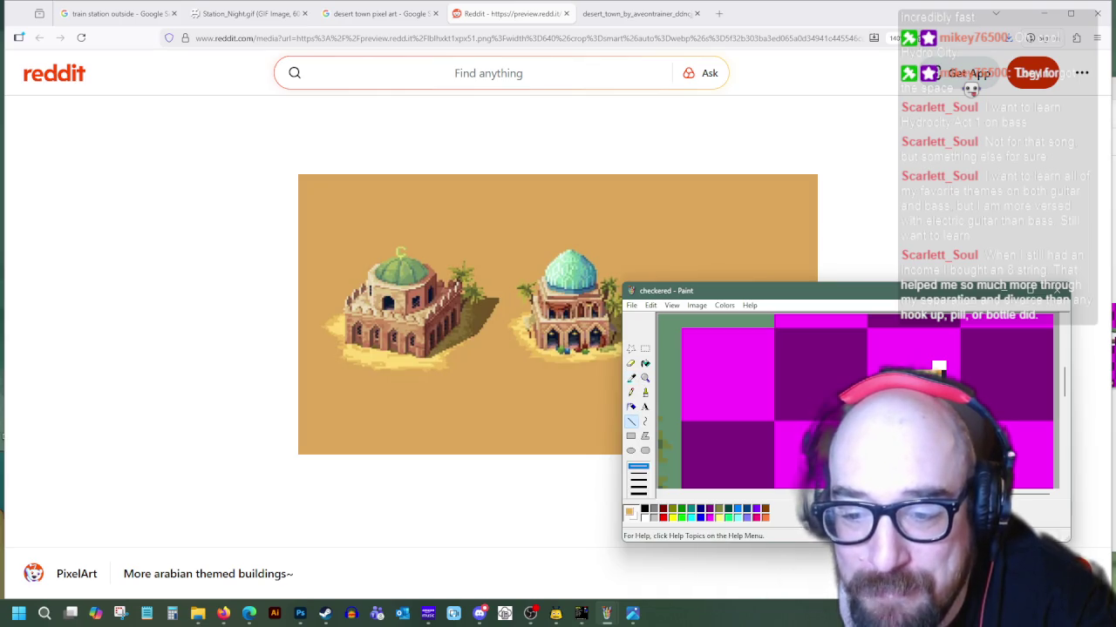
scroll(867, 401, "down", 1)
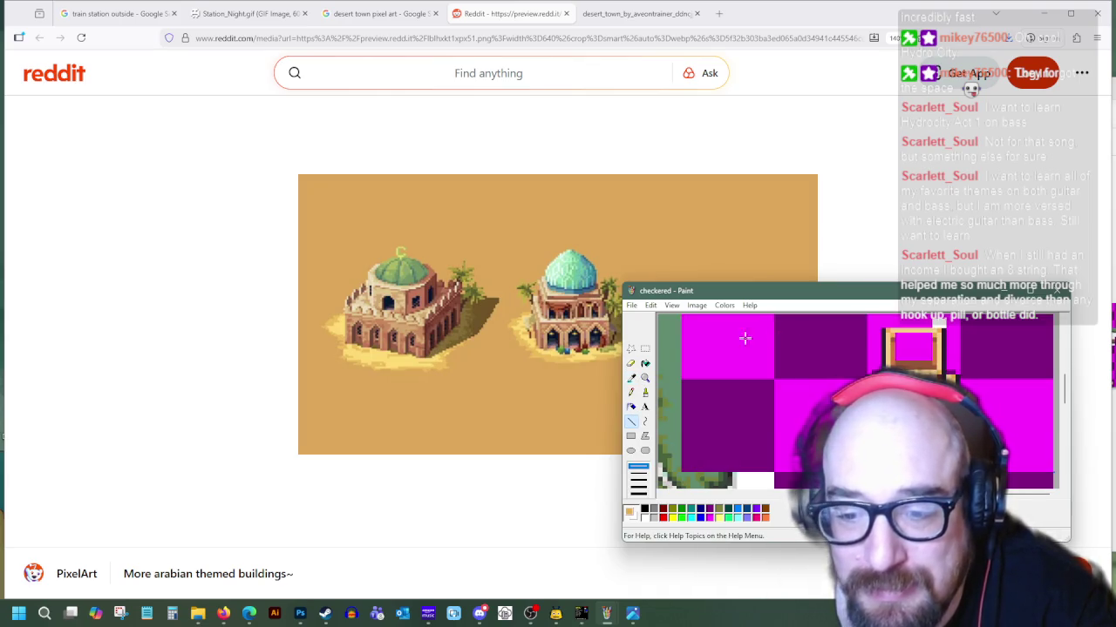
Fill the small box area with sampled orange and draw a dark brown line along its top
left_click(631, 377)
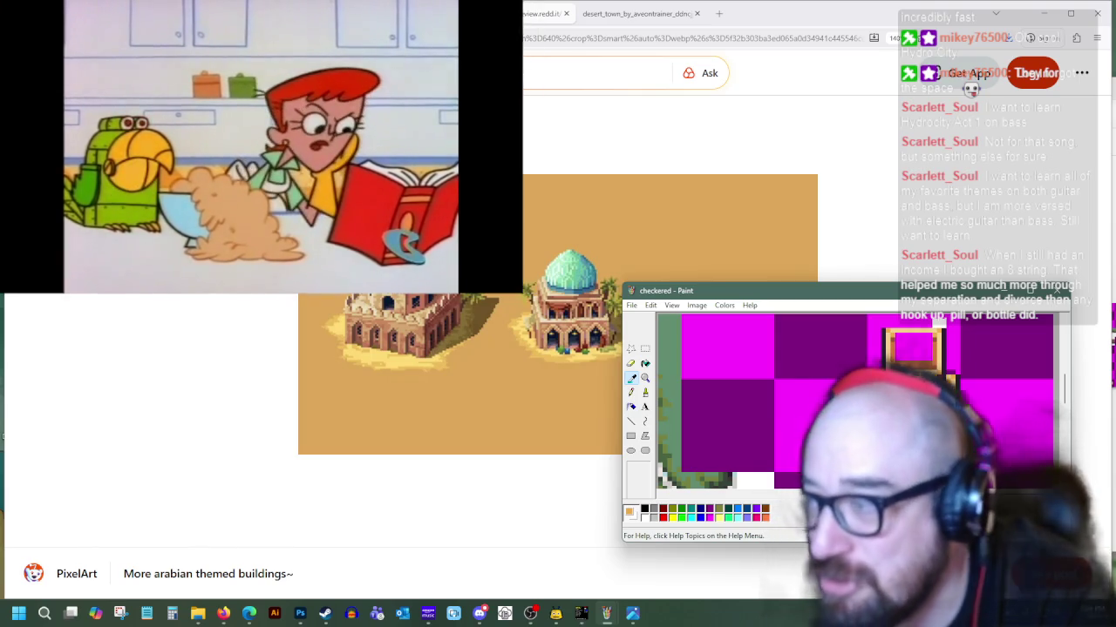
left_click(889, 349)
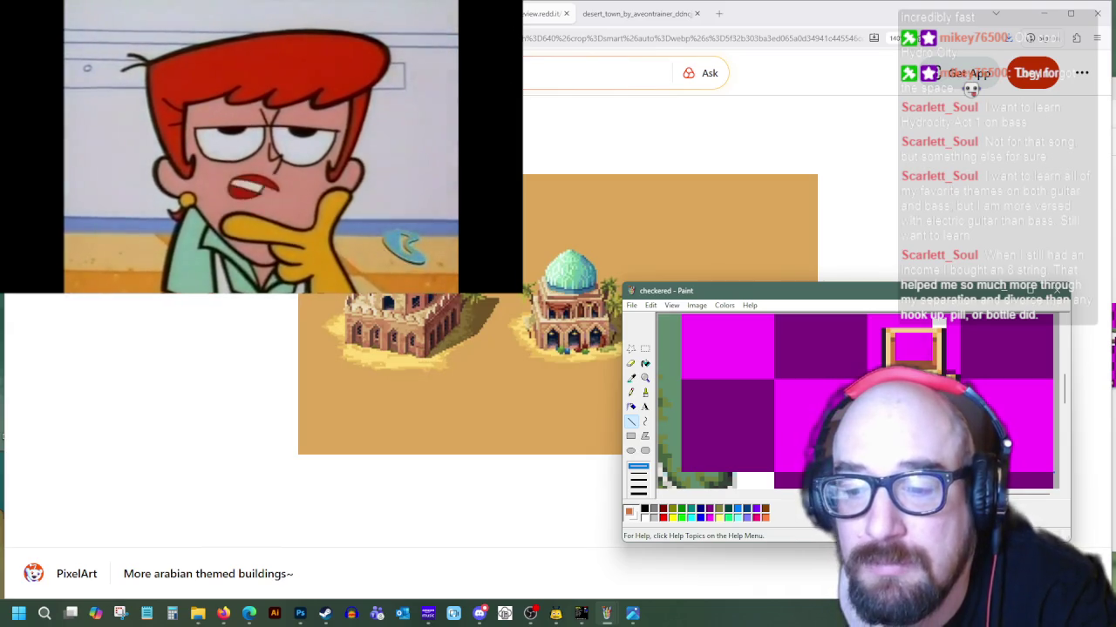
left_click(645, 363)
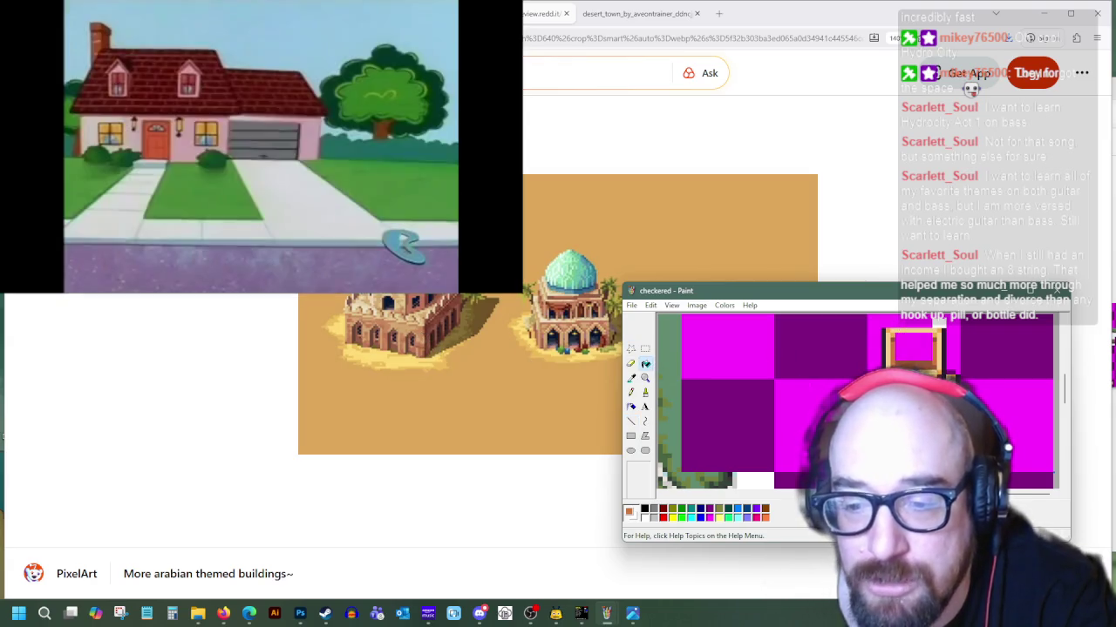
left_click(911, 347)
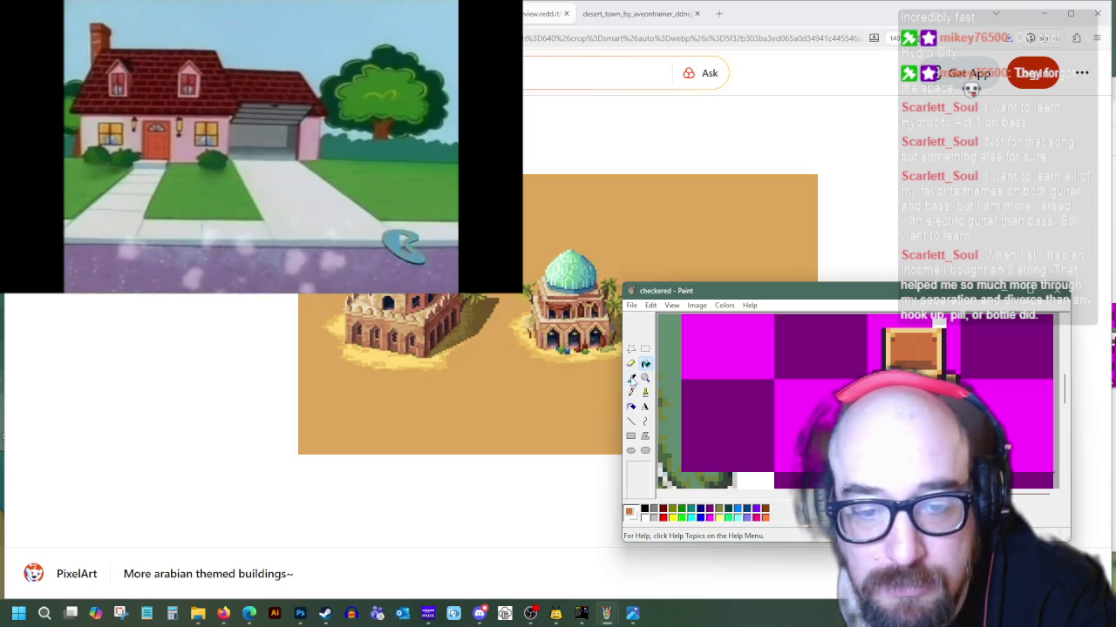
left_click(631, 378)
left_click(906, 392)
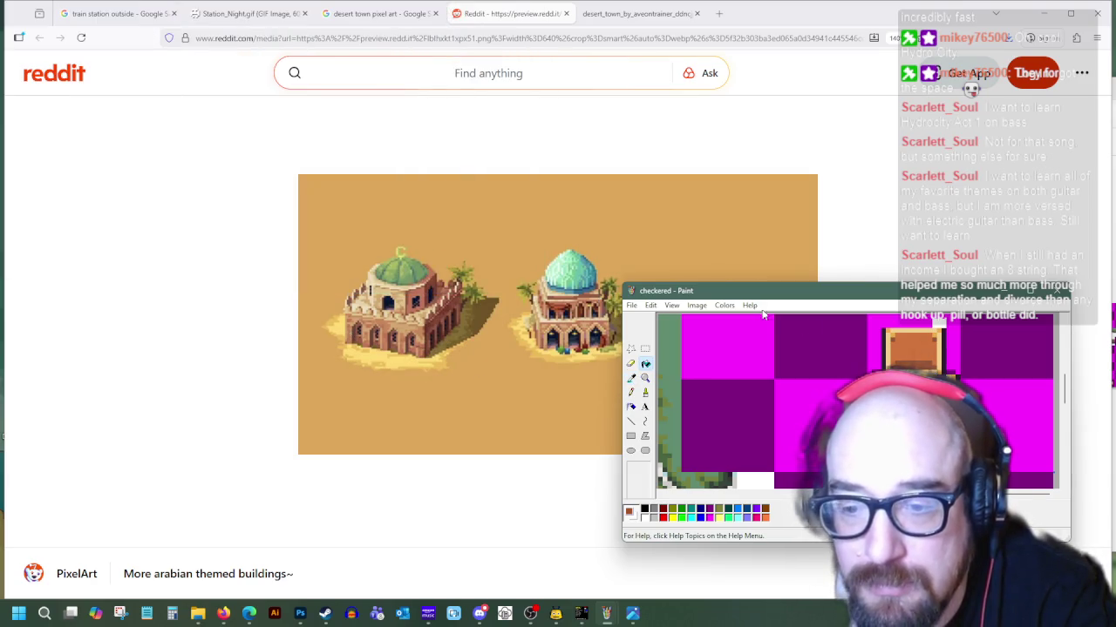
left_click(631, 421)
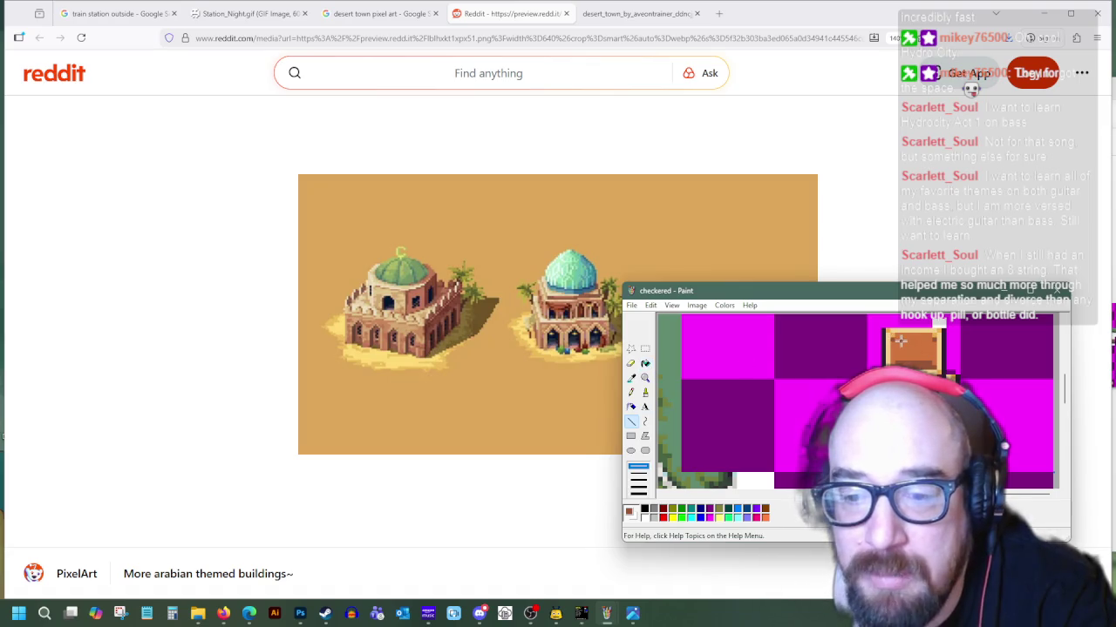
left_click_drag(900, 339, 925, 339)
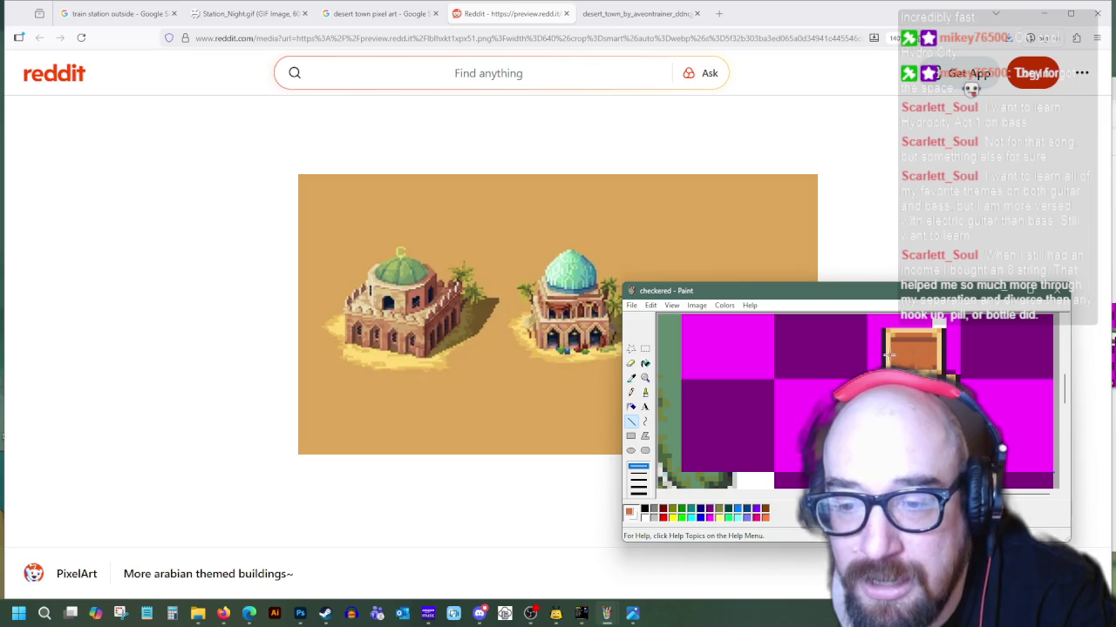
Sample orange and other colours from the crate and canvas as drawing colours
left_click(632, 378)
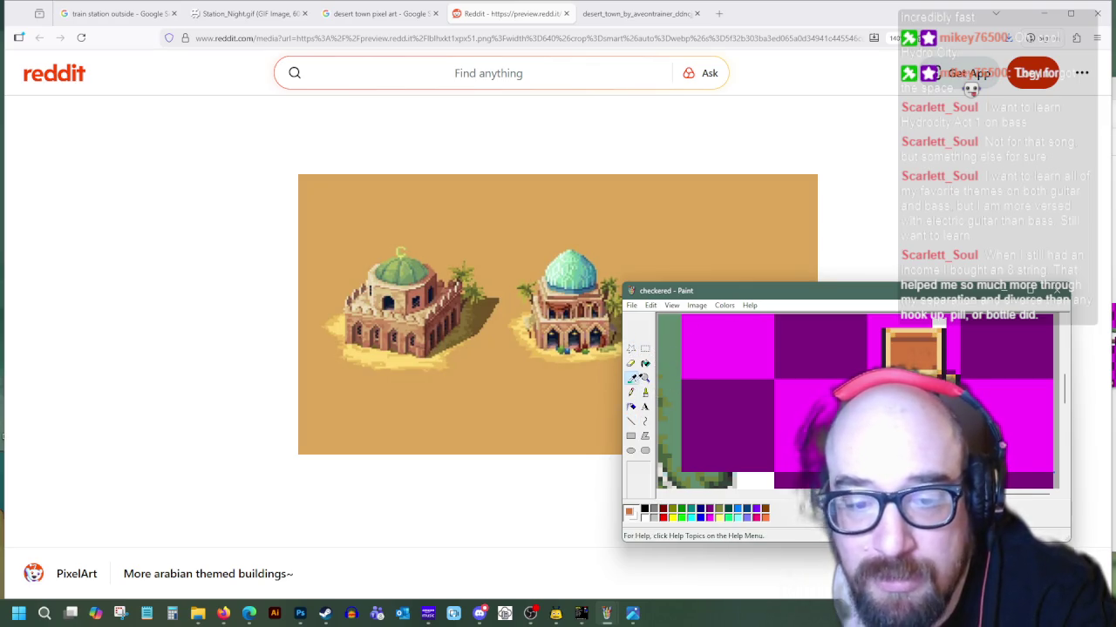
left_click(892, 336)
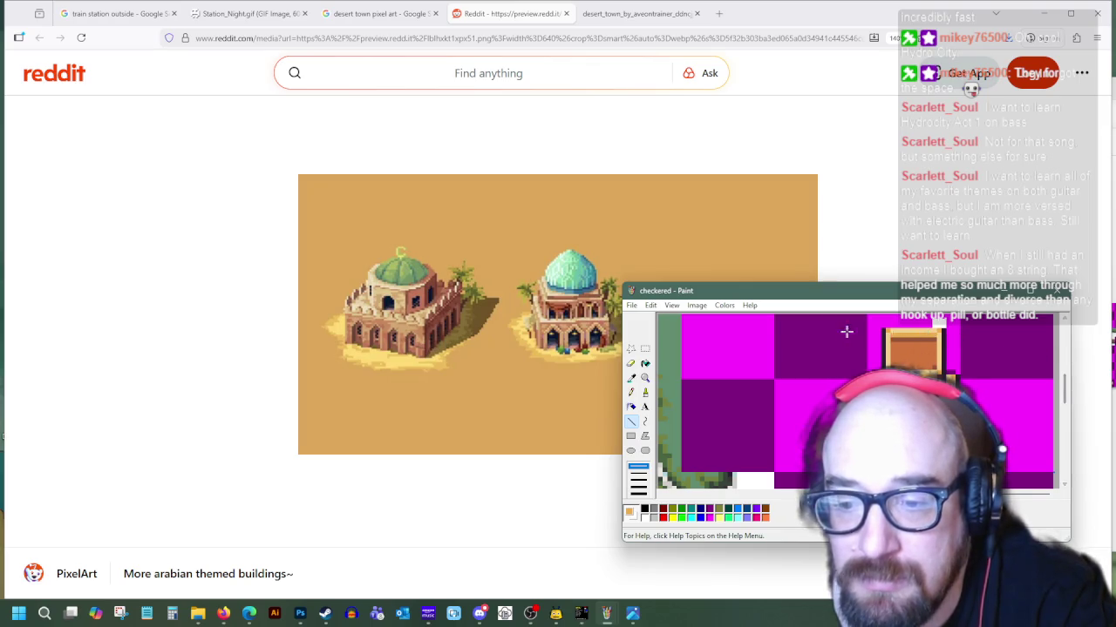
left_click(632, 378)
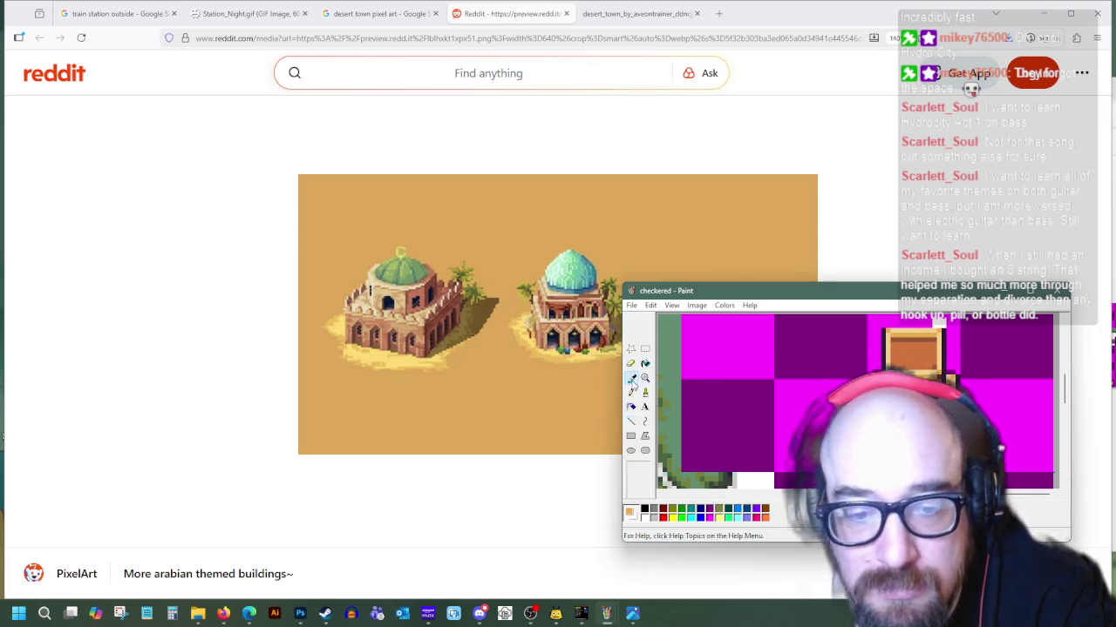
left_click(937, 321)
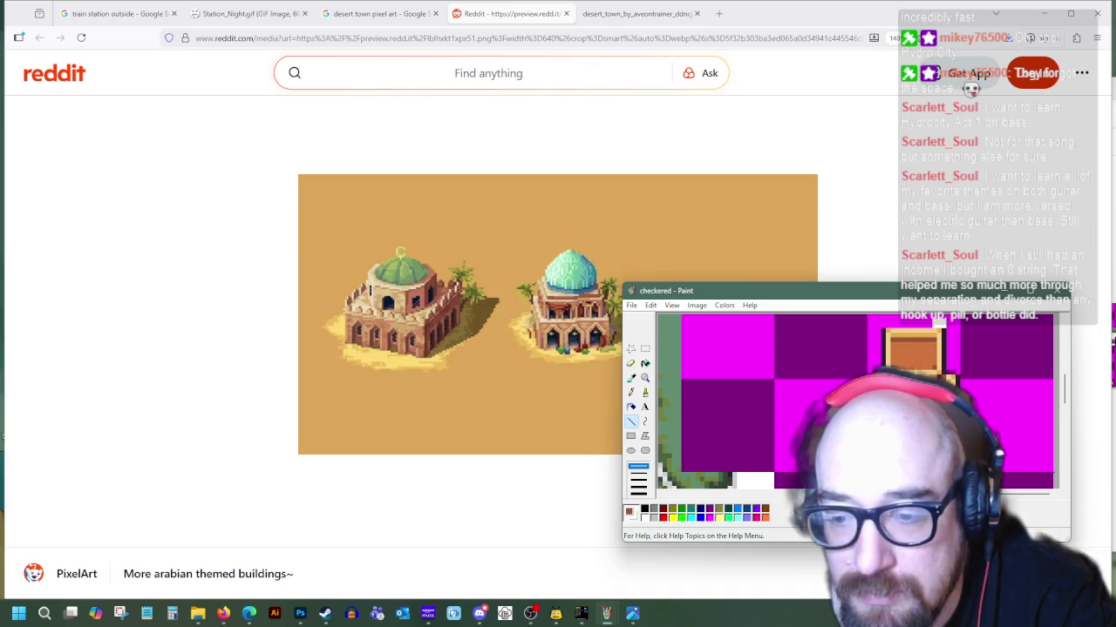
left_click(632, 378)
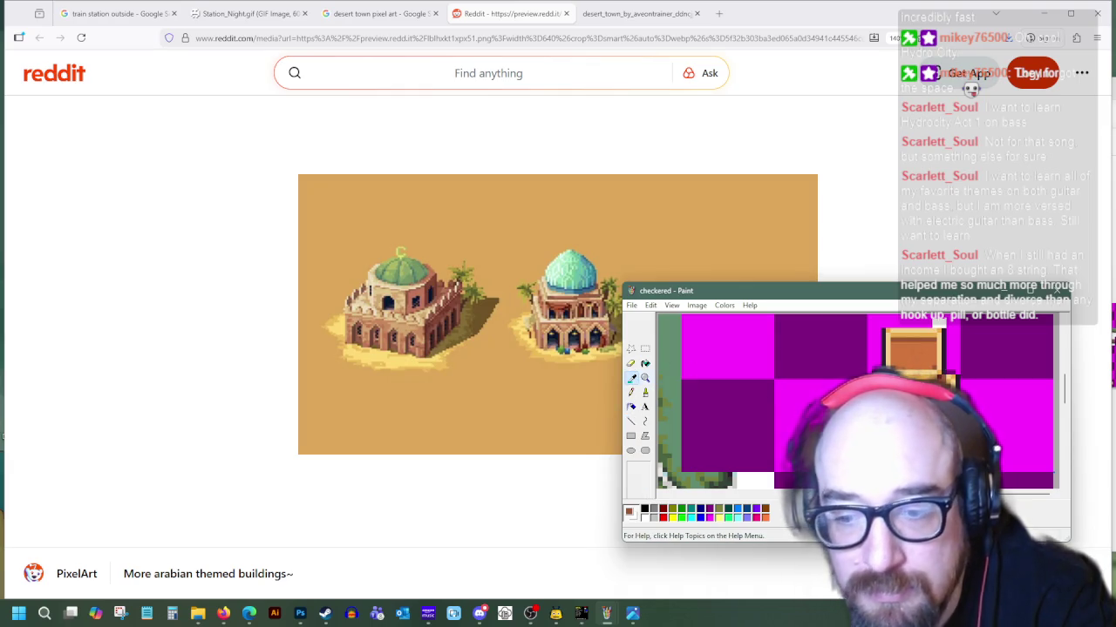
left_click(898, 368)
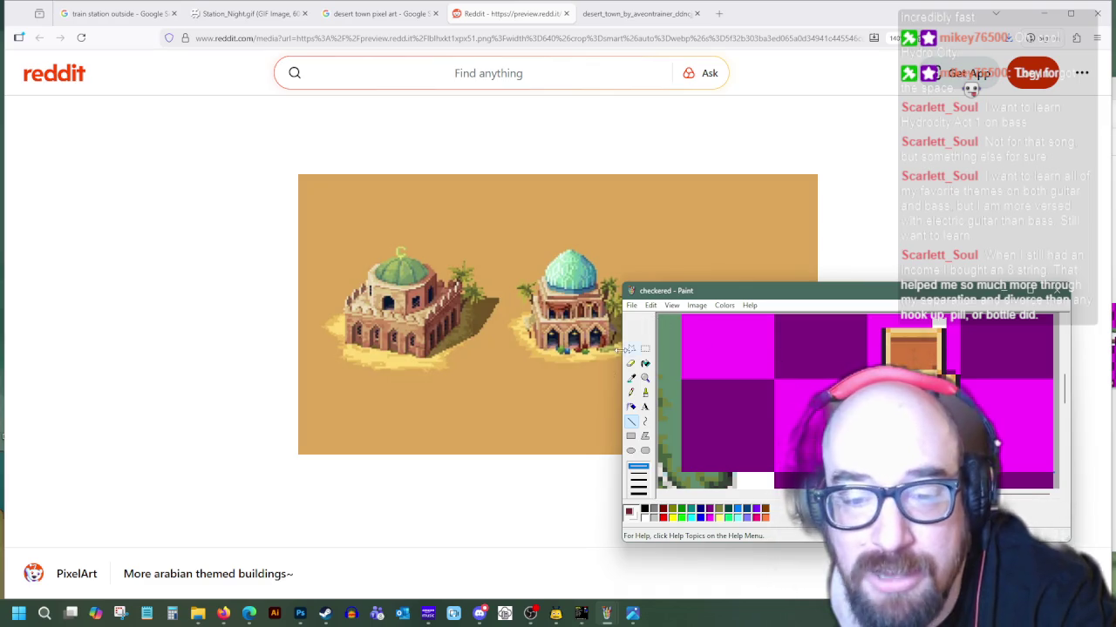
left_click(631, 377)
left_click(631, 421)
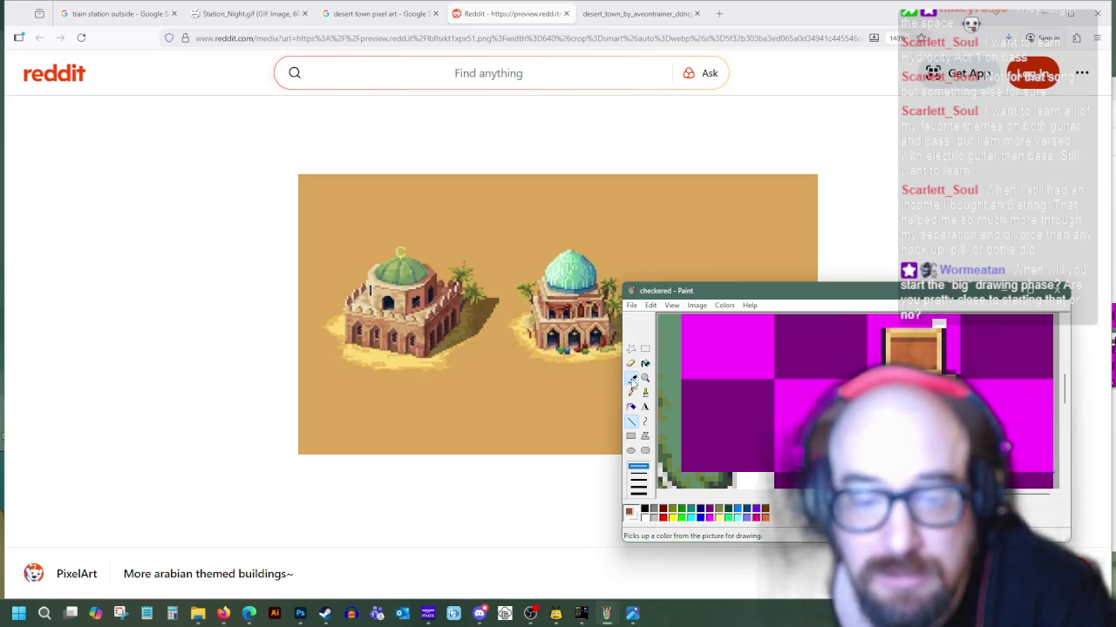
Sample dark red, light peach, orange and black from the sprite for outline and shading lines
left_click(631, 378)
left_click(844, 471)
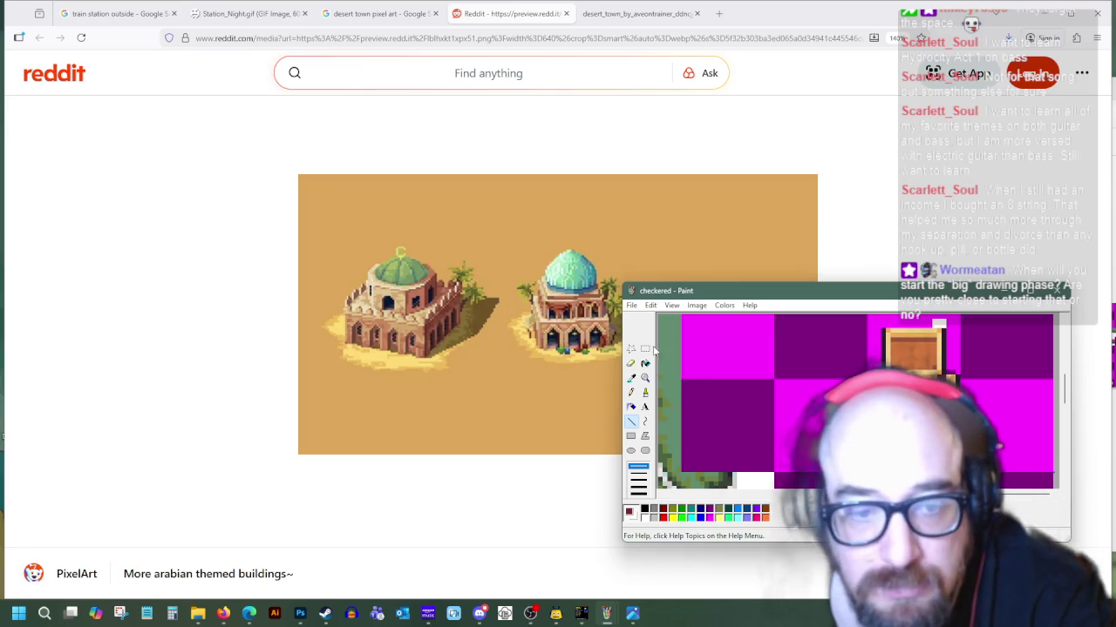
left_click(631, 377)
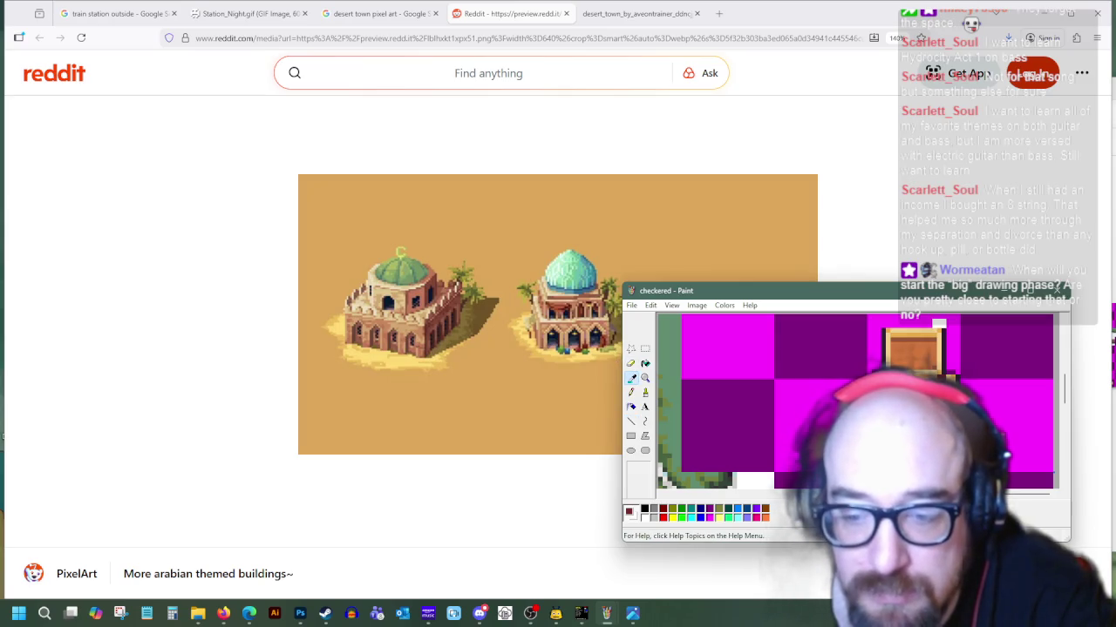
left_click(897, 333)
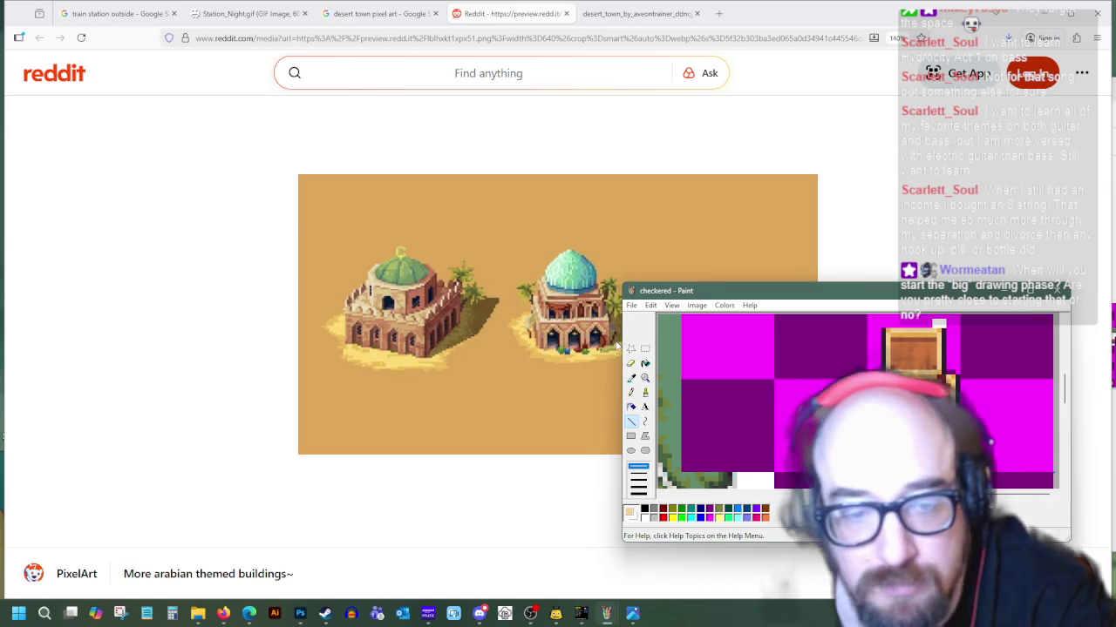
left_click(631, 378)
left_click(793, 445)
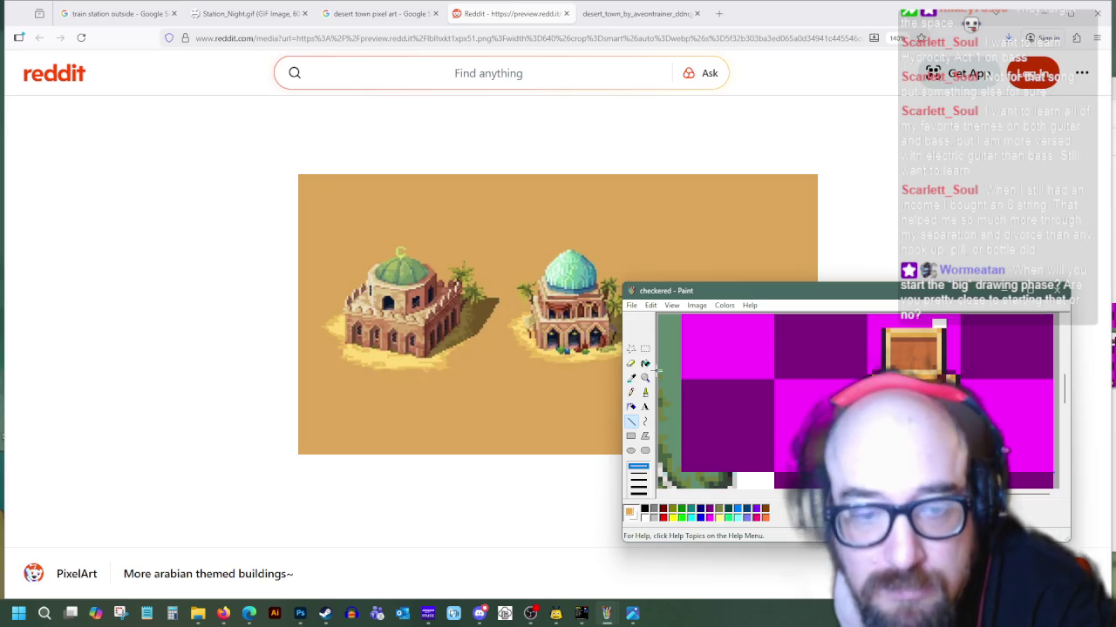
left_click(633, 379)
left_click(883, 357)
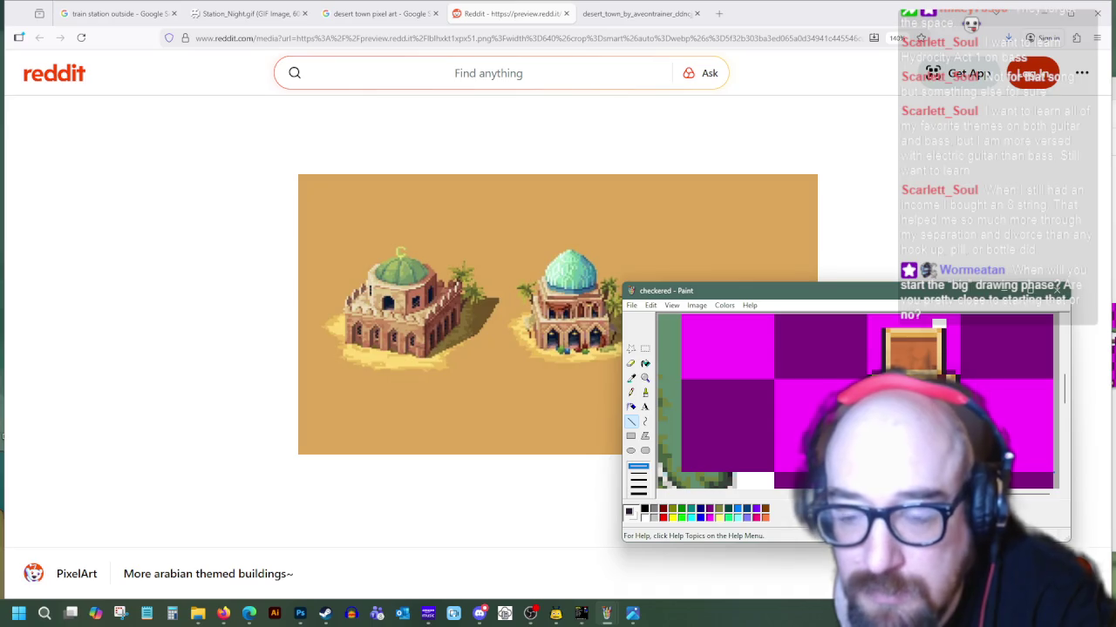
left_click(633, 379)
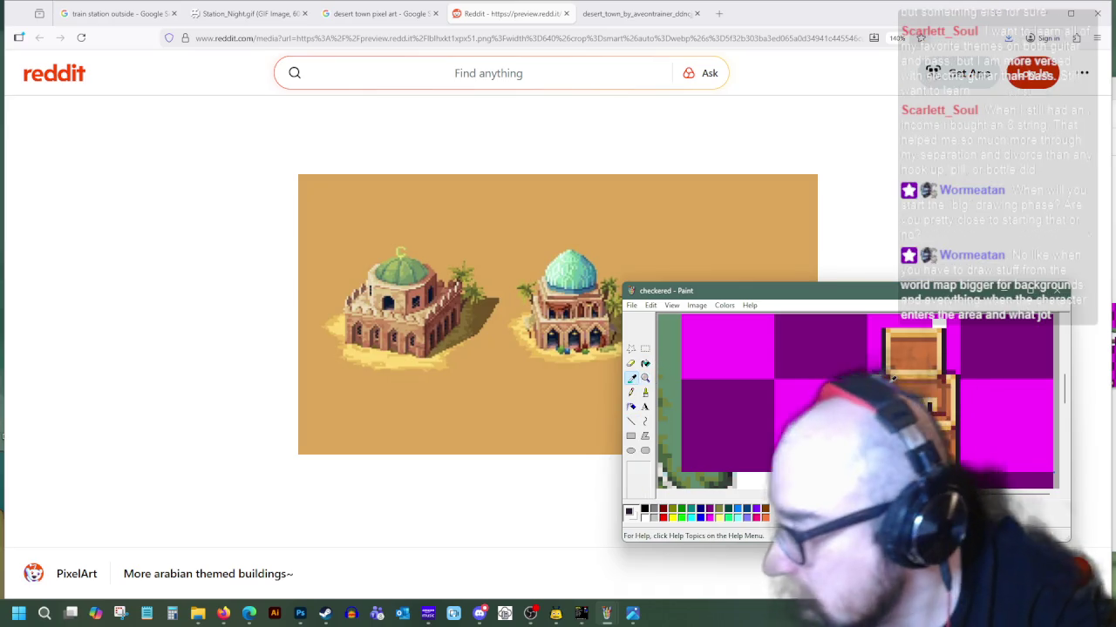
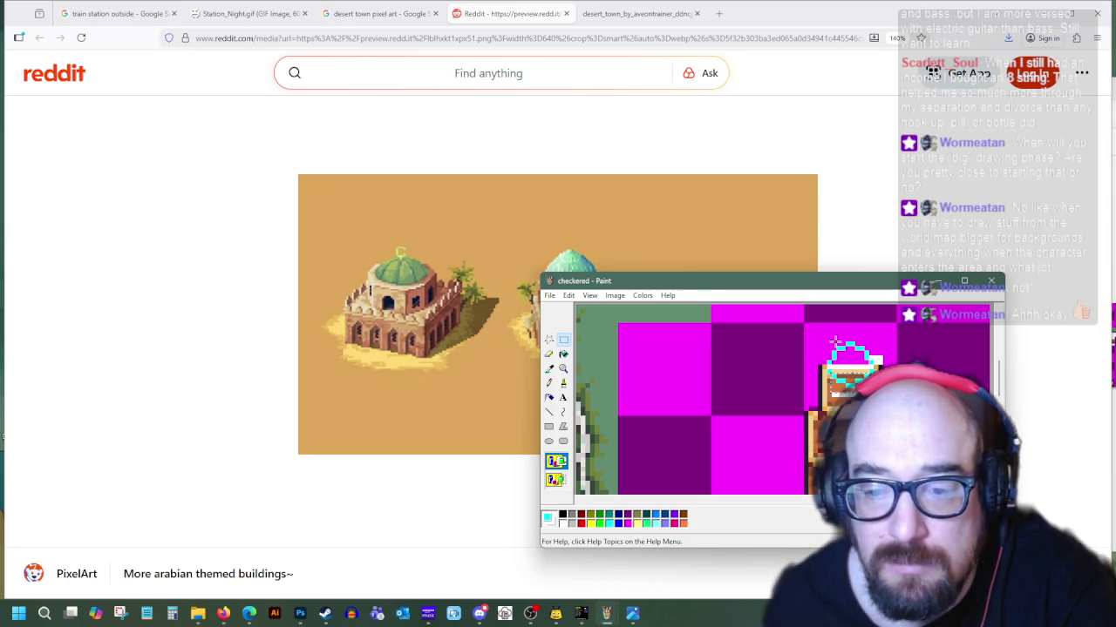
Draw a light pixel highlight along the top edge of the dome
left_click_drag(842, 347, 871, 349)
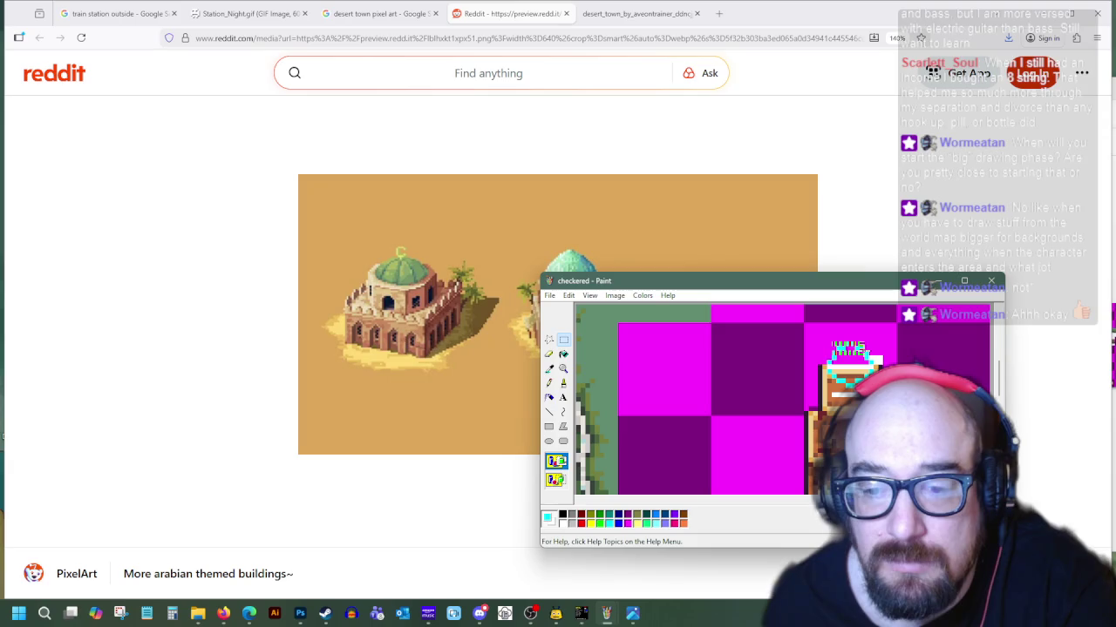
key("ctrl+z")
key("ctrl+y")
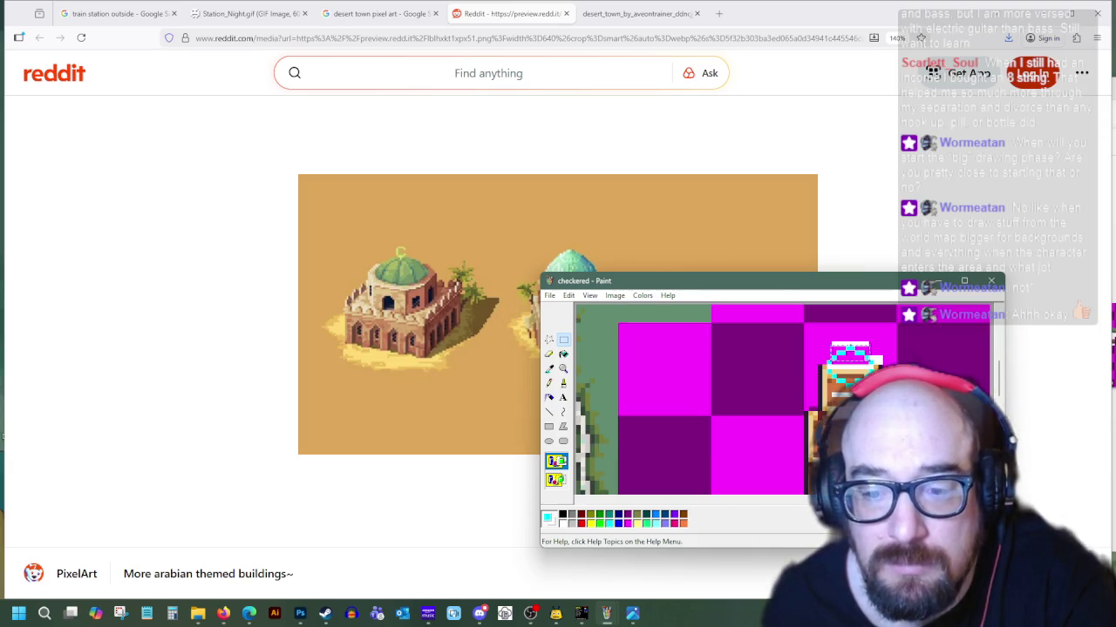
Flood-fill the inside of the dome with cyan
left_click(563, 357)
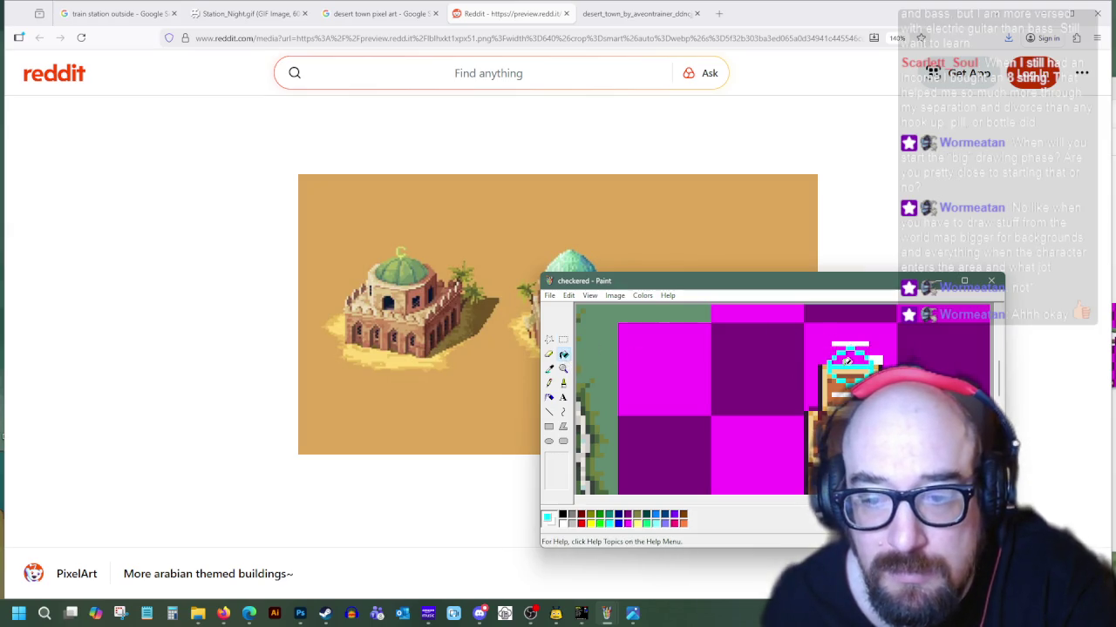
left_click(855, 357)
scroll(852, 359, "down", 1)
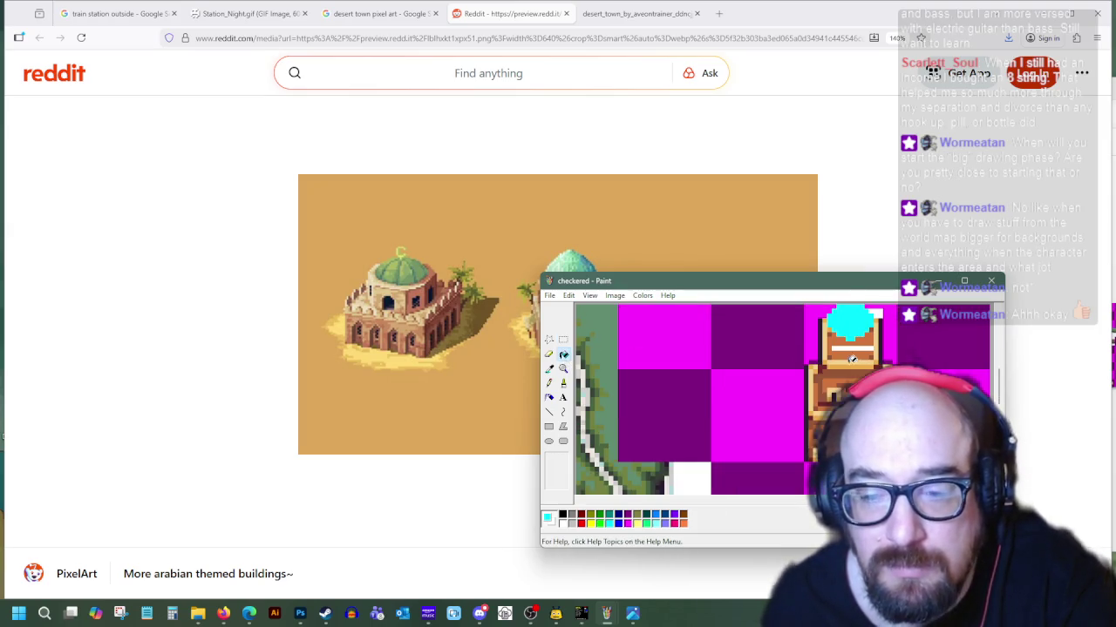
Sample the brown wall and dark outline colours from the building
left_click(548, 383)
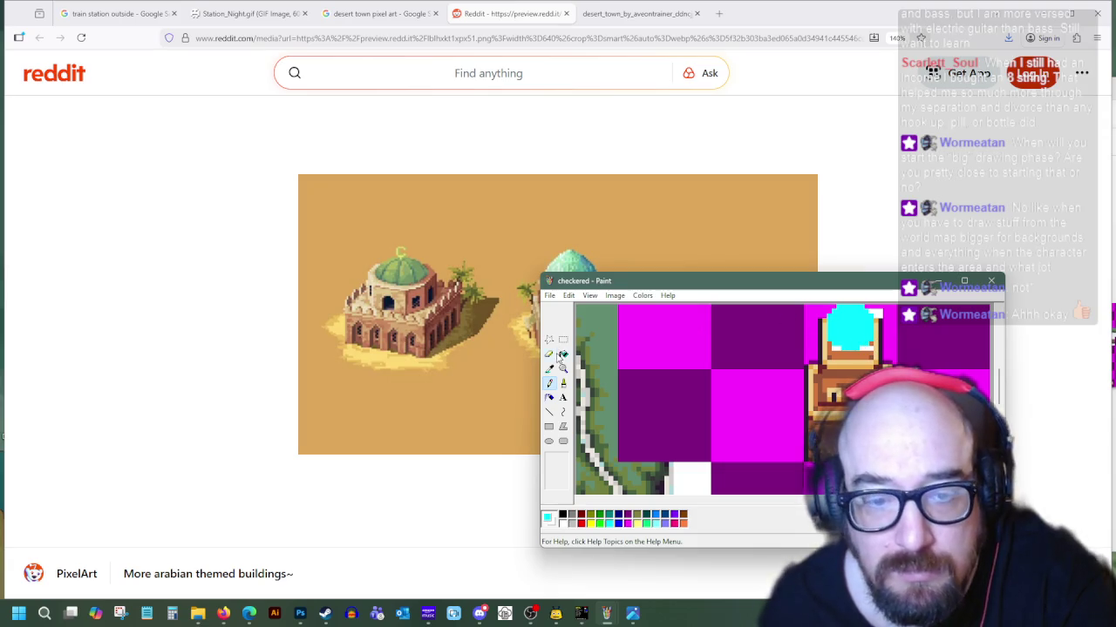
left_click(873, 351)
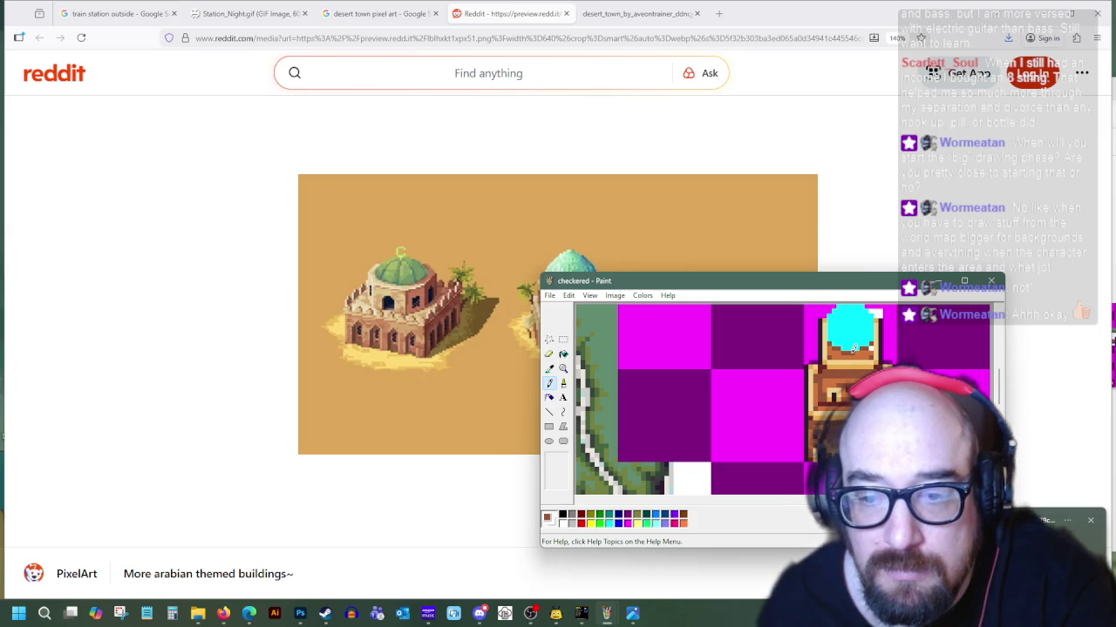
scroll(837, 374, "up", 2)
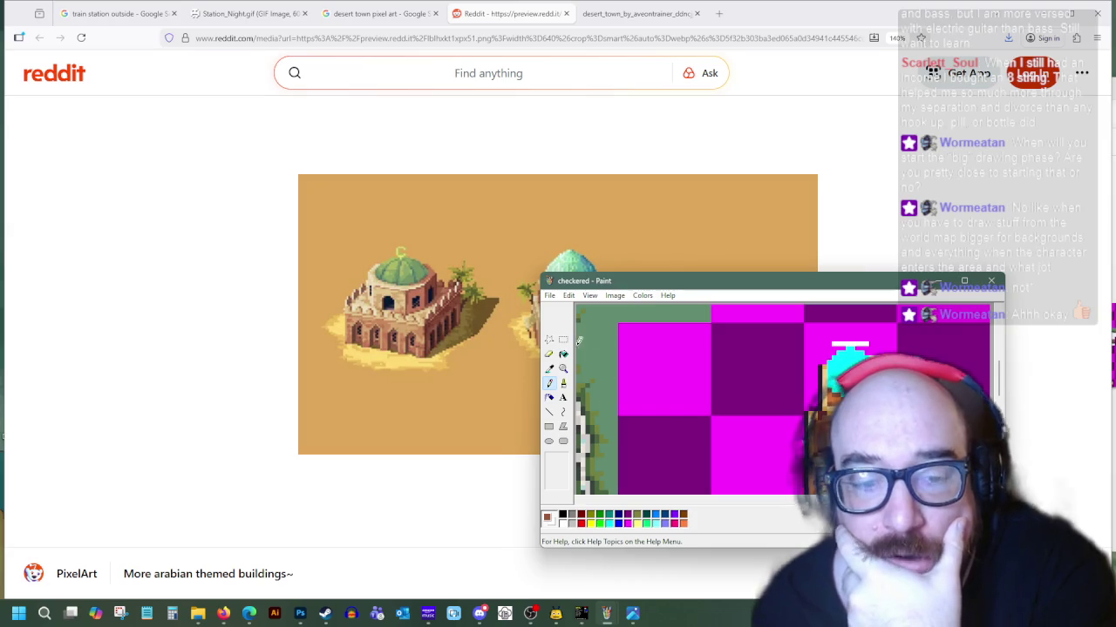
left_click(549, 368)
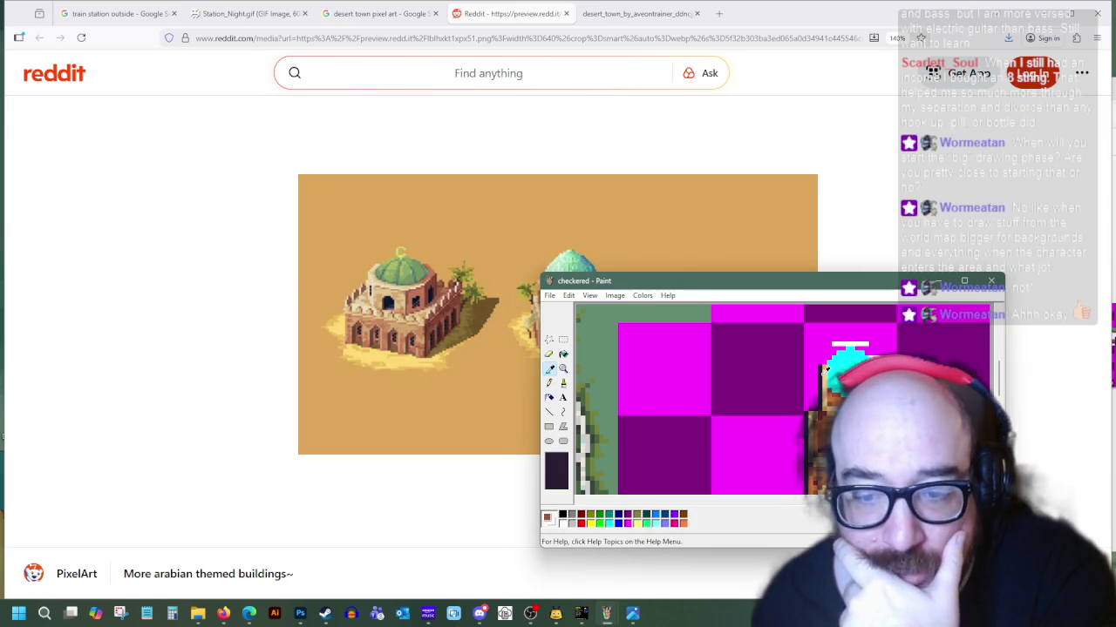
left_click(823, 371)
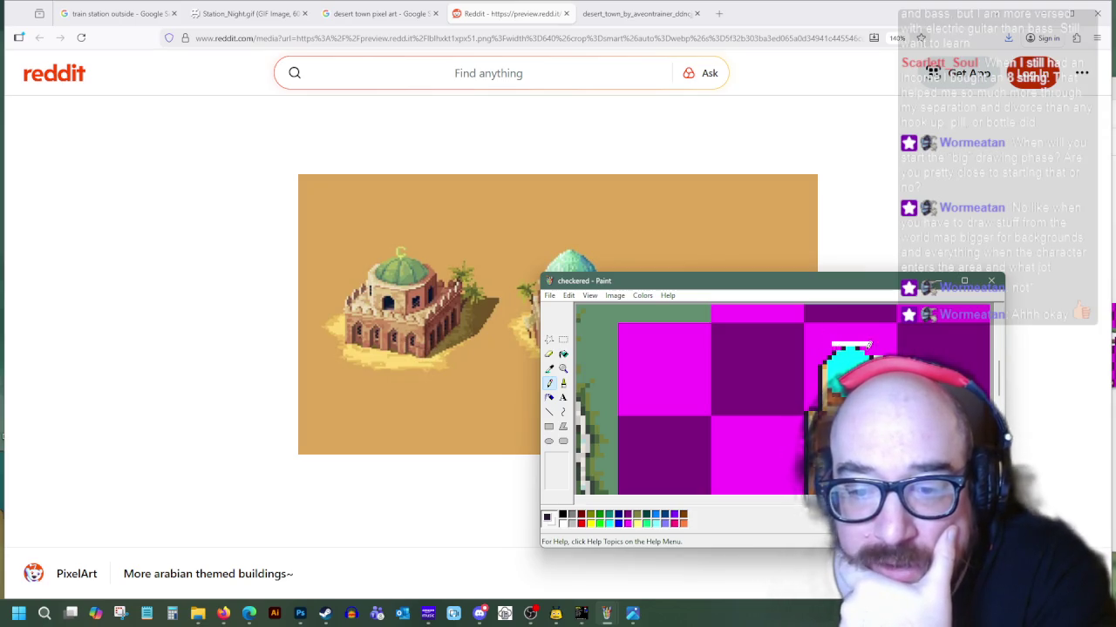
scroll(863, 351, "down", 1)
scroll(845, 353, "up", 1)
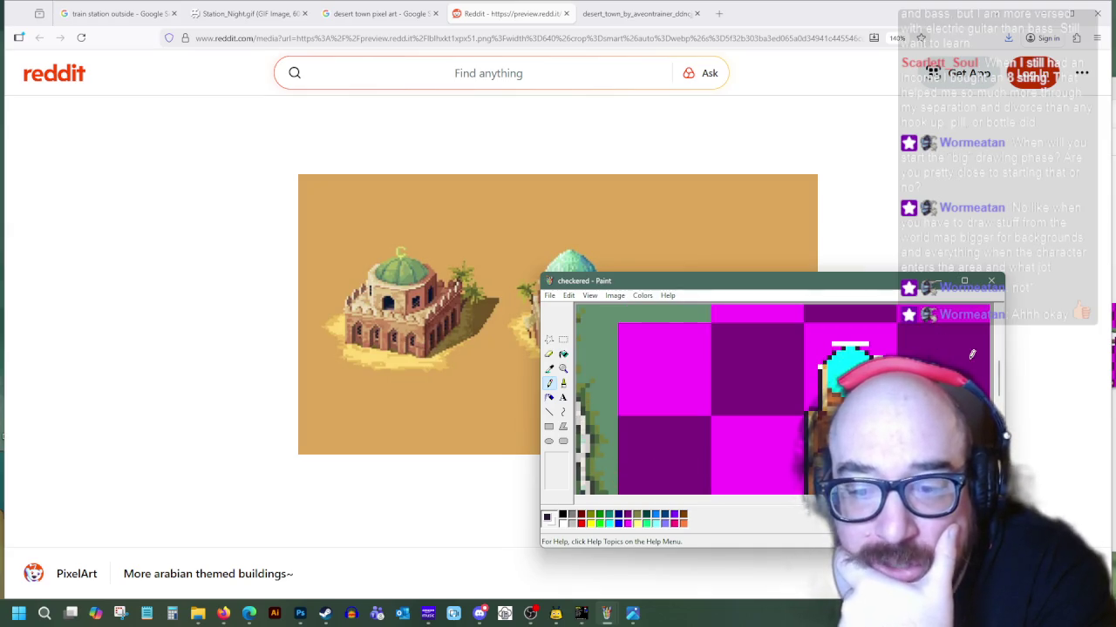
Sample the magenta background, building orange, dome-area and checkerboard colours
left_click(549, 367)
left_click(829, 357)
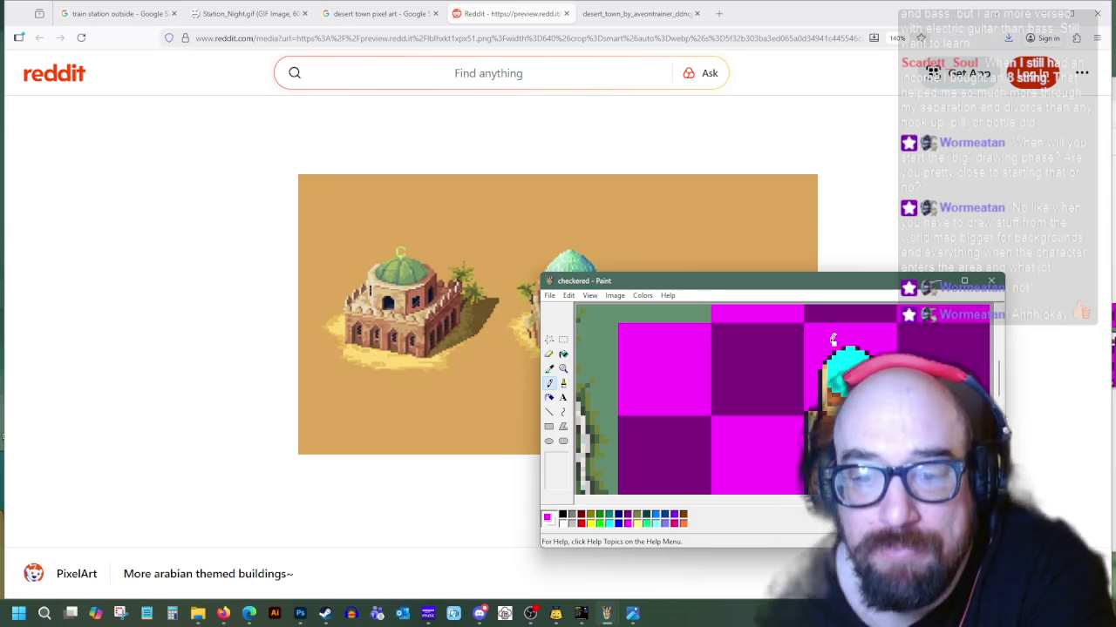
scroll(881, 352, "down", 1)
left_click(549, 368)
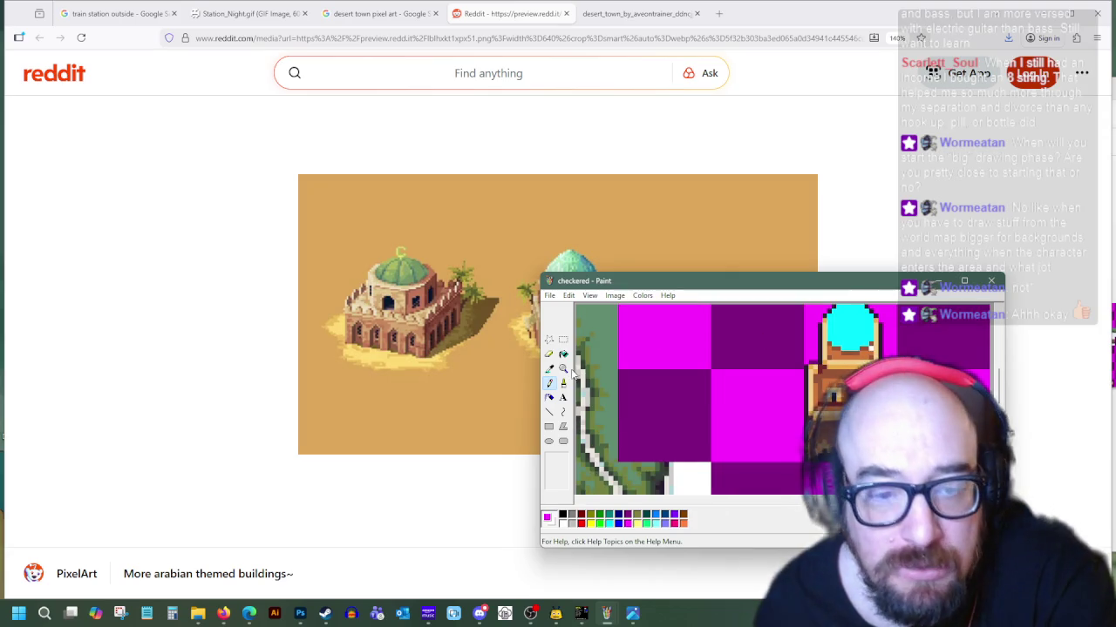
left_click(875, 357)
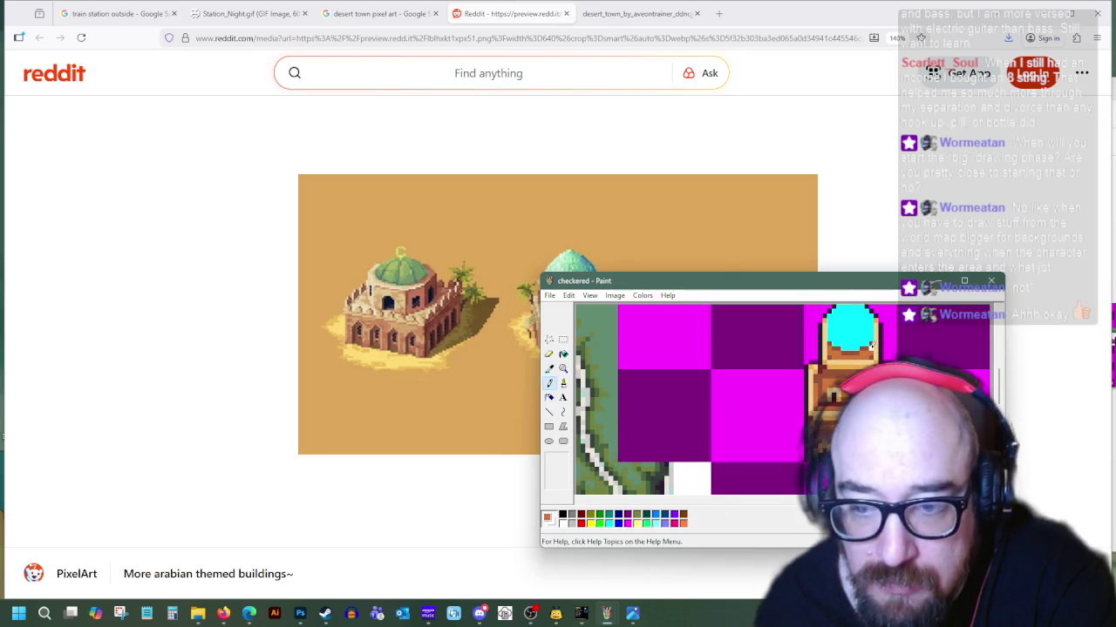
left_click(549, 367)
left_click(840, 346)
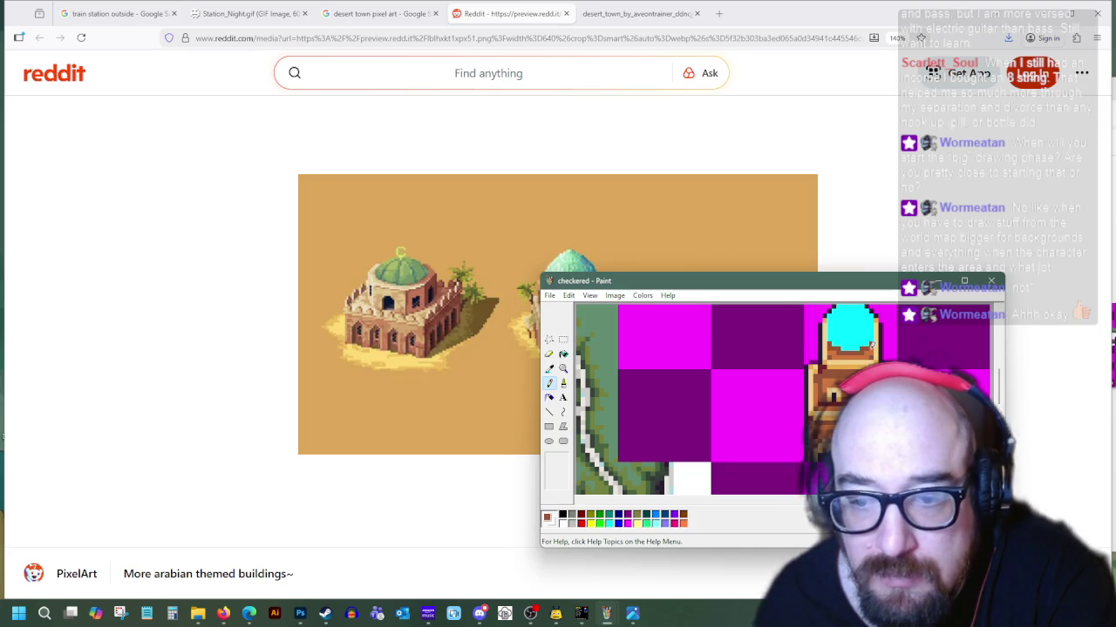
left_click(549, 368)
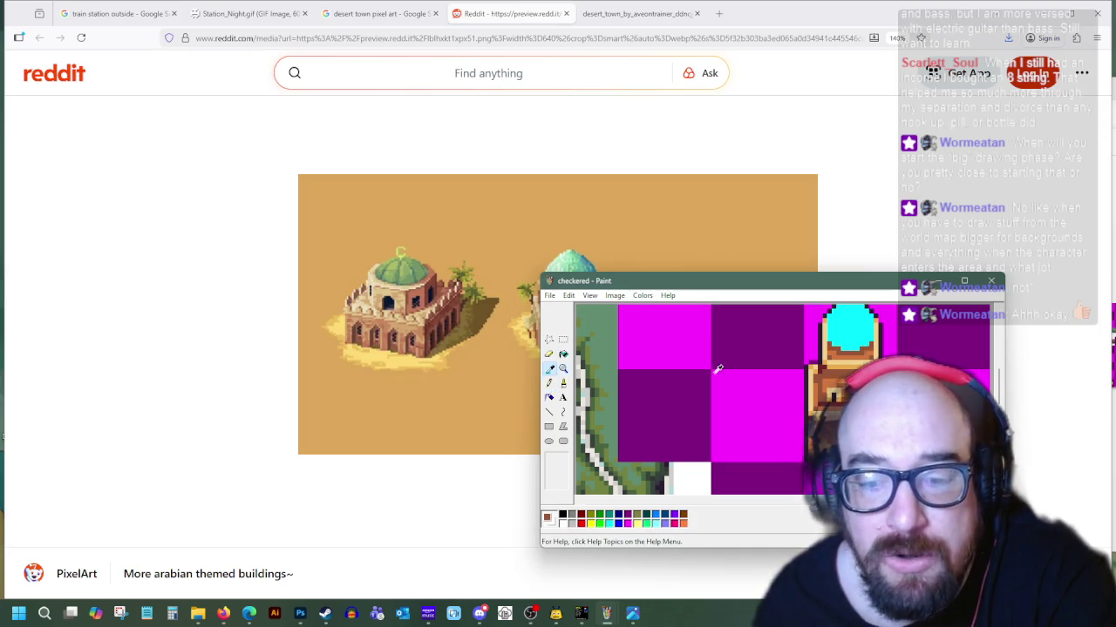
left_click(870, 339)
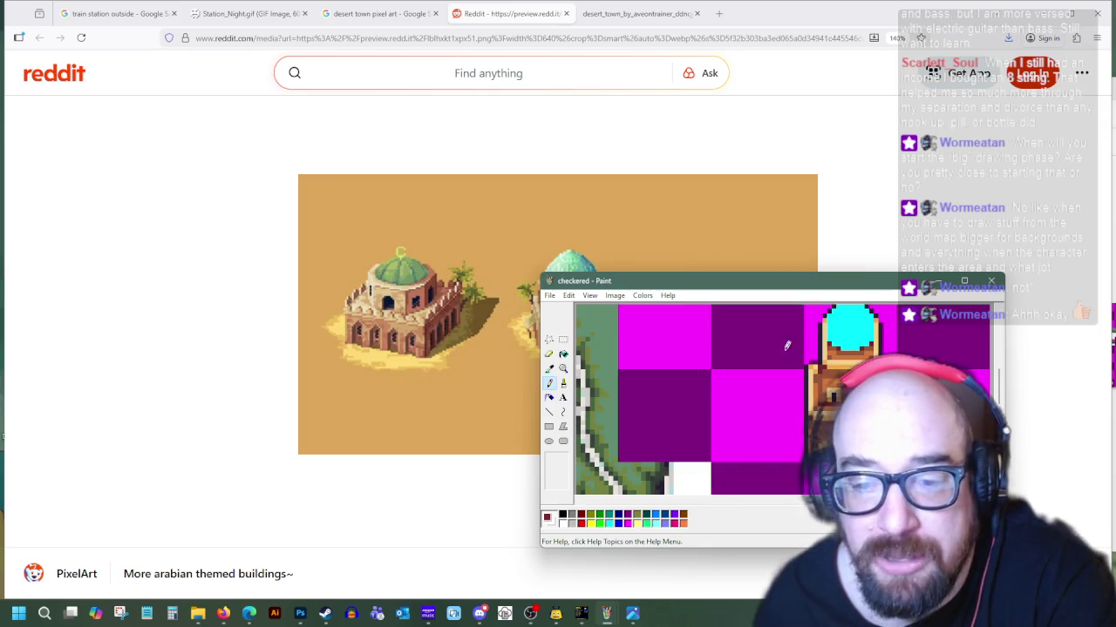
scroll(800, 426, "up", 2)
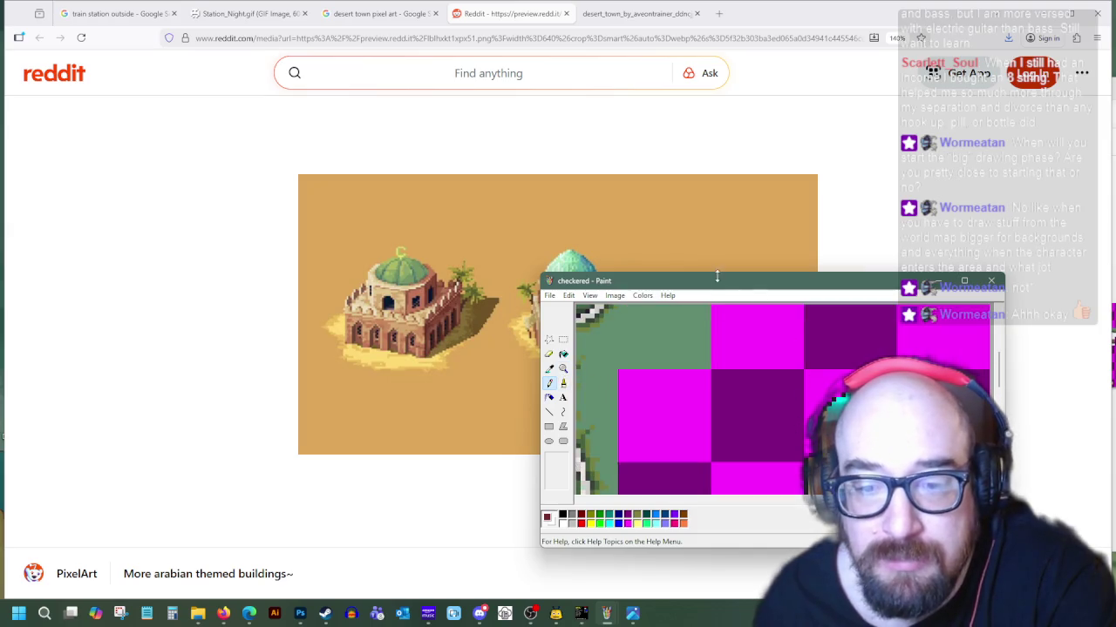
Enlarge the window and copy the run of blue shades from the palette strip
left_click_drag(712, 273, 712, 101)
scroll(827, 370, "left", 3)
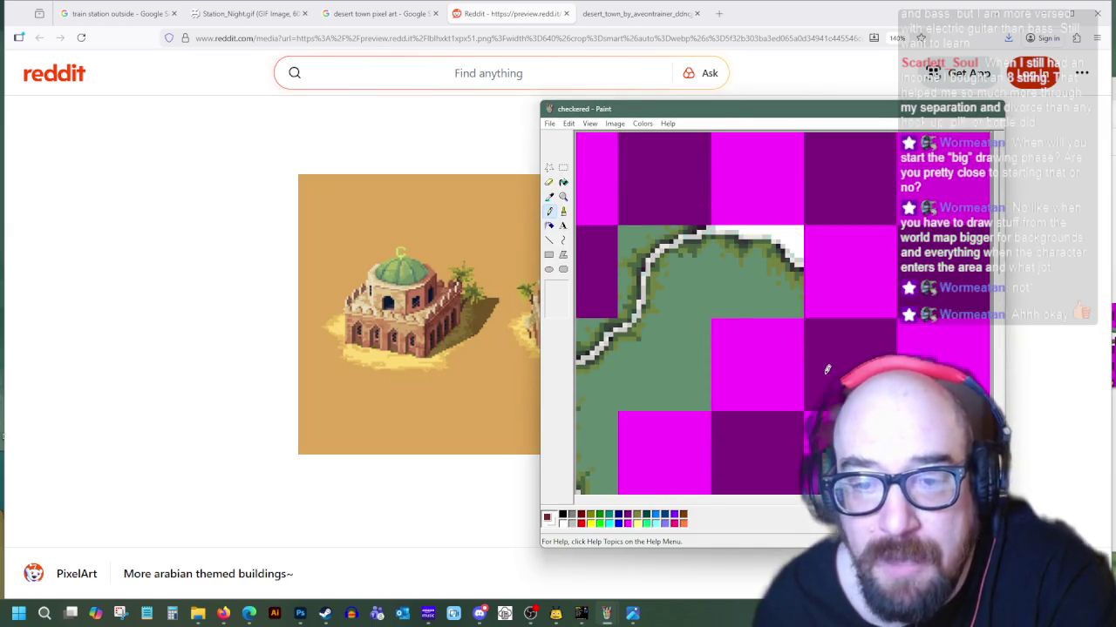
scroll(582, 188, "right", 3)
scroll(581, 189, "right", 3)
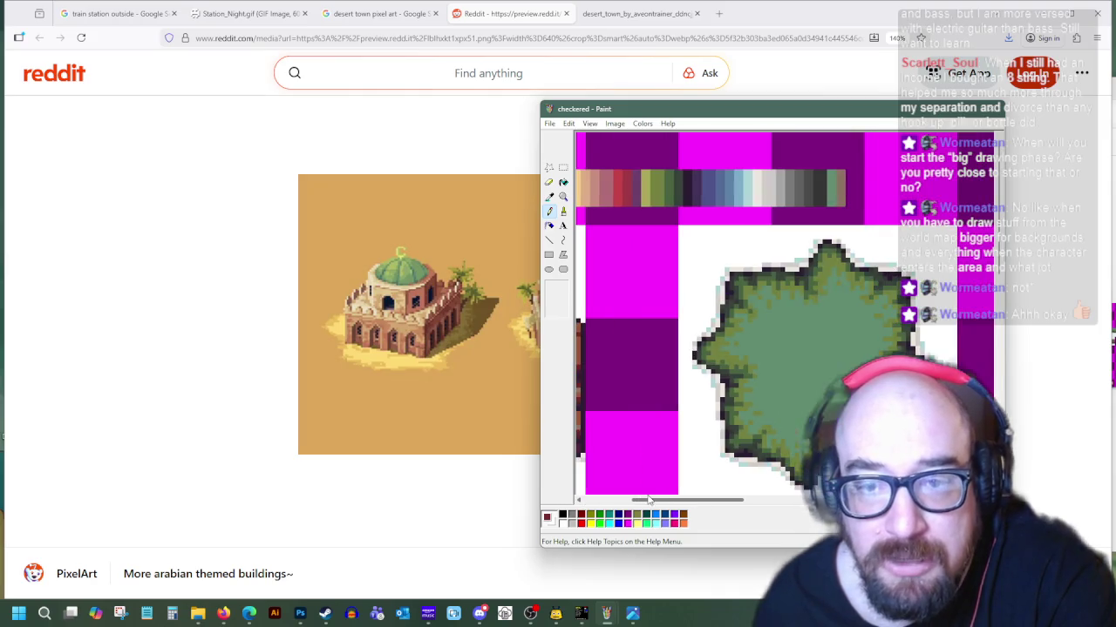
left_click(563, 167)
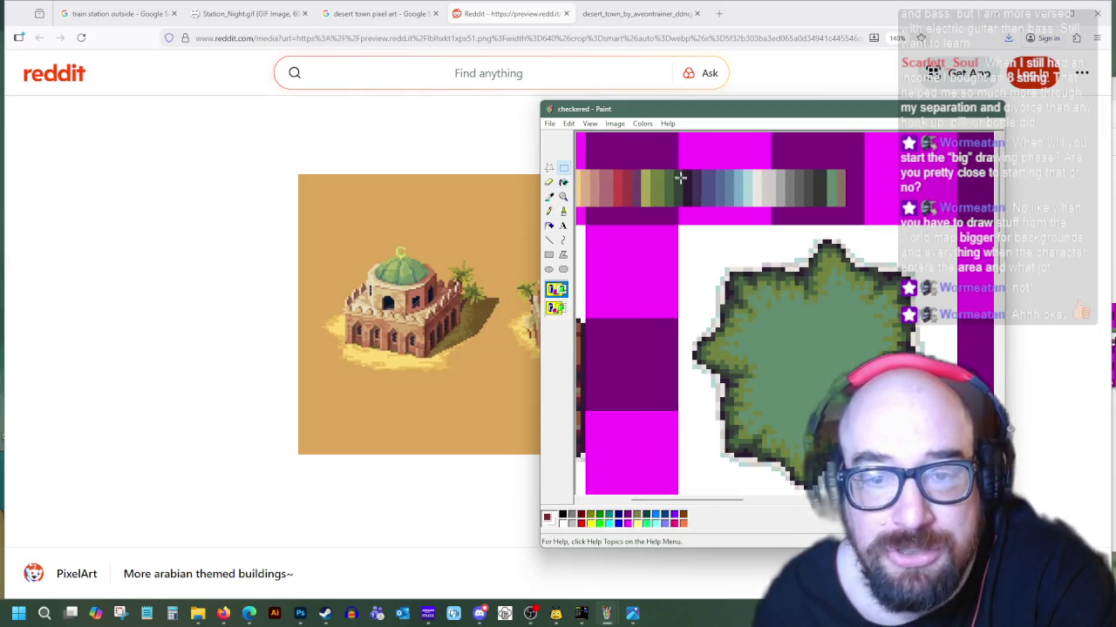
left_click_drag(692, 175, 753, 208)
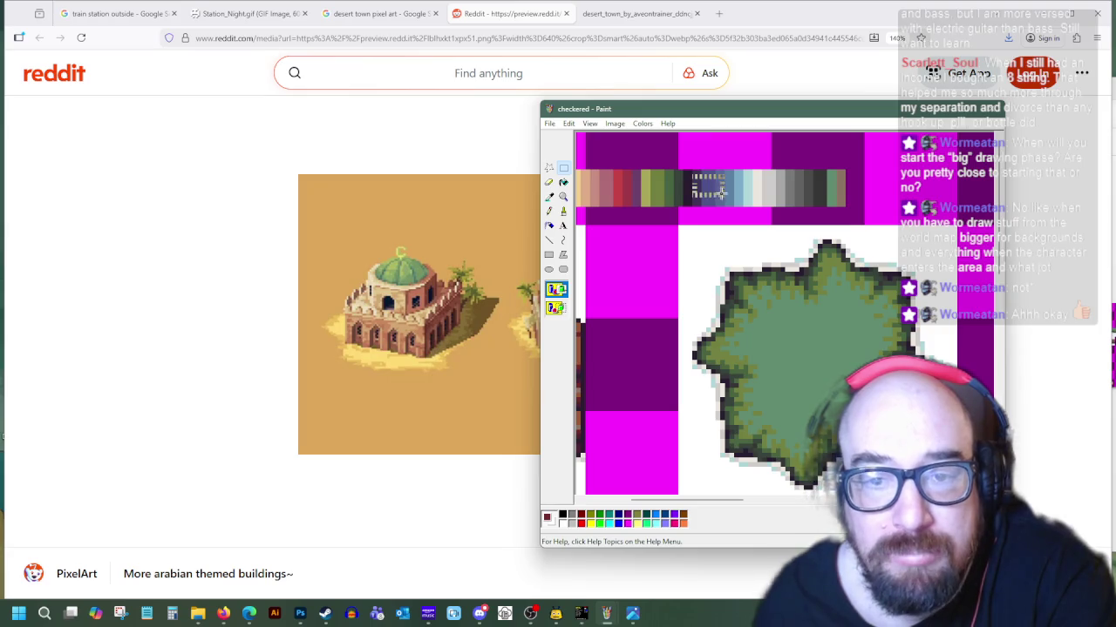
right_click(729, 200)
left_click(756, 223)
Paste the blue shades and place the swatch beside the domed tower
scroll(800, 355, "down", 3)
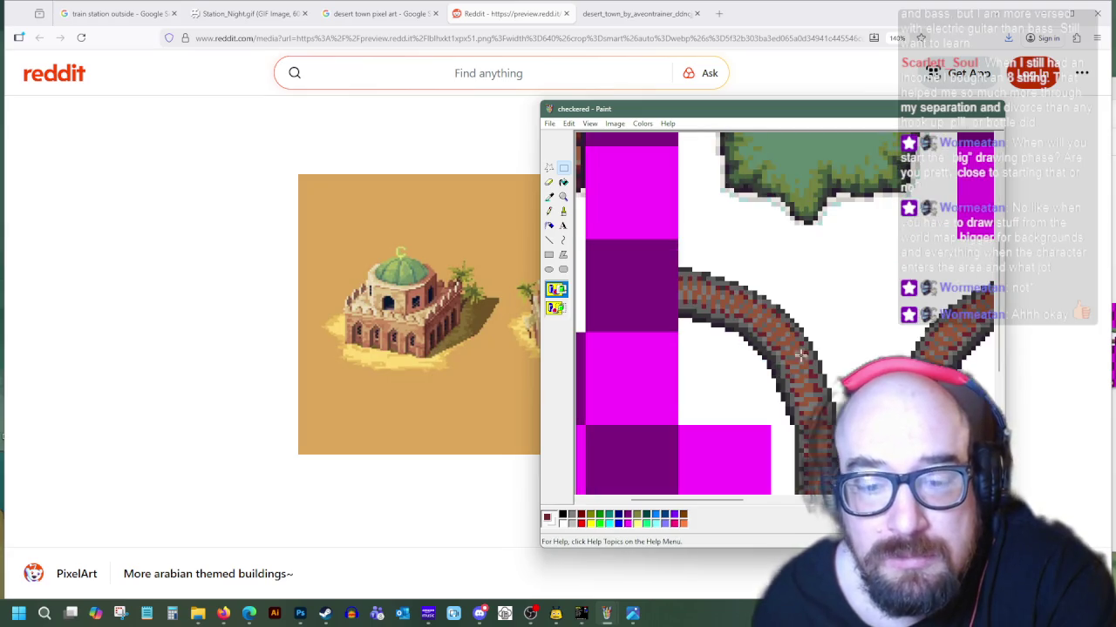
left_click_drag(729, 512, 793, 511)
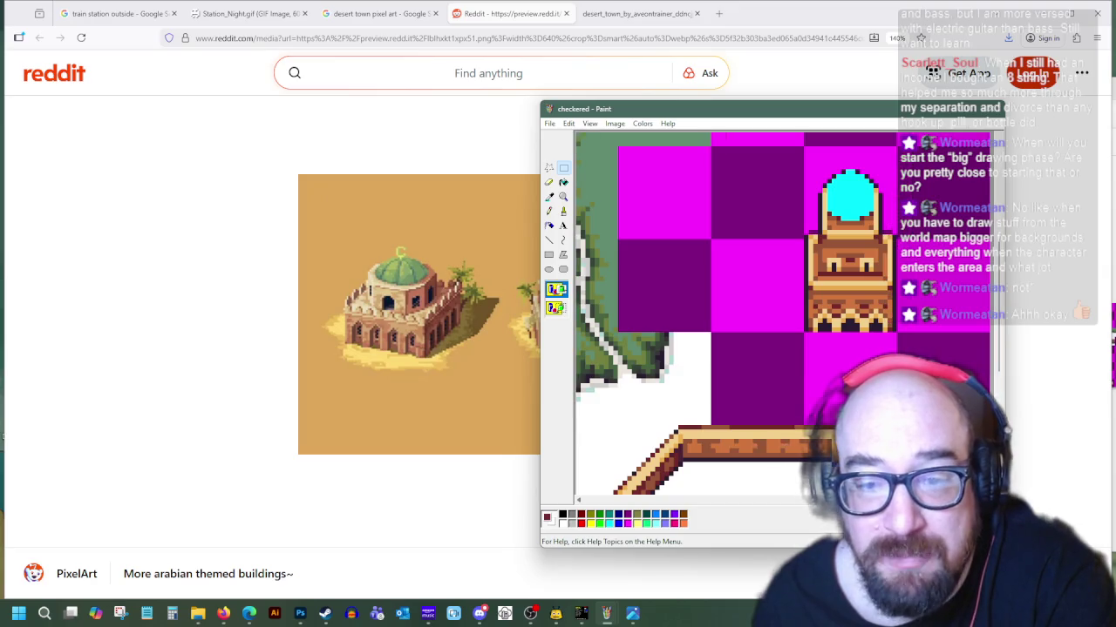
right_click(704, 261)
left_click(723, 293)
mouse_move(600, 142)
left_mouse_down()
mouse_move(736, 283)
mouse_move(746, 273)
left_mouse_up()
Sample the light blue from the pasted swatch as the drawing colour
left_click(549, 196)
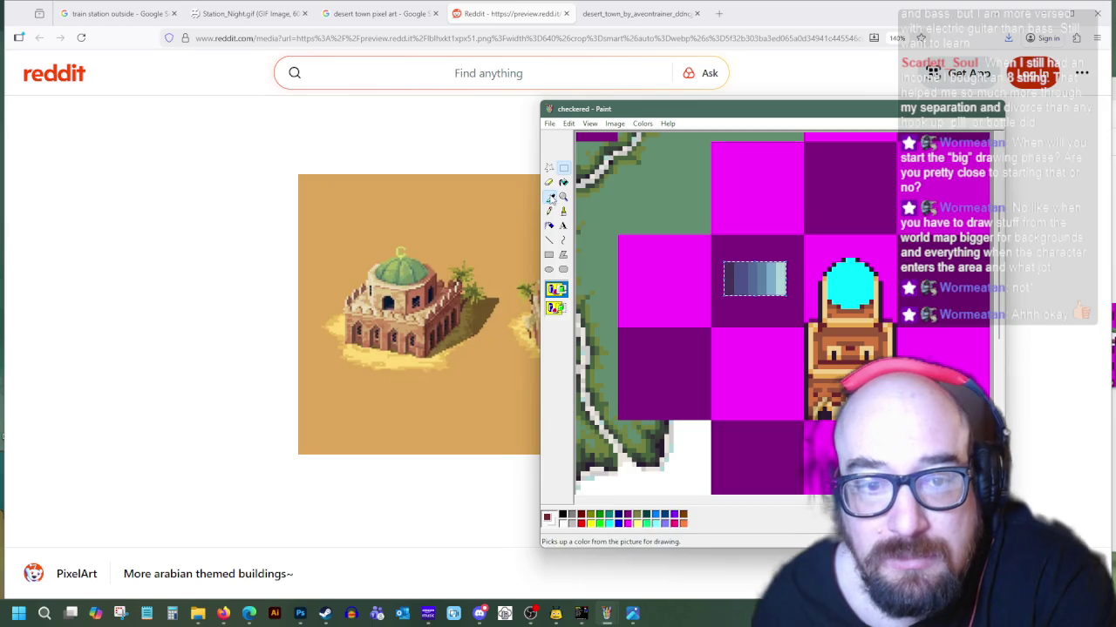
left_click(780, 274)
left_click(563, 182)
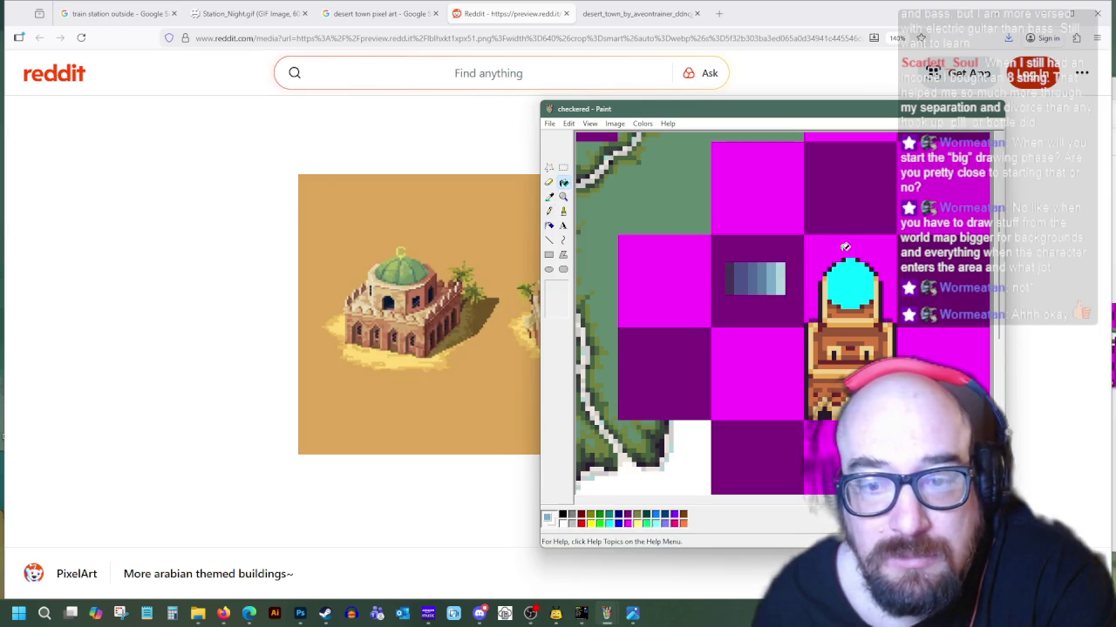
Fill the cyan dome with light blue, then take a darker swatch blue for shading lines
left_click(847, 286)
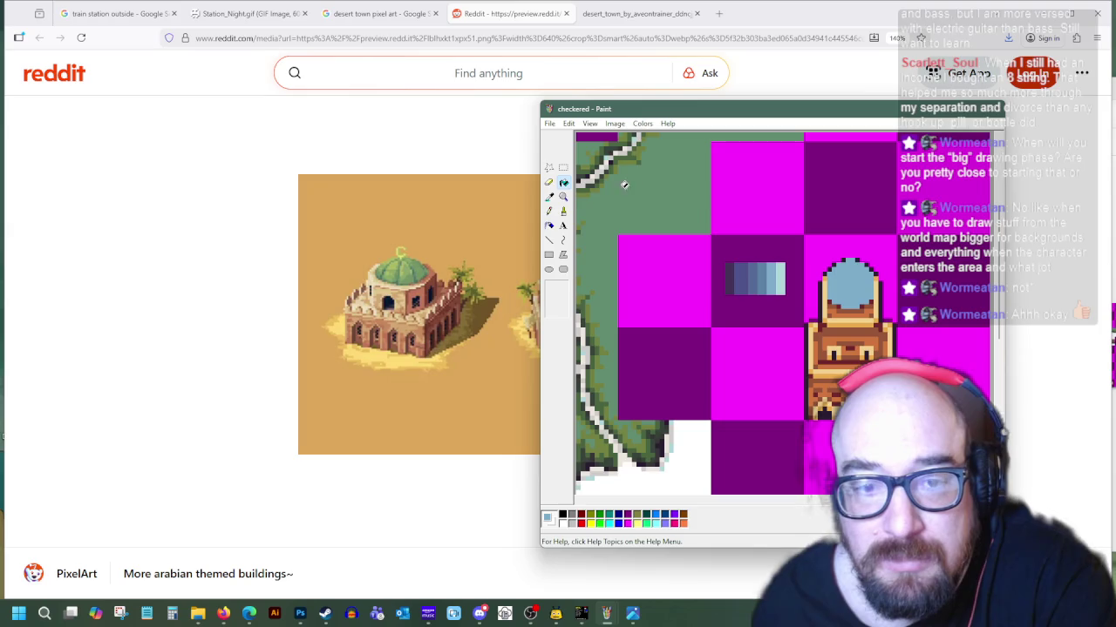
left_click(549, 199)
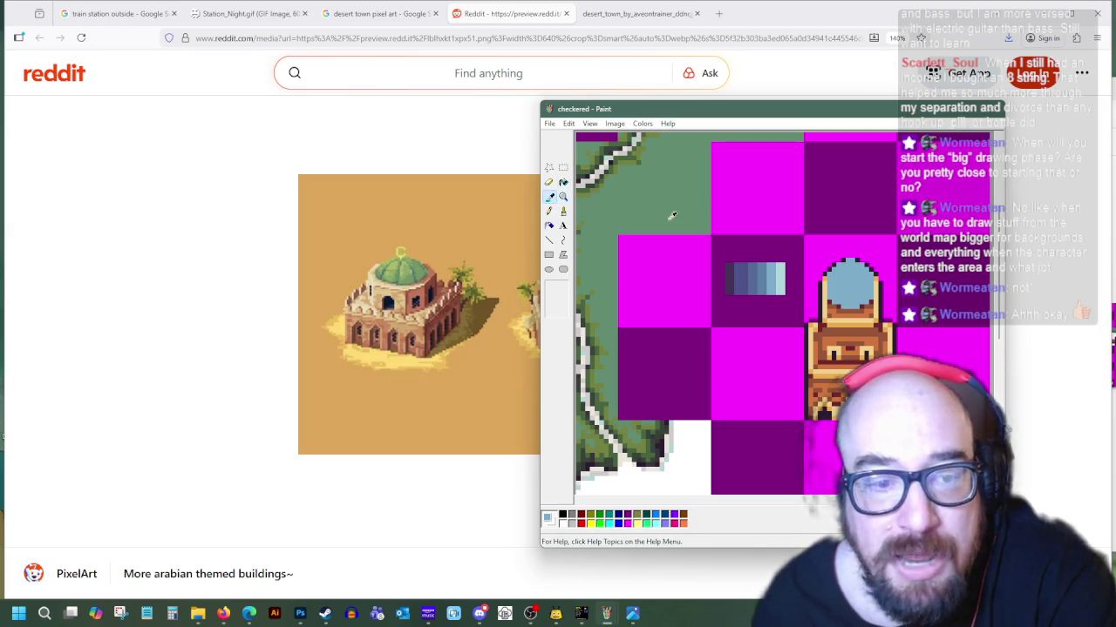
left_click(785, 271)
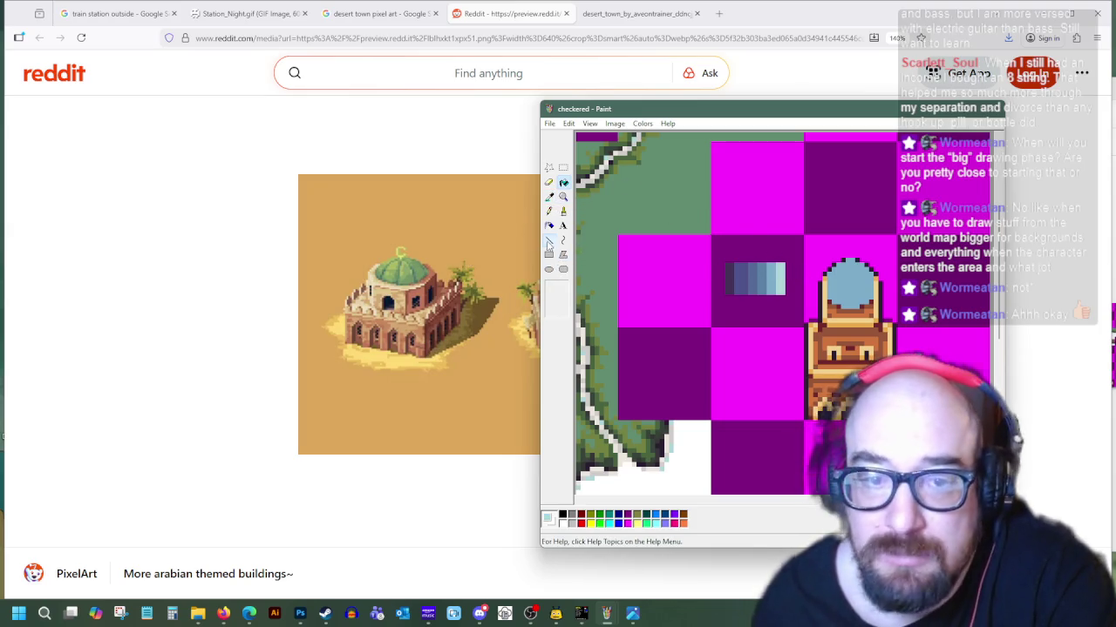
left_click(549, 240)
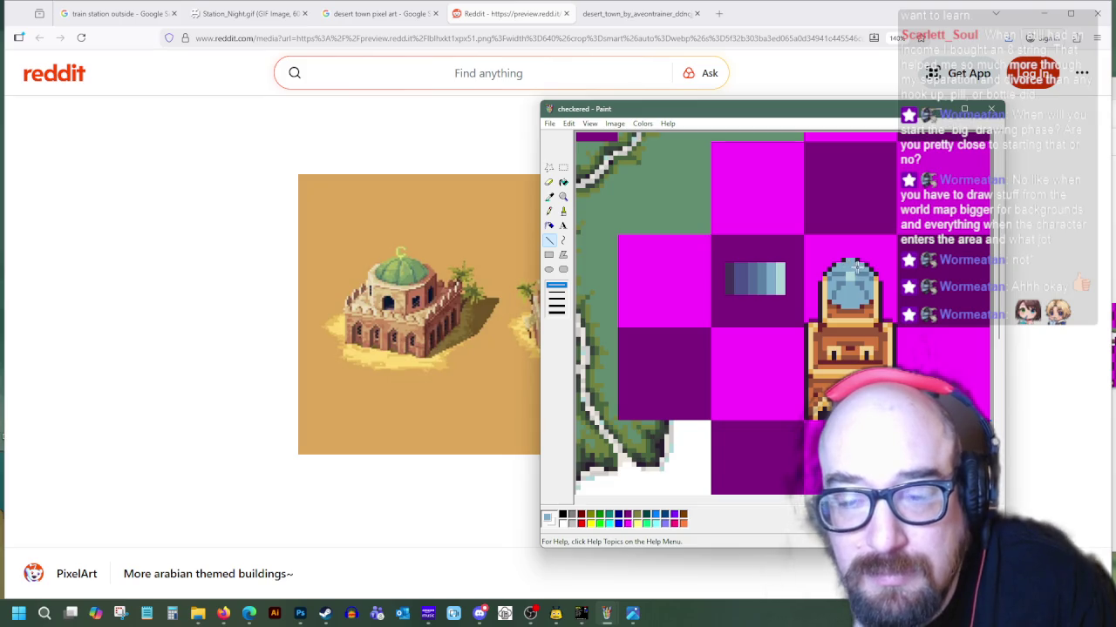
left_click(549, 197)
Sample a dome colour and then another colour from the tower sprite
left_click(843, 272)
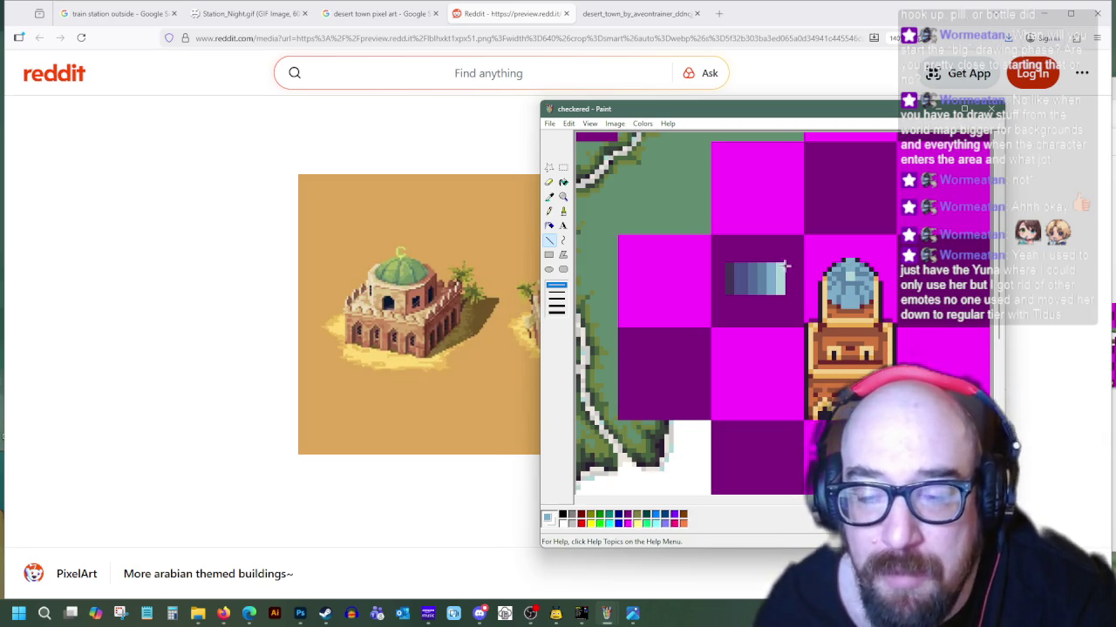
left_click(549, 196)
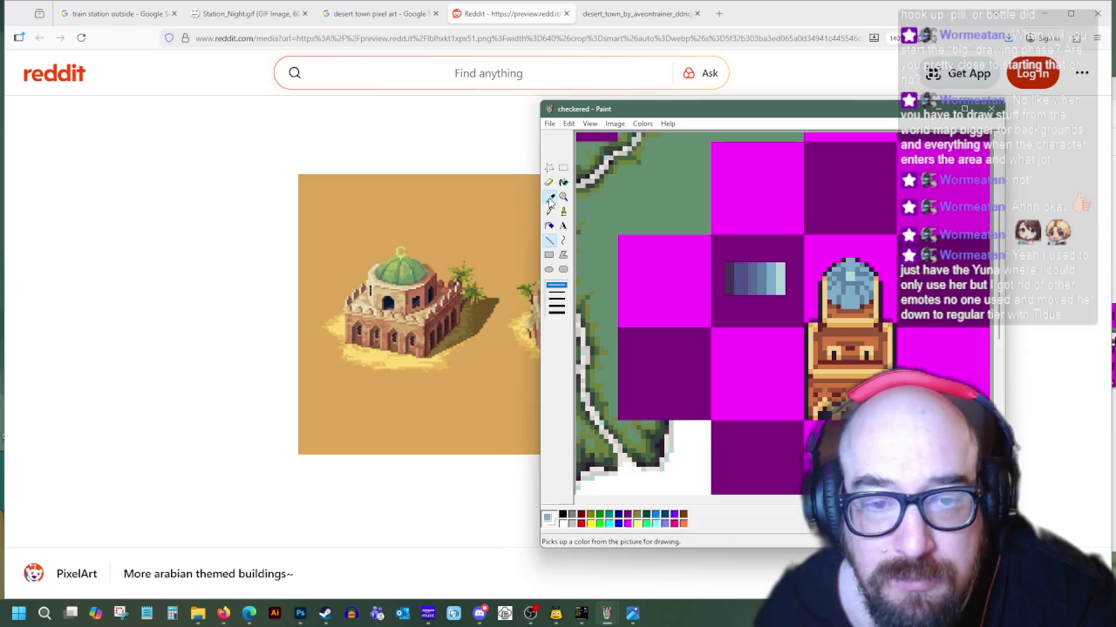
left_click(865, 285)
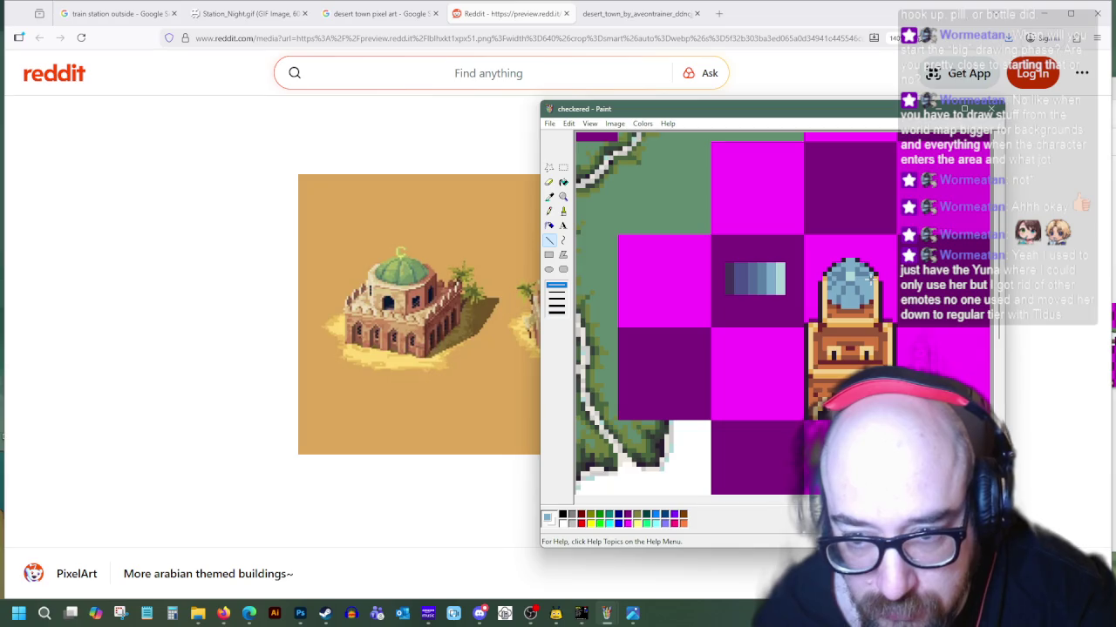
Pick up the dome's blue and ready the Pencil for shading
left_click(549, 196)
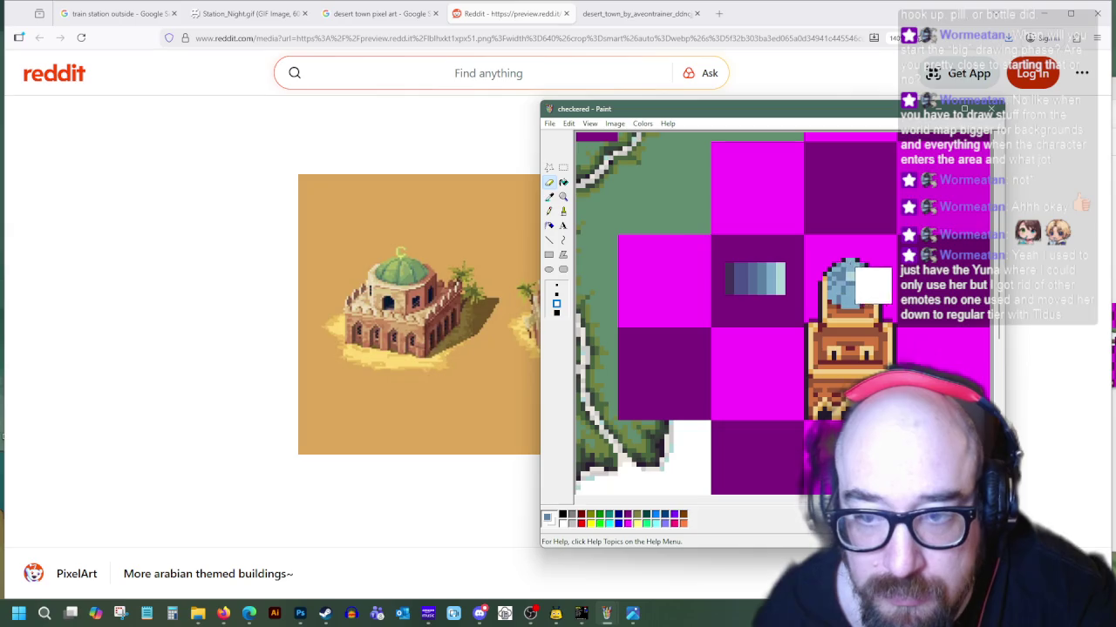
left_click(863, 281)
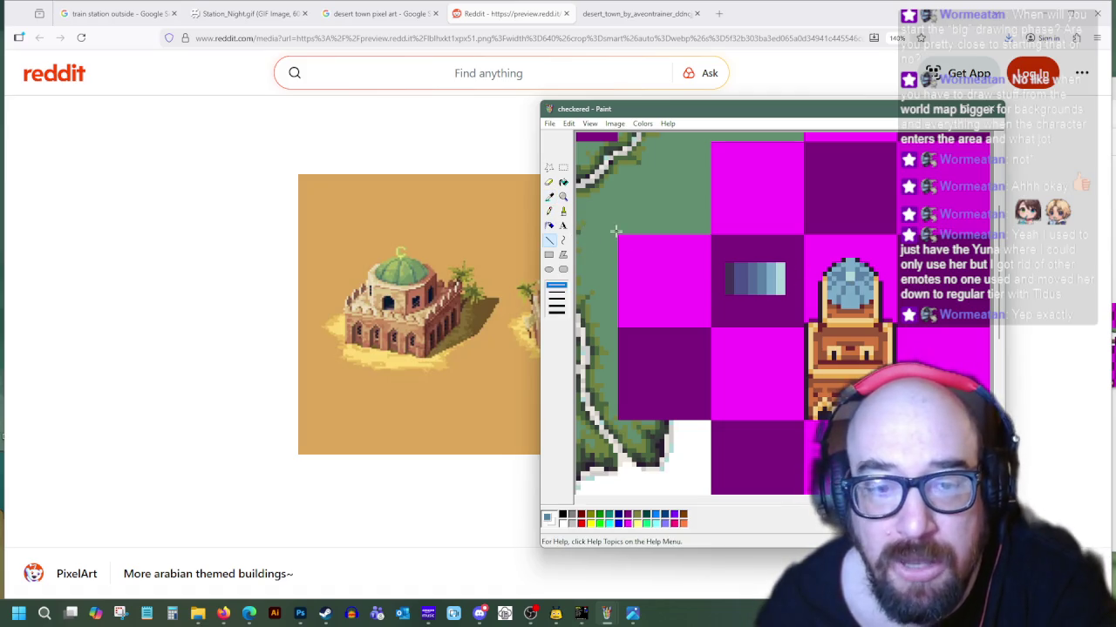
left_click(563, 183)
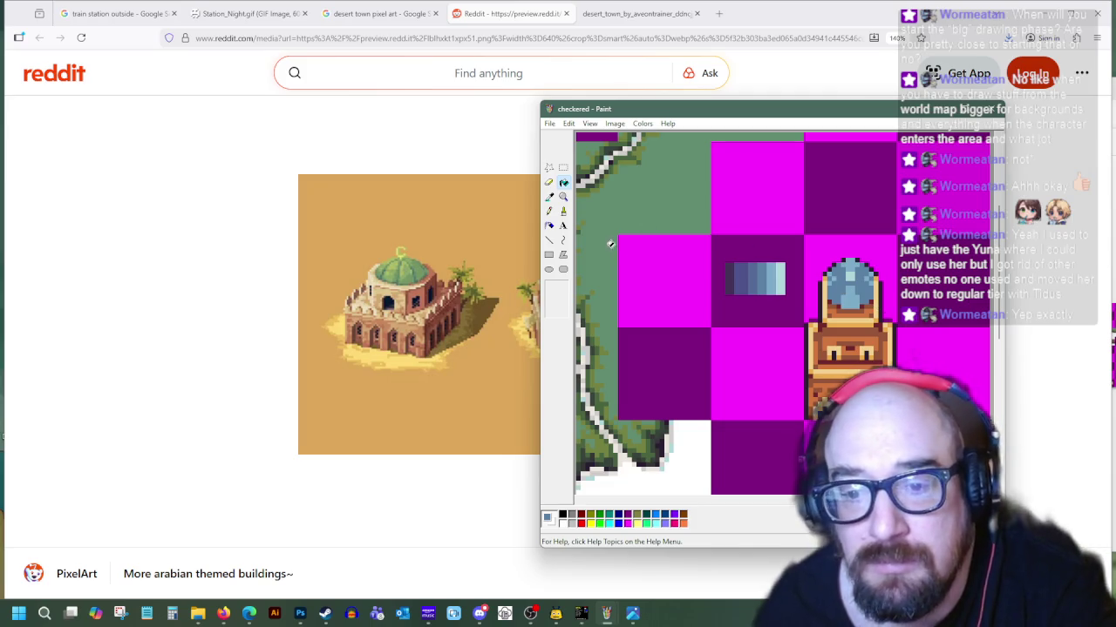
left_click(549, 198)
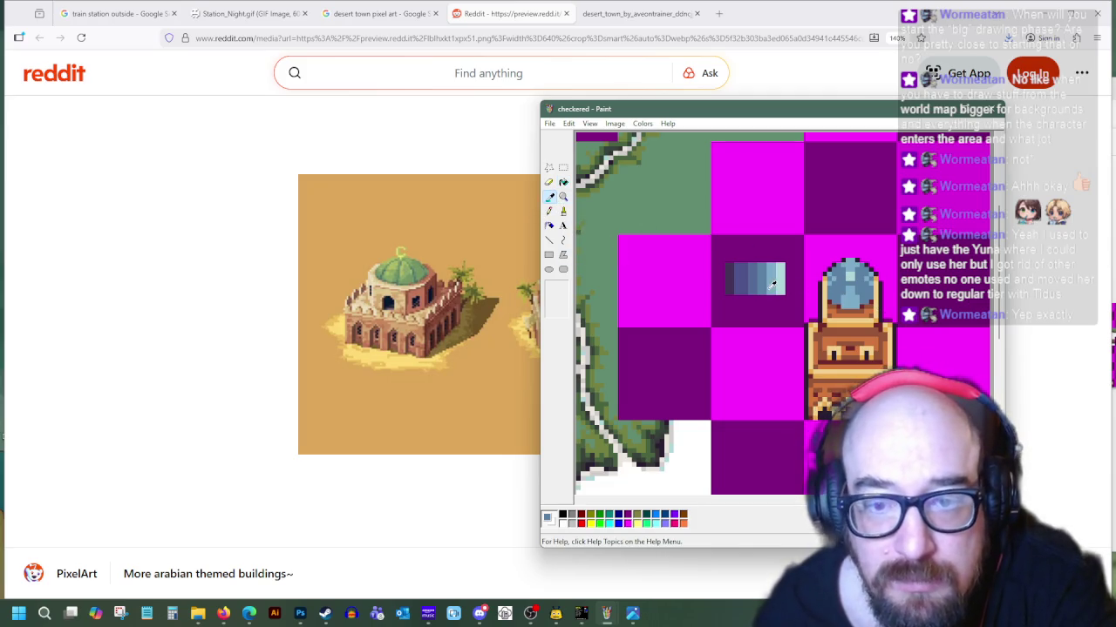
left_click(563, 183)
left_click(549, 198)
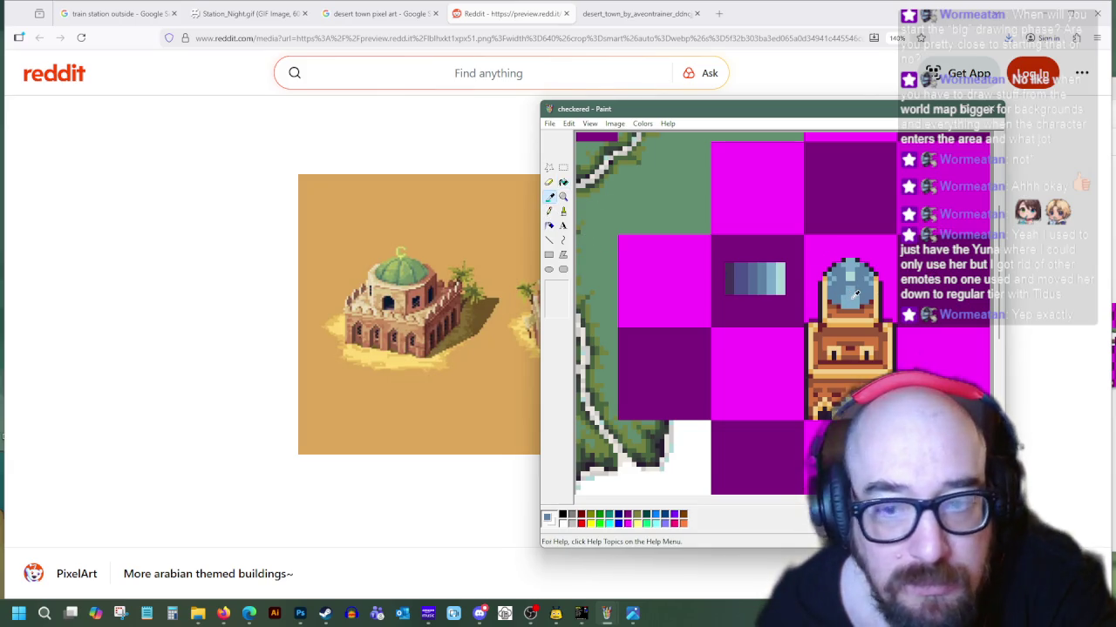
key("i")
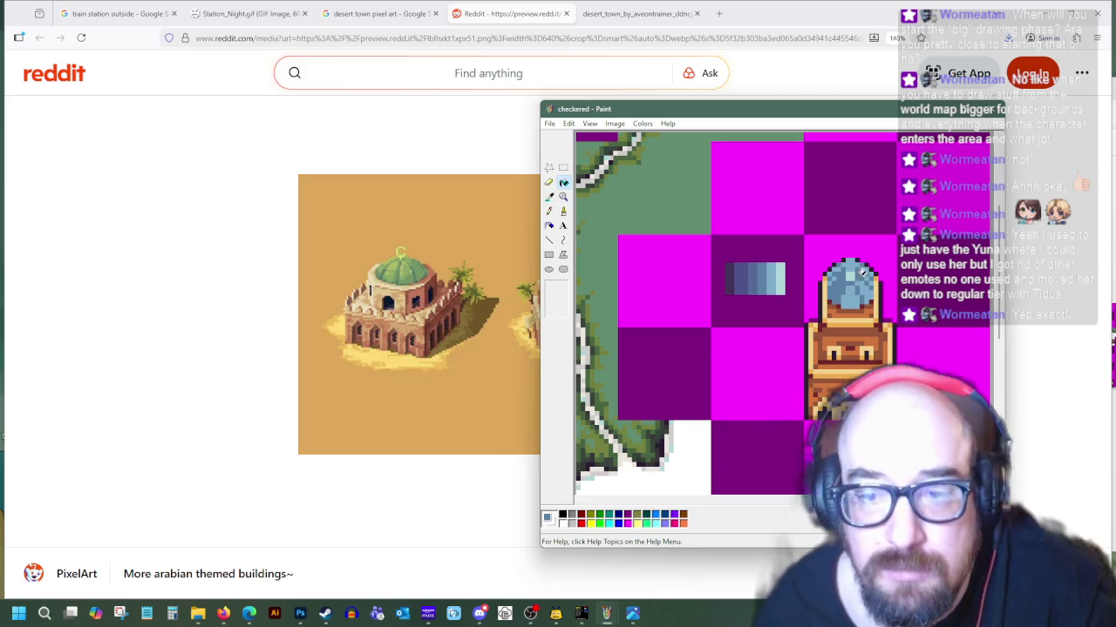
Sample several blues from the dome and canvas, then return to single-pixel drawing
left_click(548, 196)
left_click(848, 281)
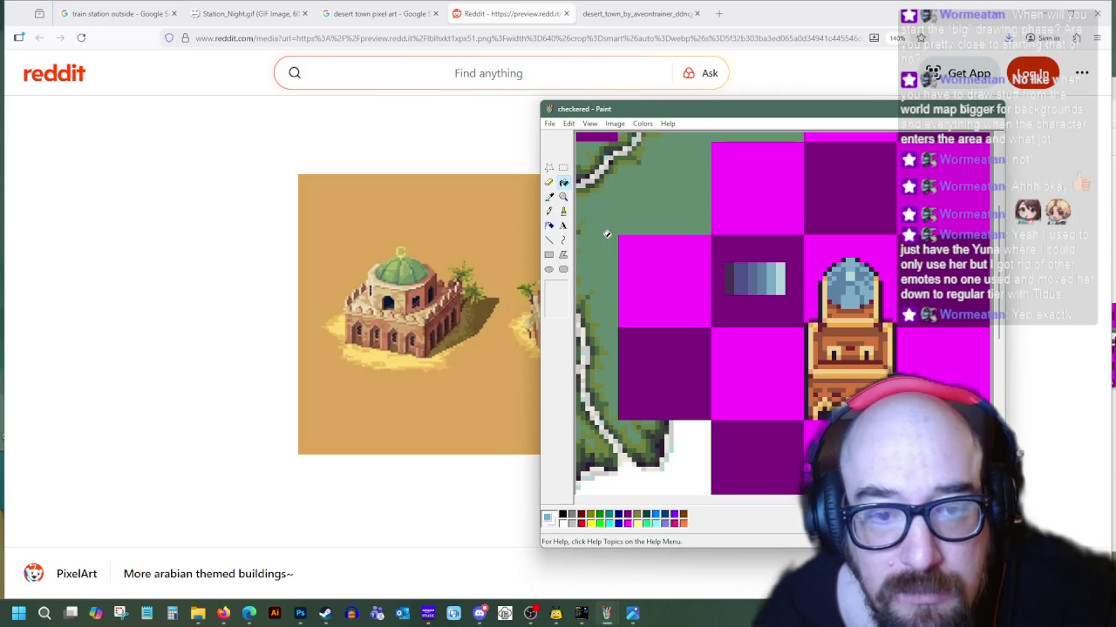
left_click(549, 197)
left_click(868, 275)
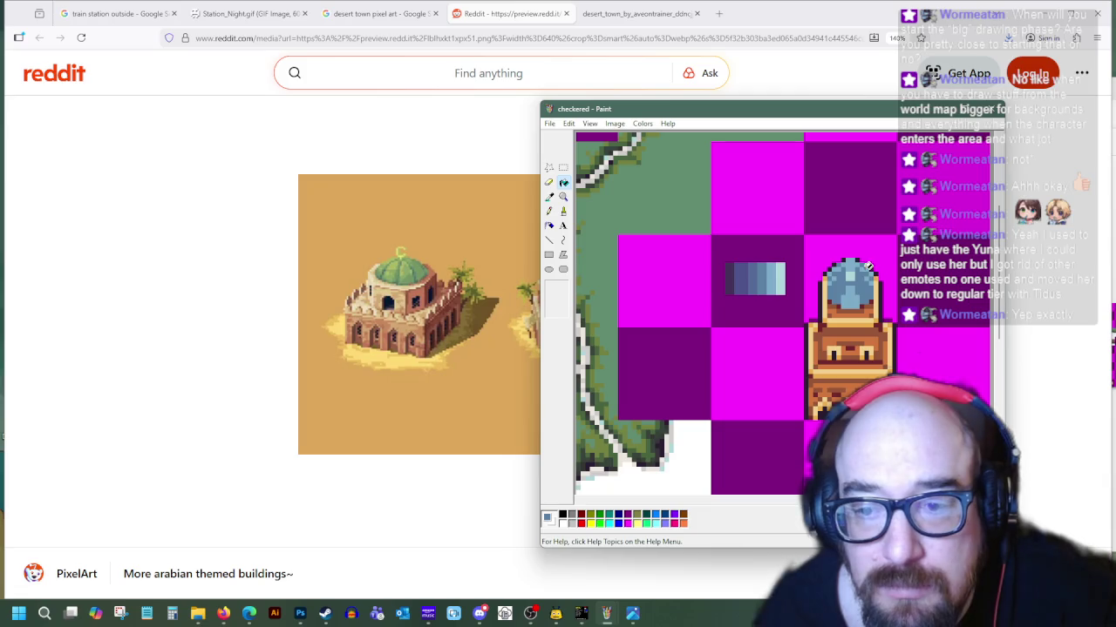
left_click(549, 197)
left_click(755, 273)
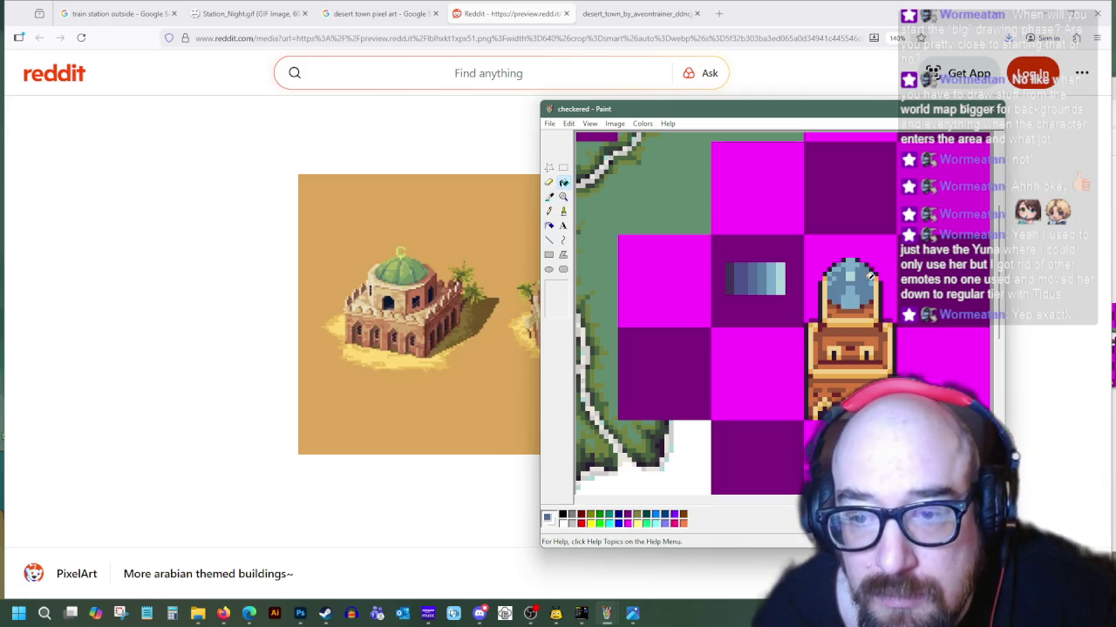
left_click(549, 211)
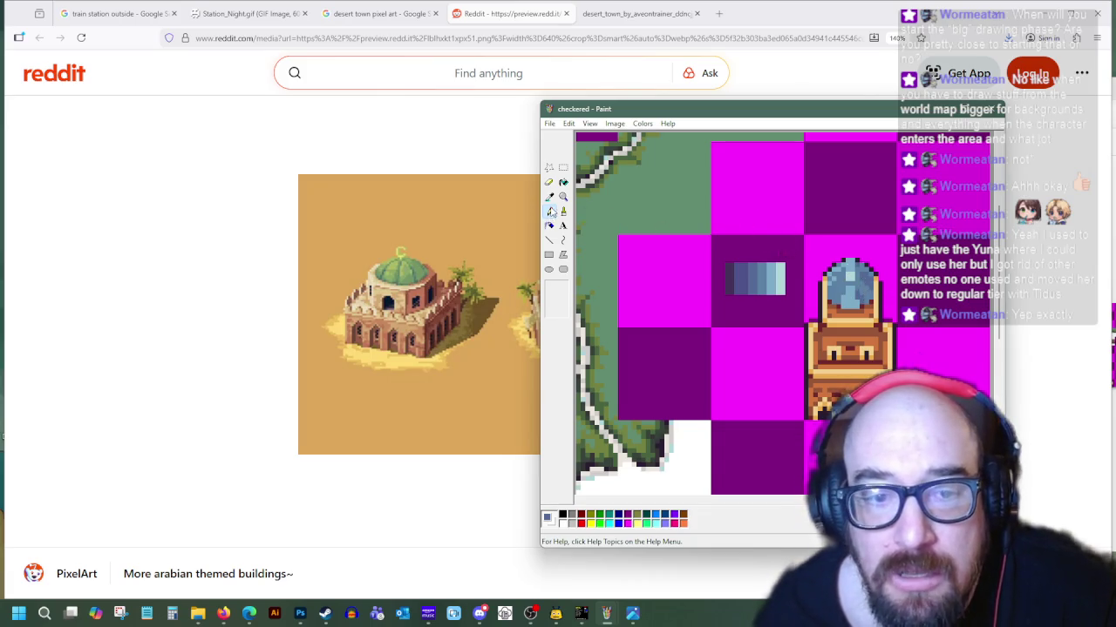
Shade the dome pixel by pixel with blues re-sampled from different dome spots
left_click(851, 299)
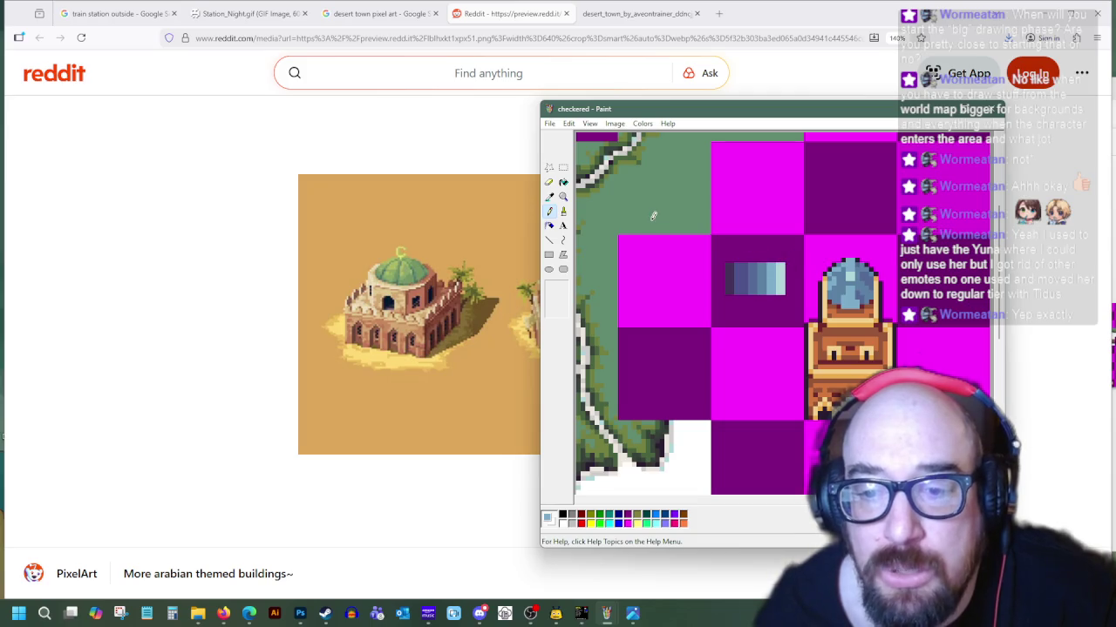
left_click(549, 196)
left_click(850, 288)
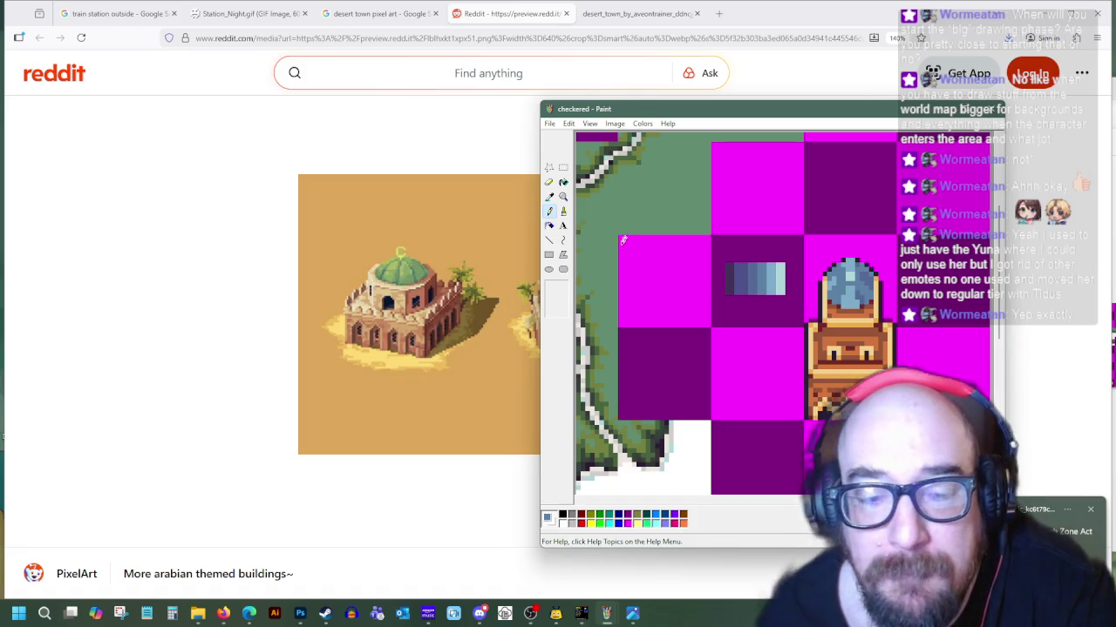
left_click(549, 197)
left_click(863, 302)
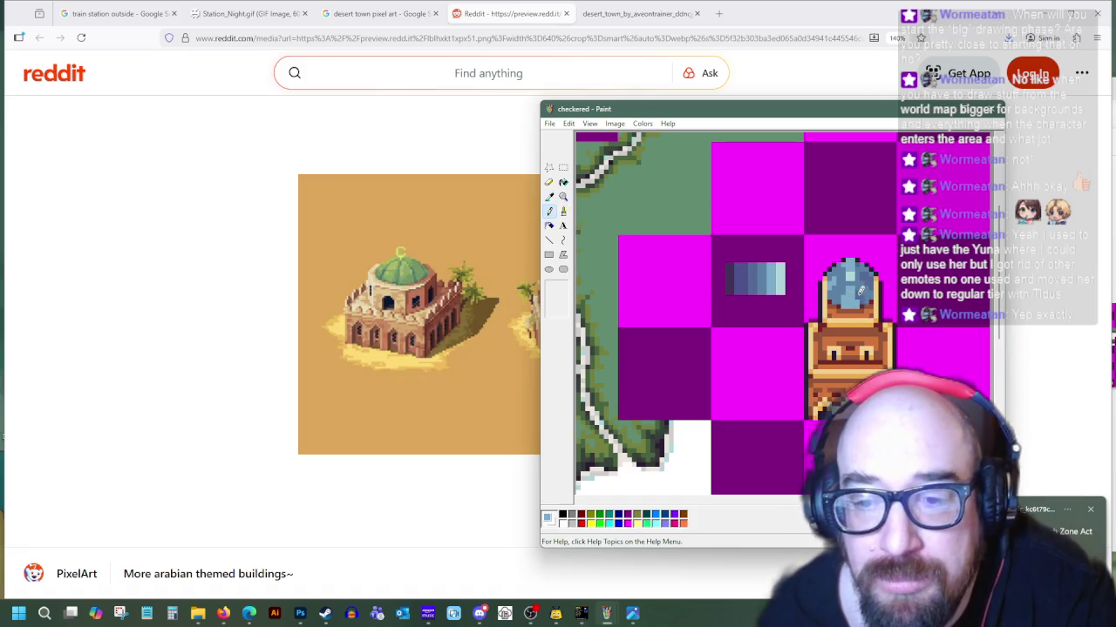
left_click(548, 197)
left_click(851, 277)
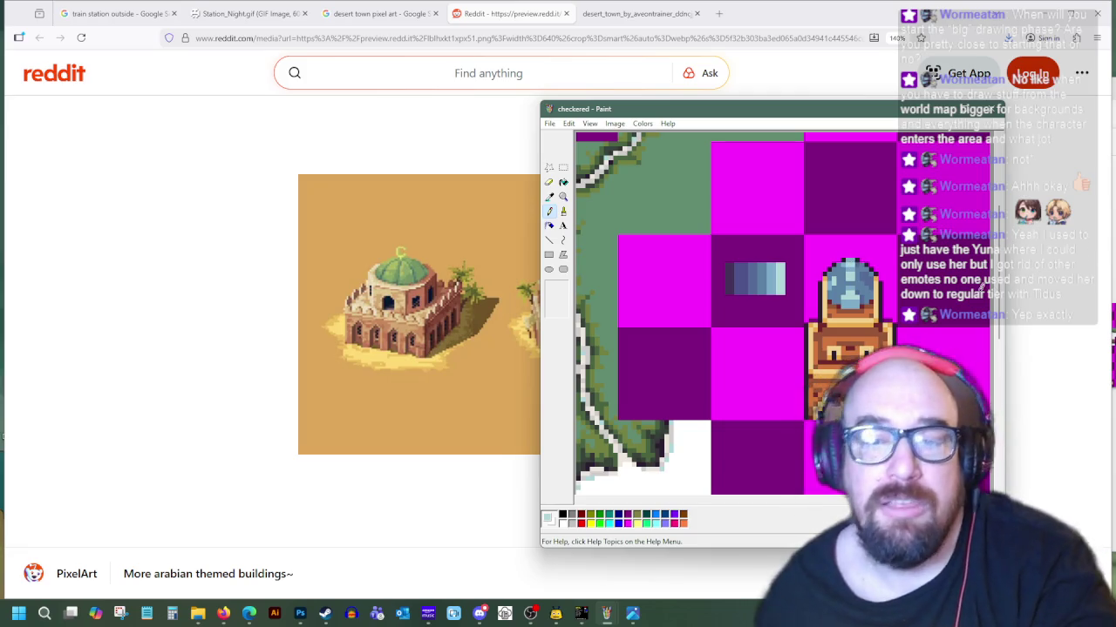
left_click(549, 196)
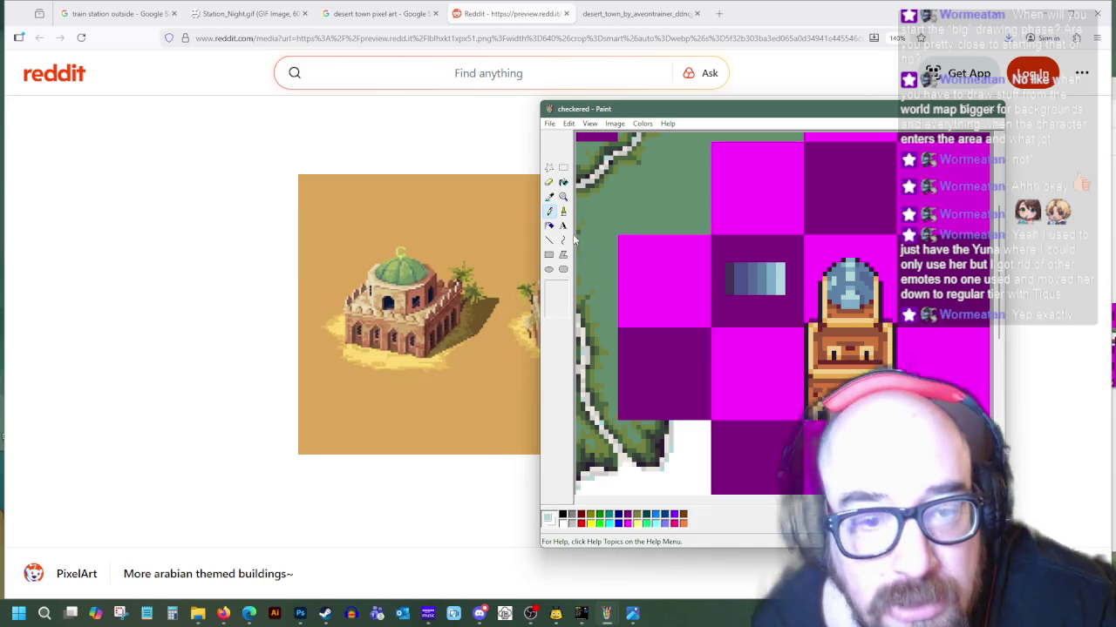
left_click(835, 293)
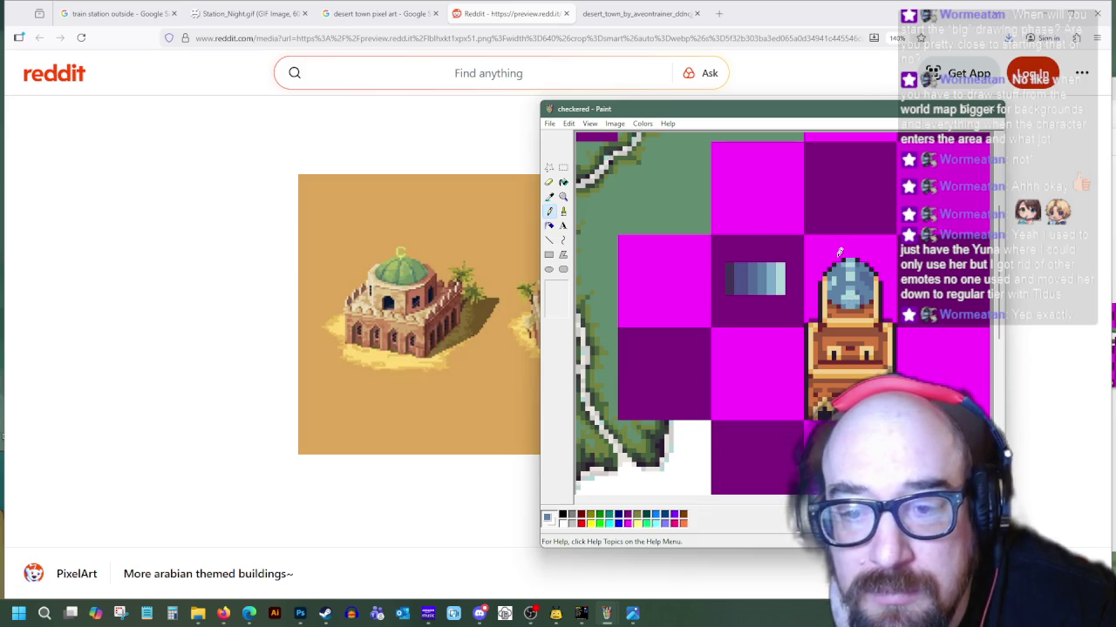
Take blues from the gradient swatch and the dome's light blue for highlights
left_click(550, 197)
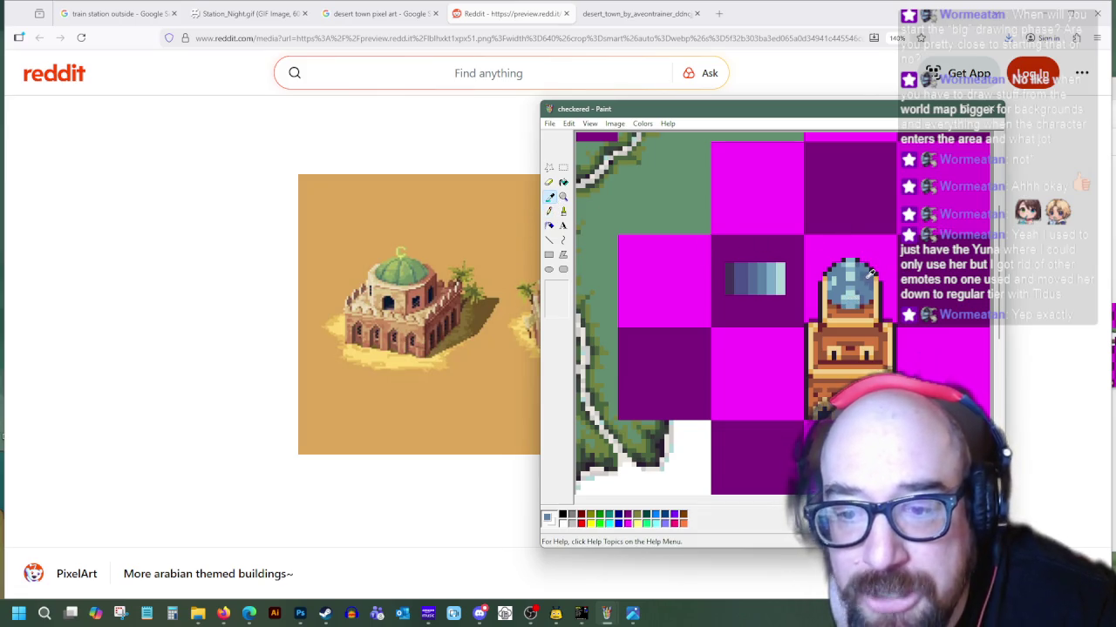
left_click(741, 272)
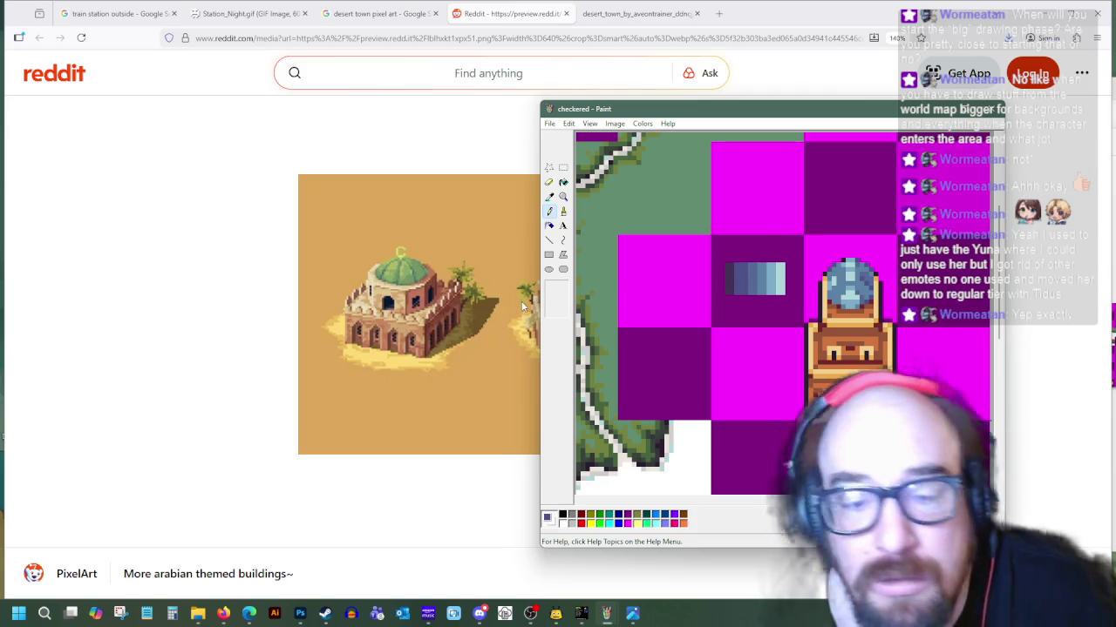
key("i")
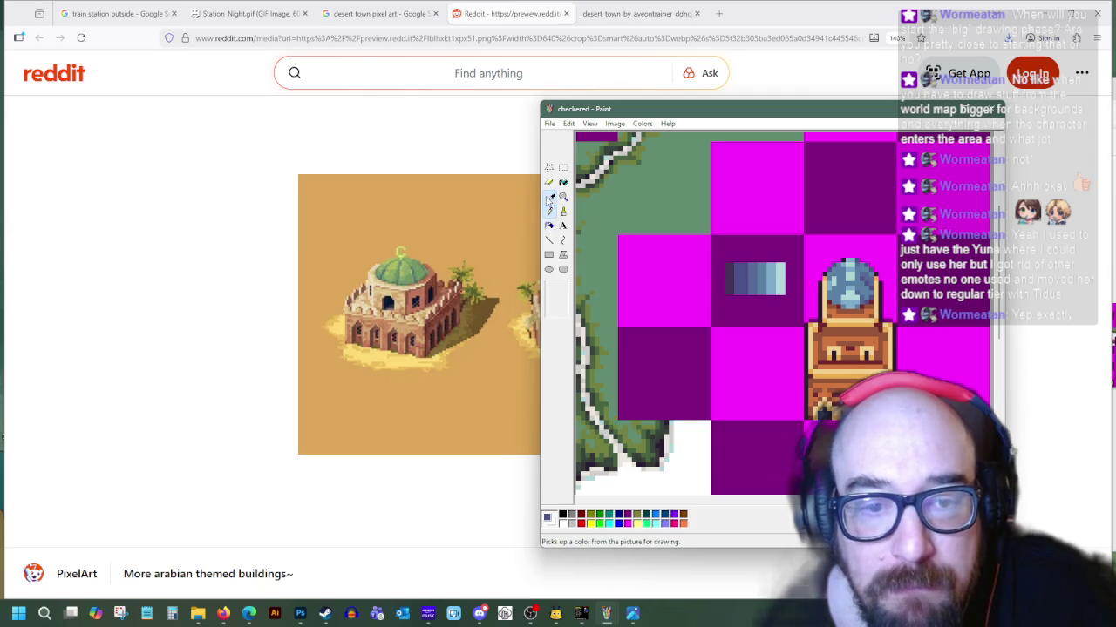
left_click(738, 272)
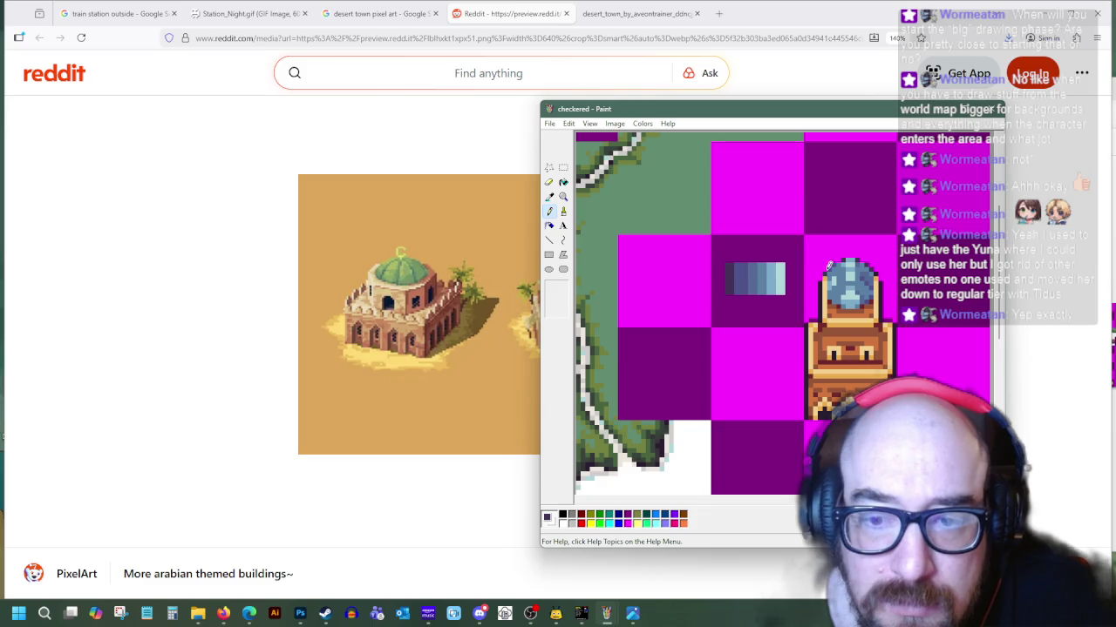
left_click(550, 198)
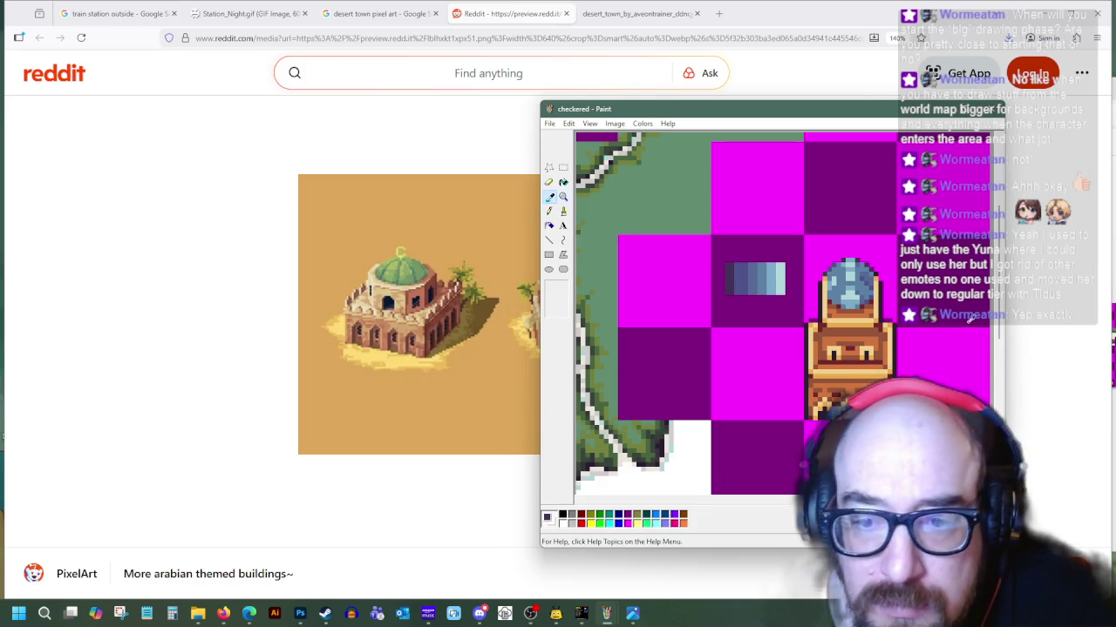
left_click(840, 283)
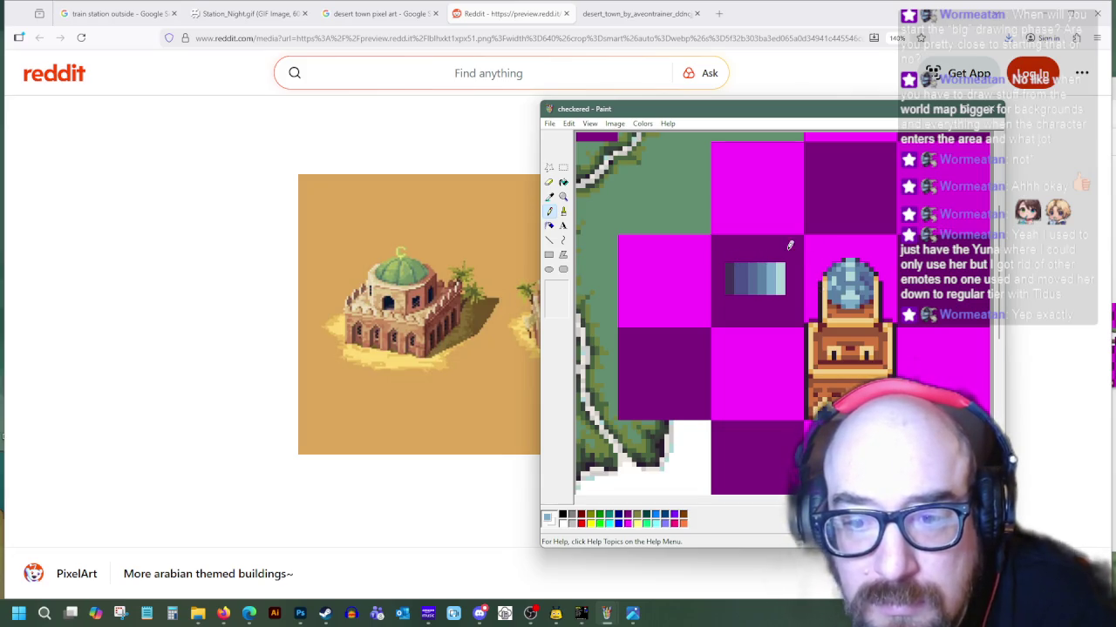
left_click(549, 196)
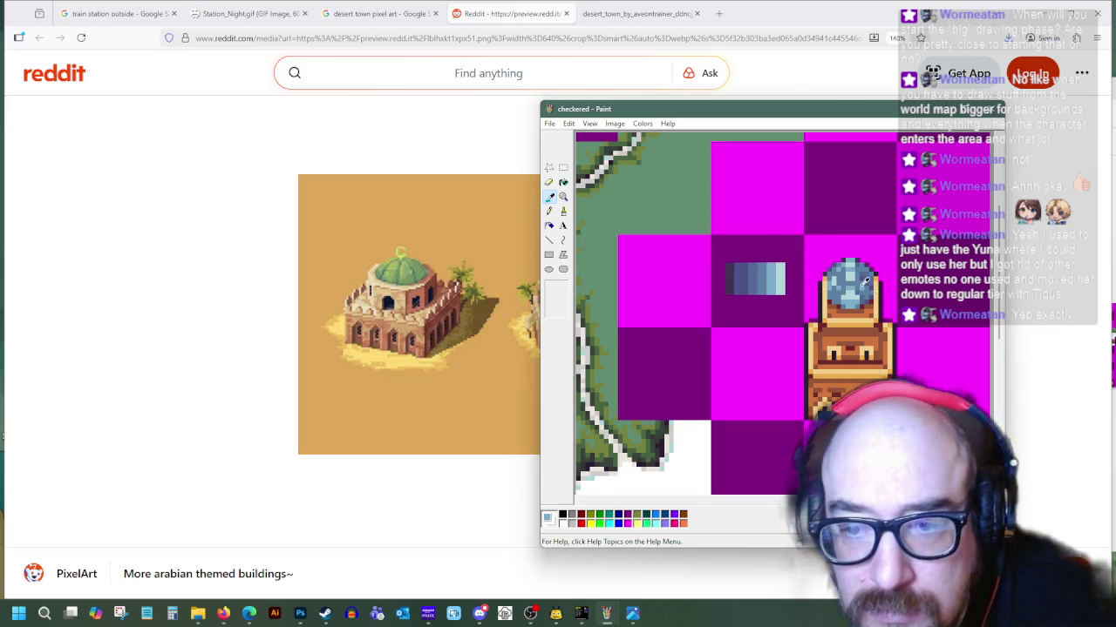
left_click(838, 296)
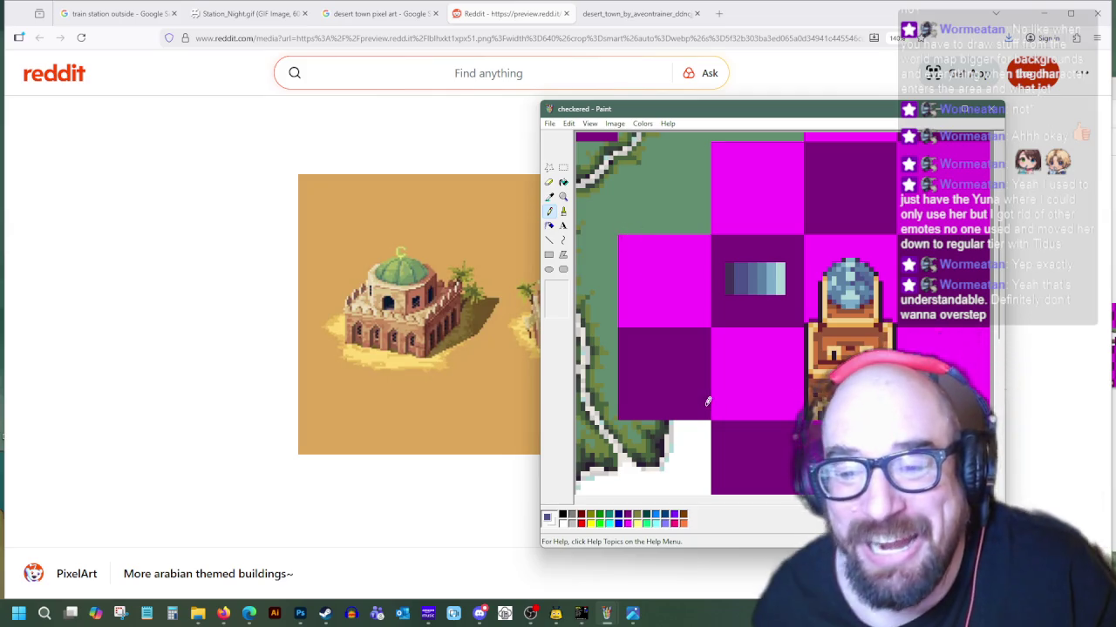
Sample the sprite's brown and another canvas colour for the tower body
left_click(549, 197)
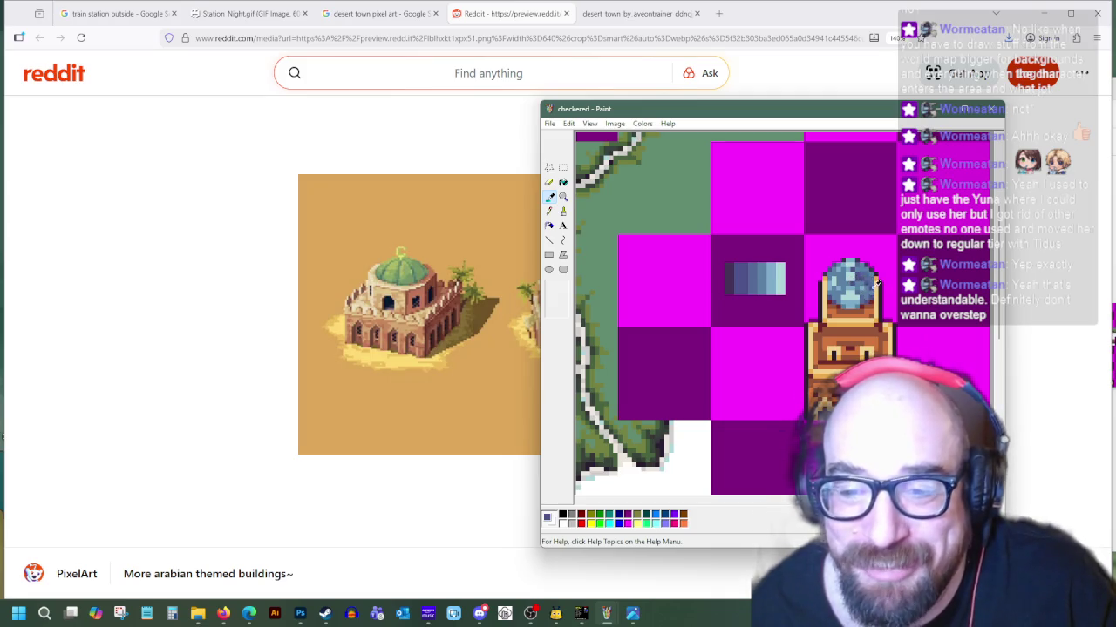
left_click(838, 302)
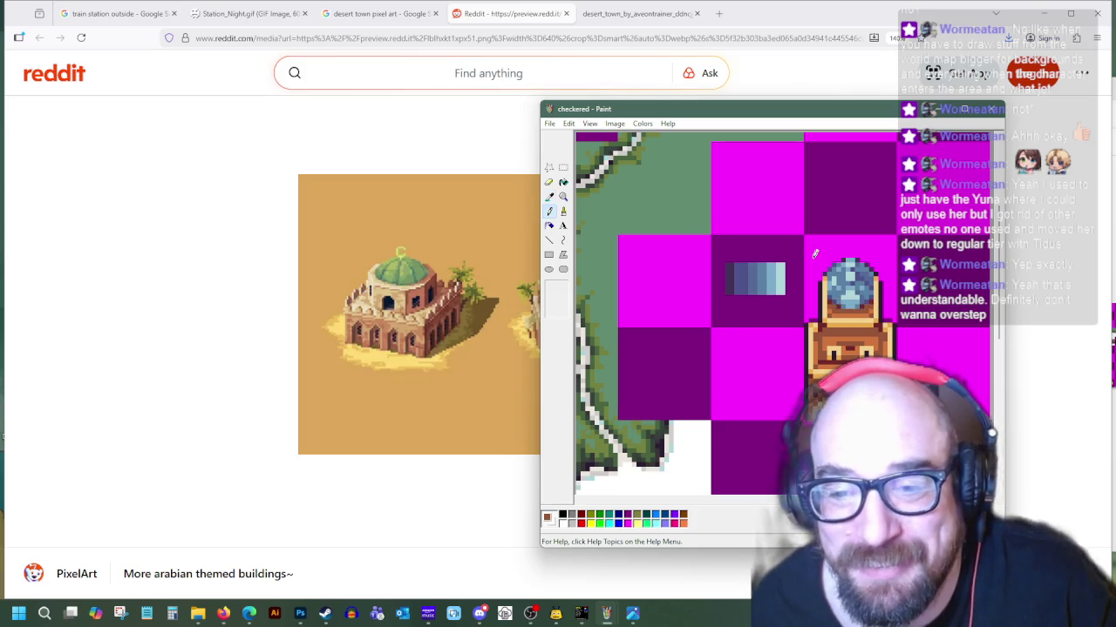
left_click(549, 197)
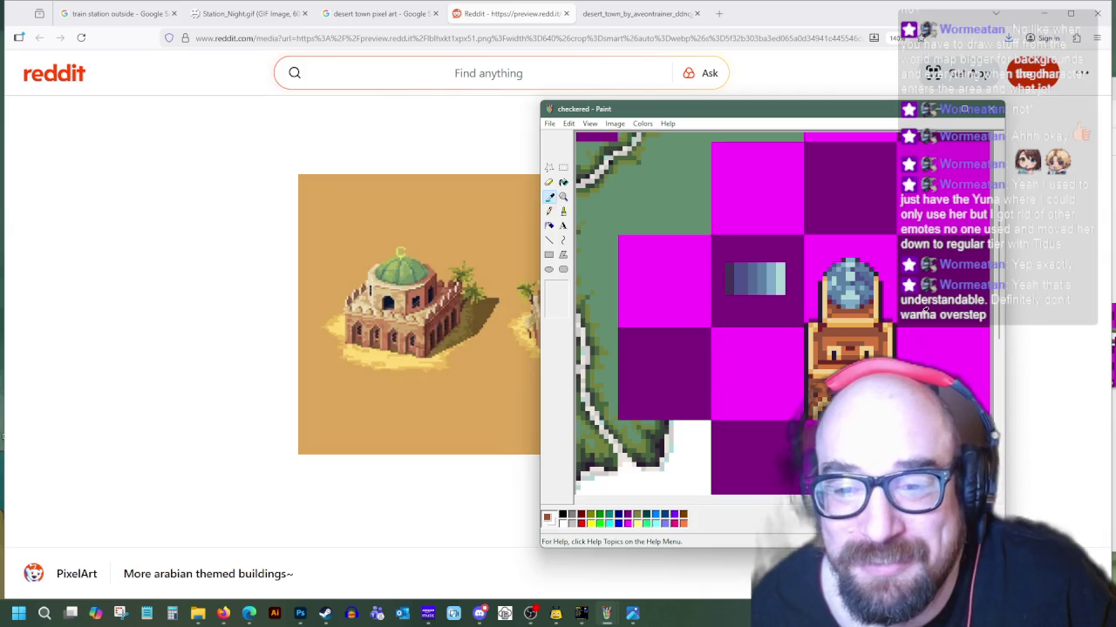
left_click(860, 303)
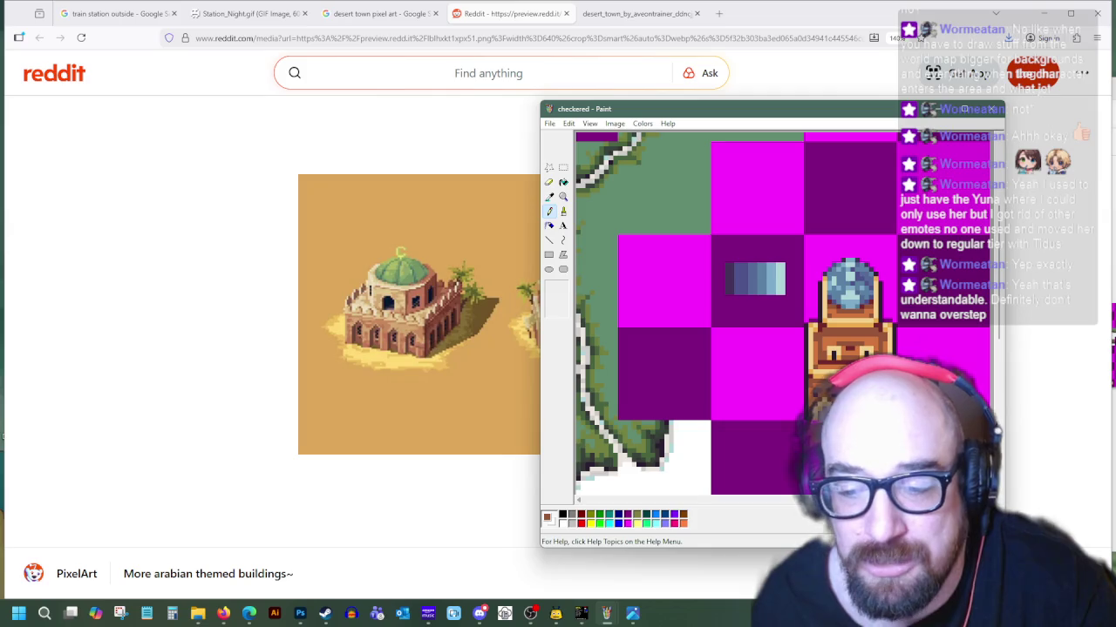
scroll(780, 390, "down", 4)
scroll(781, 378, "up", 3)
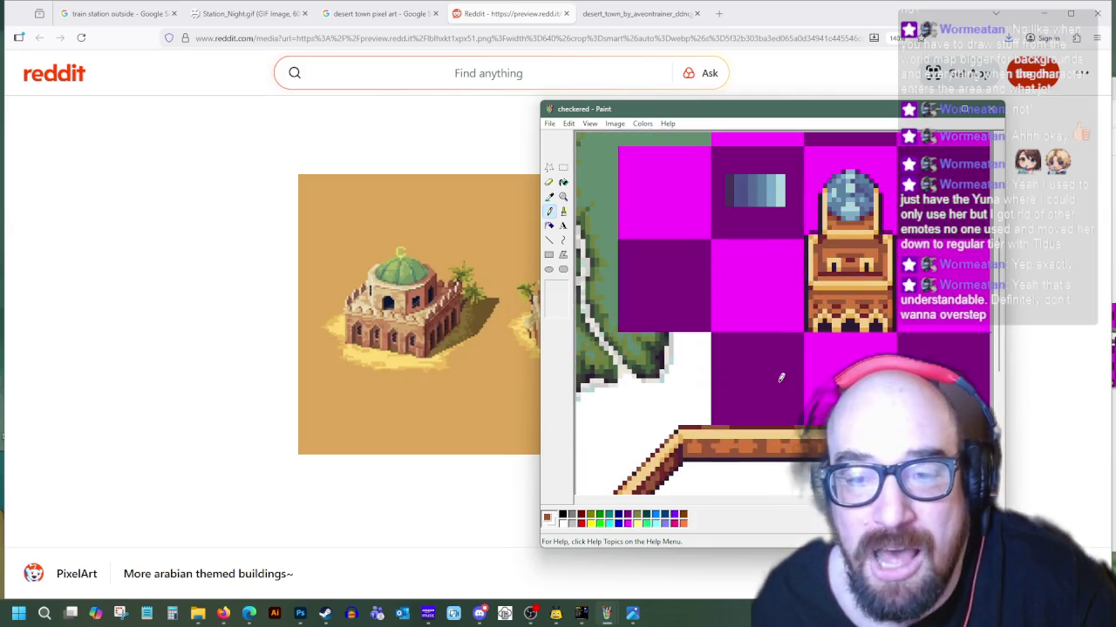
Fill the dark purple tile behind the tower white
left_click(563, 182)
left_click(828, 149)
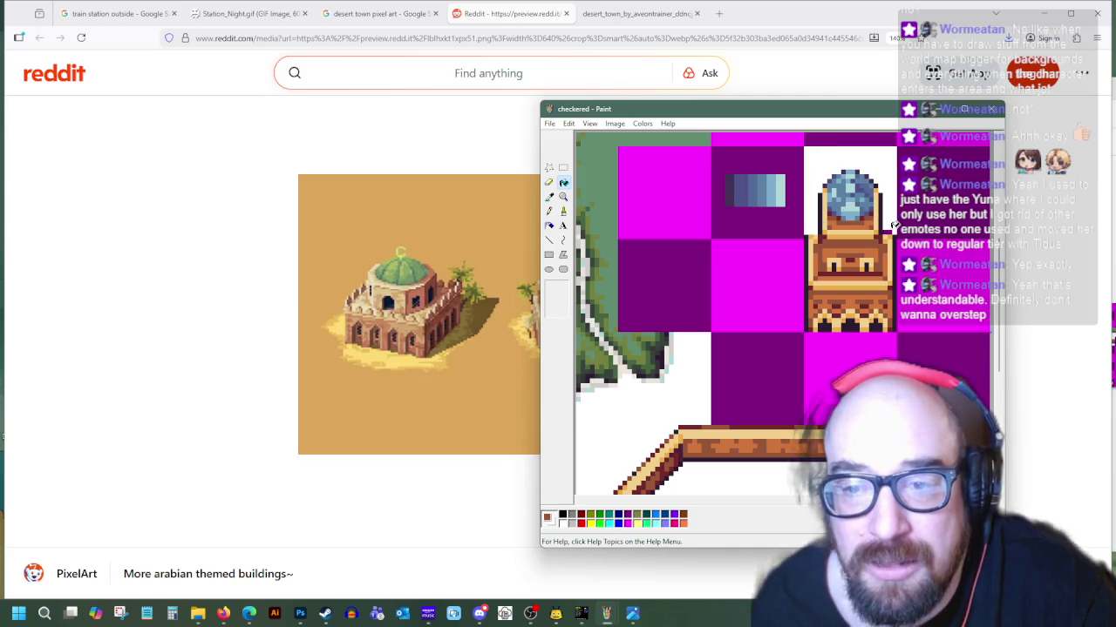
left_click(551, 197)
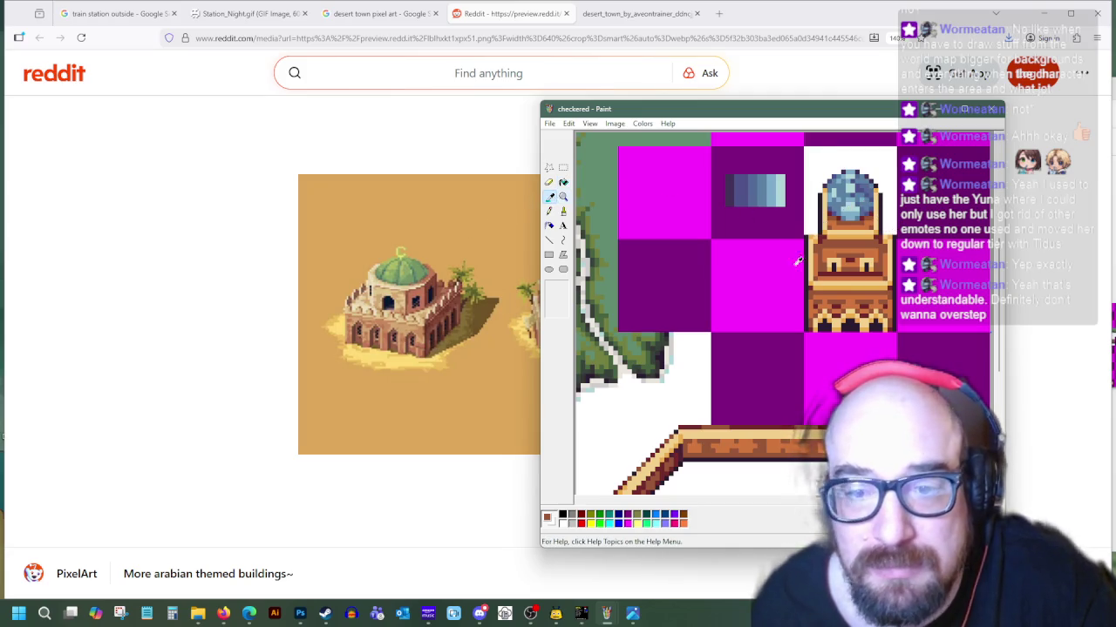
left_click(835, 298)
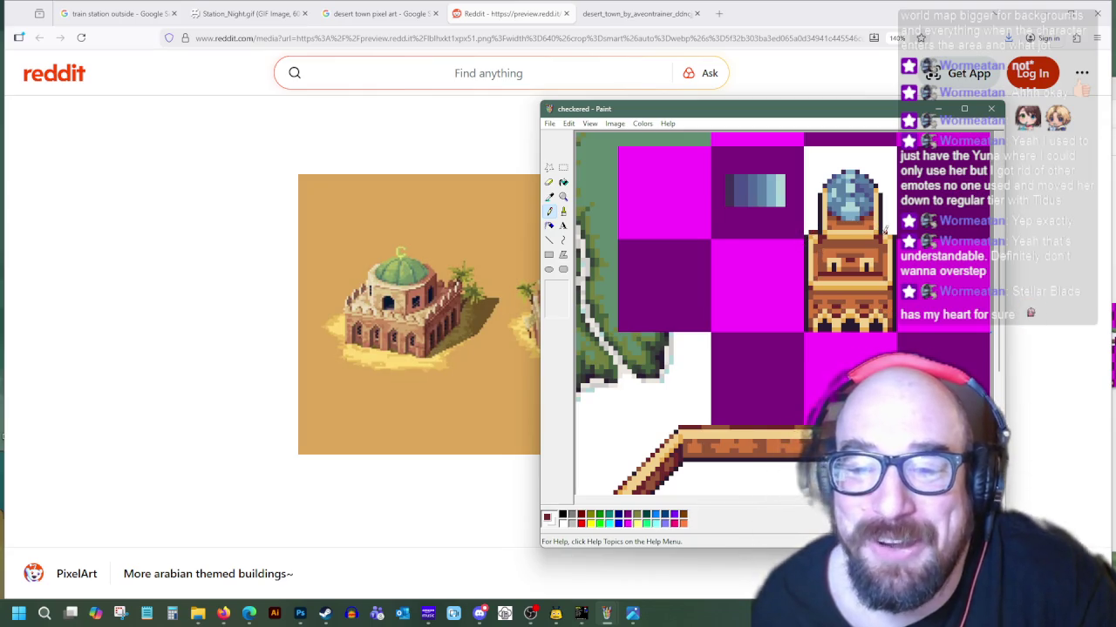
Sample the tower's brown and a dome colour as drawing colours
left_click(549, 197)
left_click(817, 284)
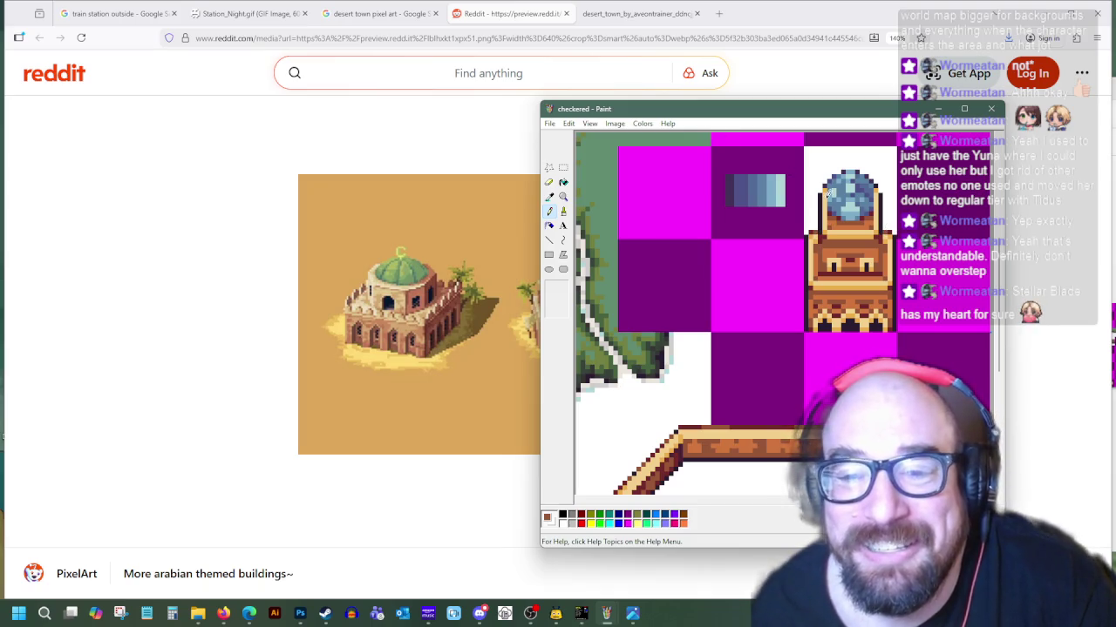
left_click(549, 197)
left_click(823, 190)
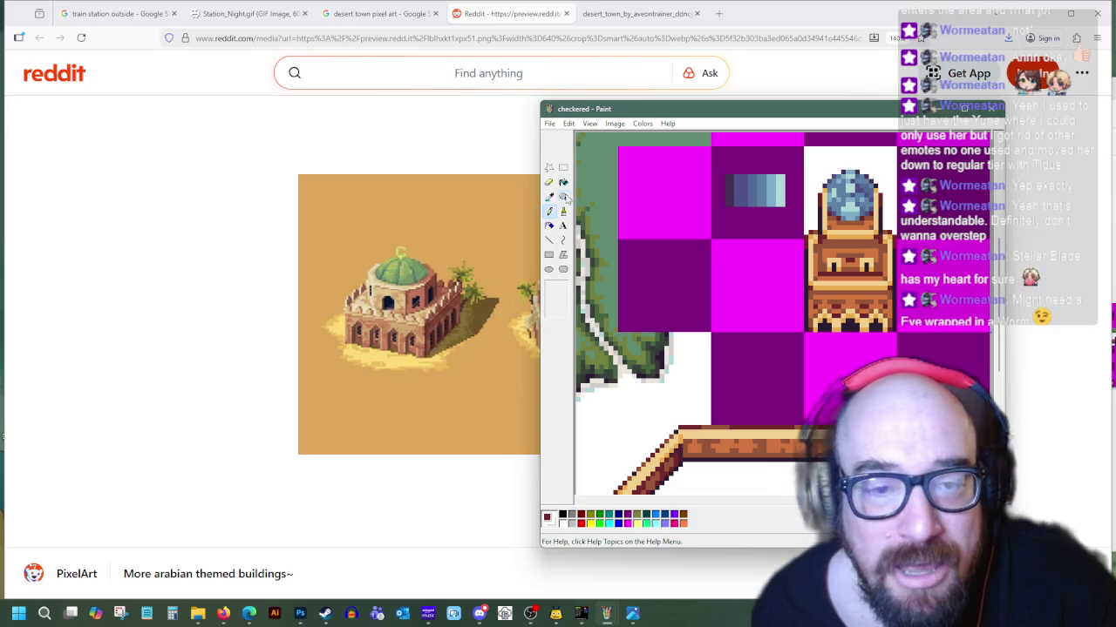
left_click(562, 197)
left_click(555, 297)
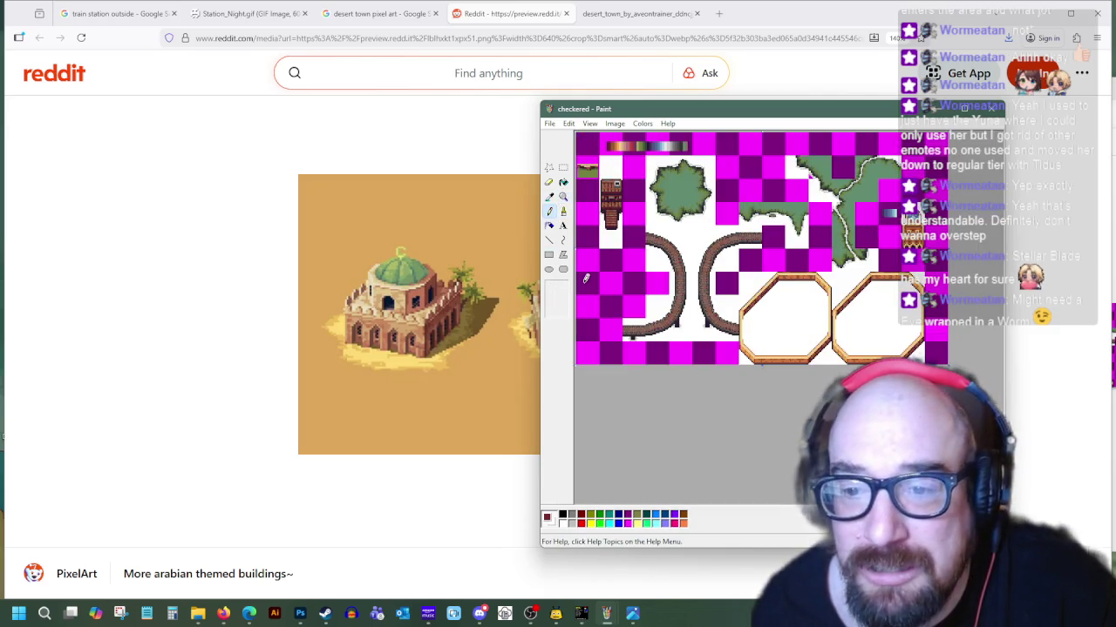
left_click(563, 197)
left_click(558, 320)
scroll(642, 445, "down", 5)
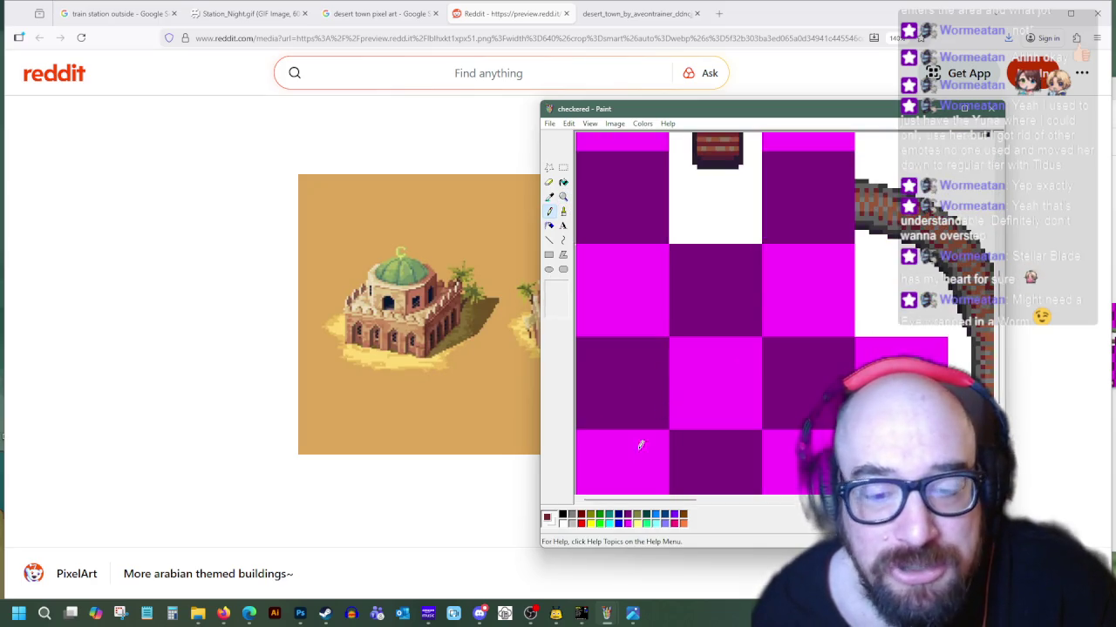
scroll(538, 488, "up", 3)
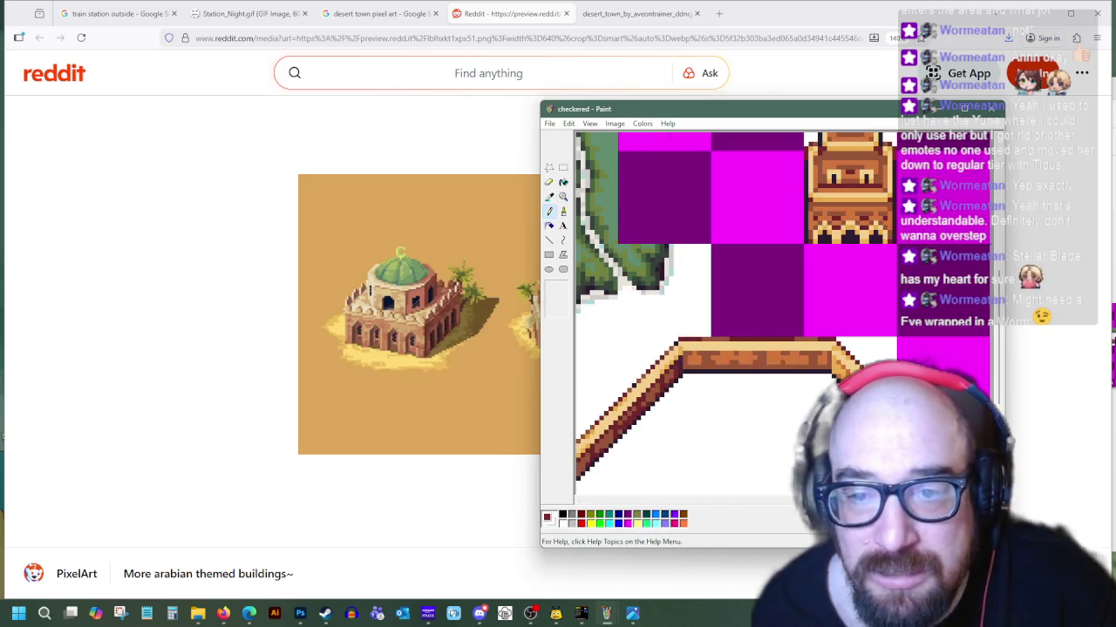
scroll(537, 488, "up", 2)
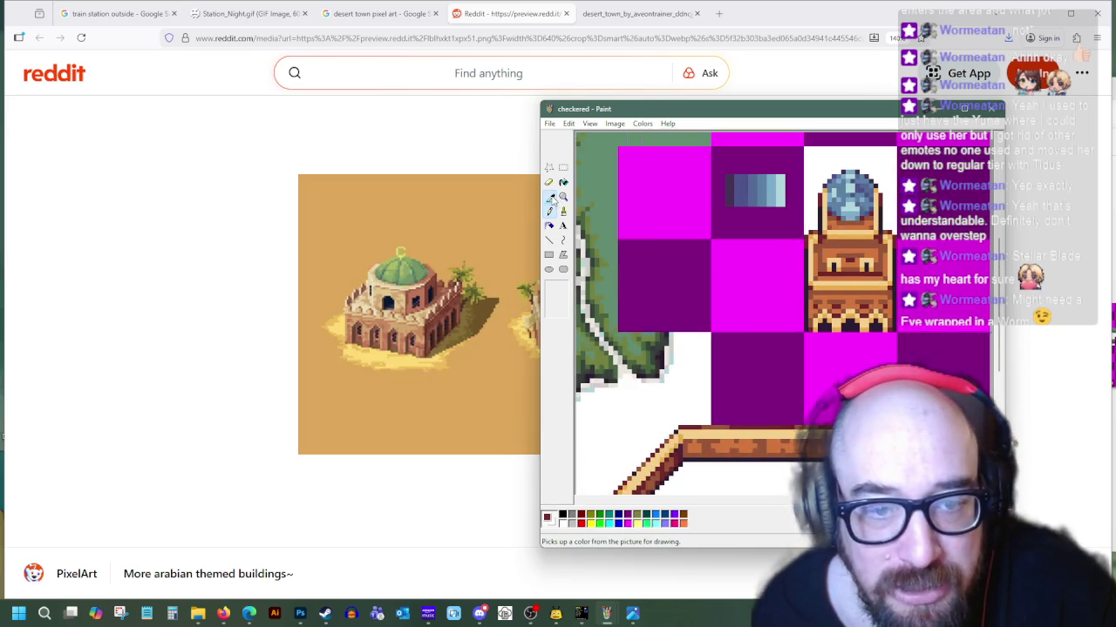
left_click(549, 197)
left_click(826, 276)
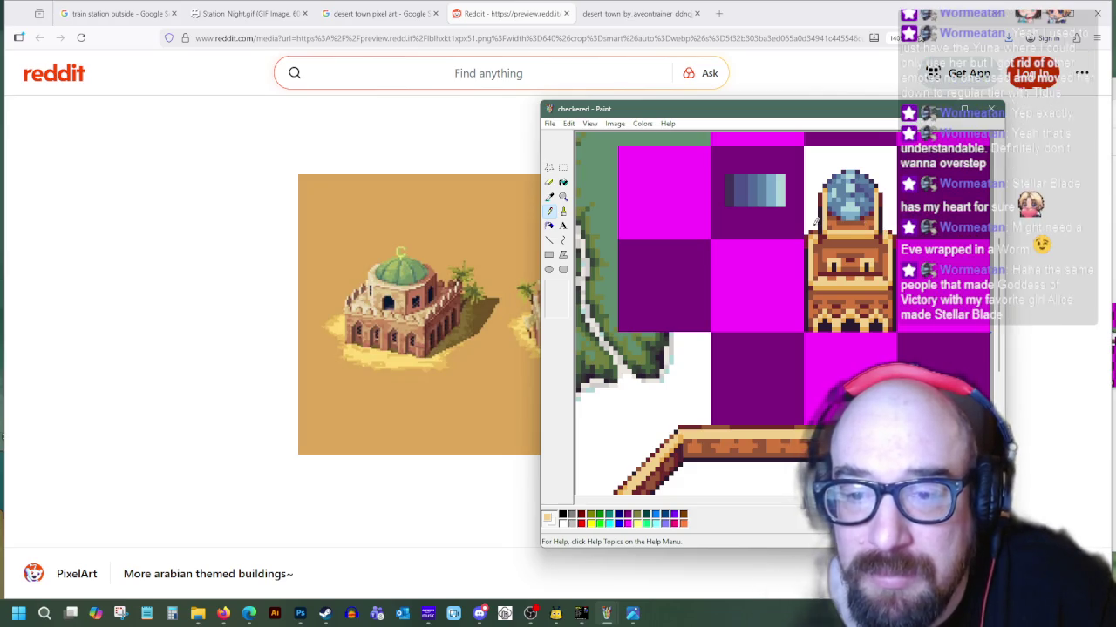
left_click(549, 196)
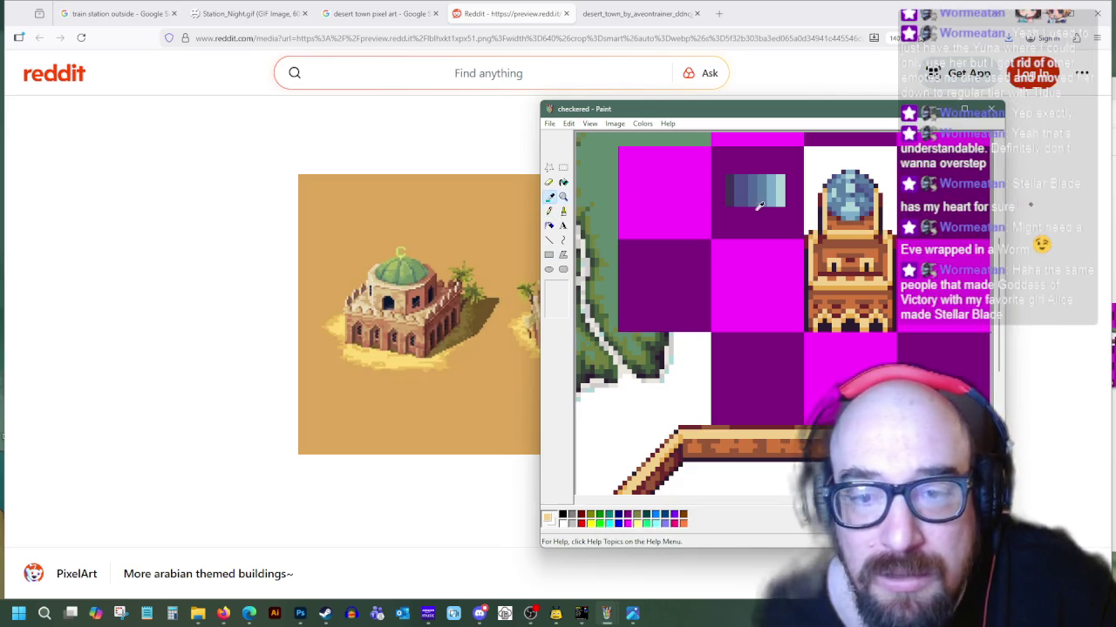
left_click(811, 228)
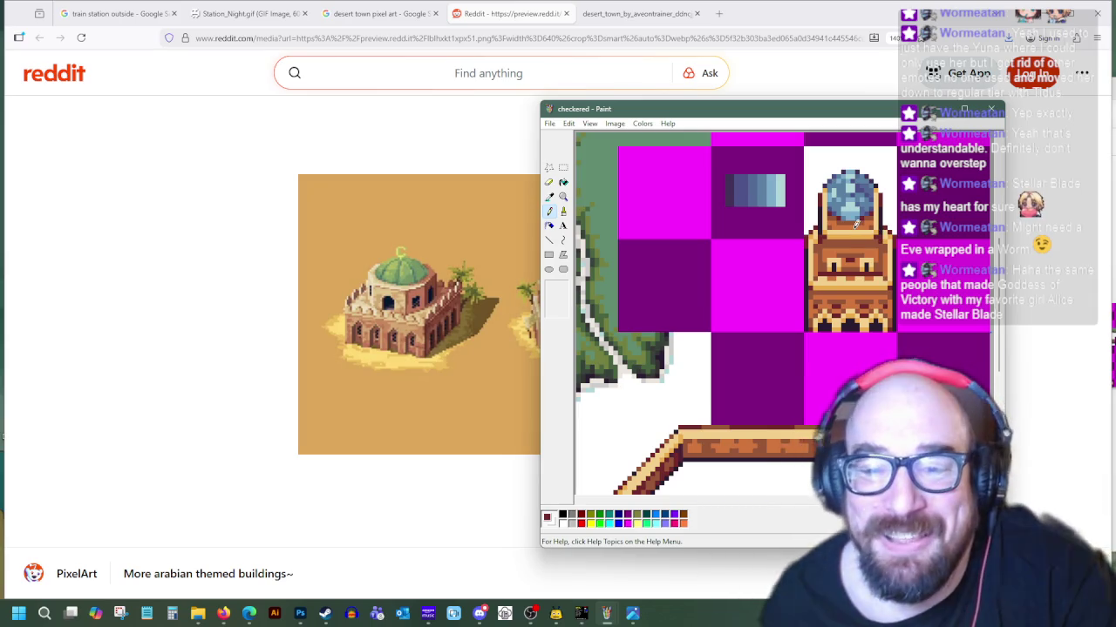
left_click(563, 168)
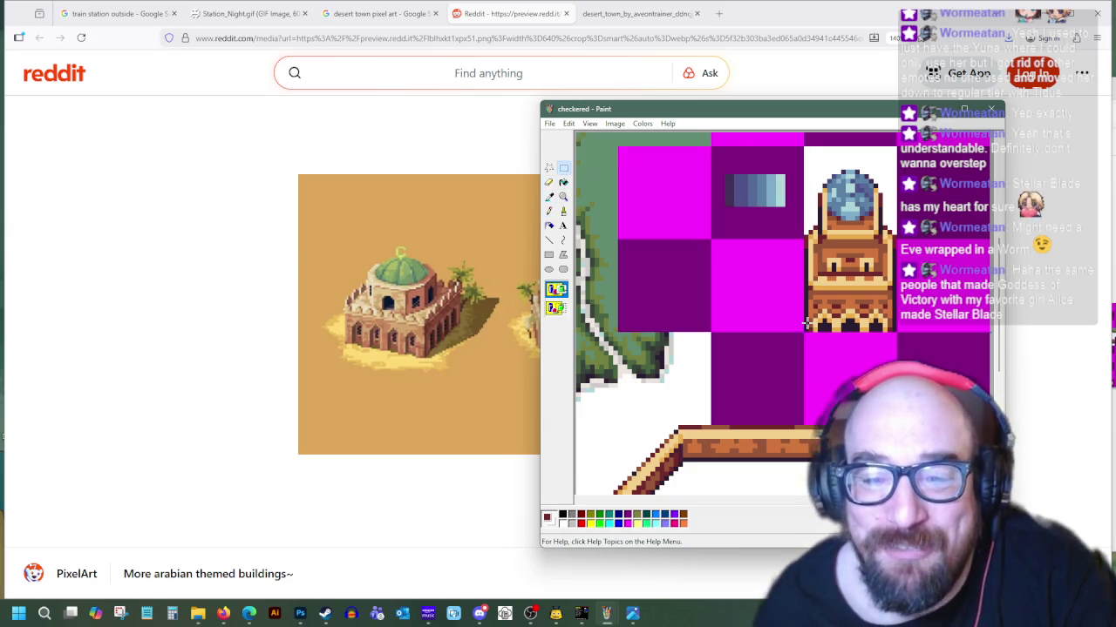
left_click(549, 198)
left_click(810, 326)
left_click(549, 240)
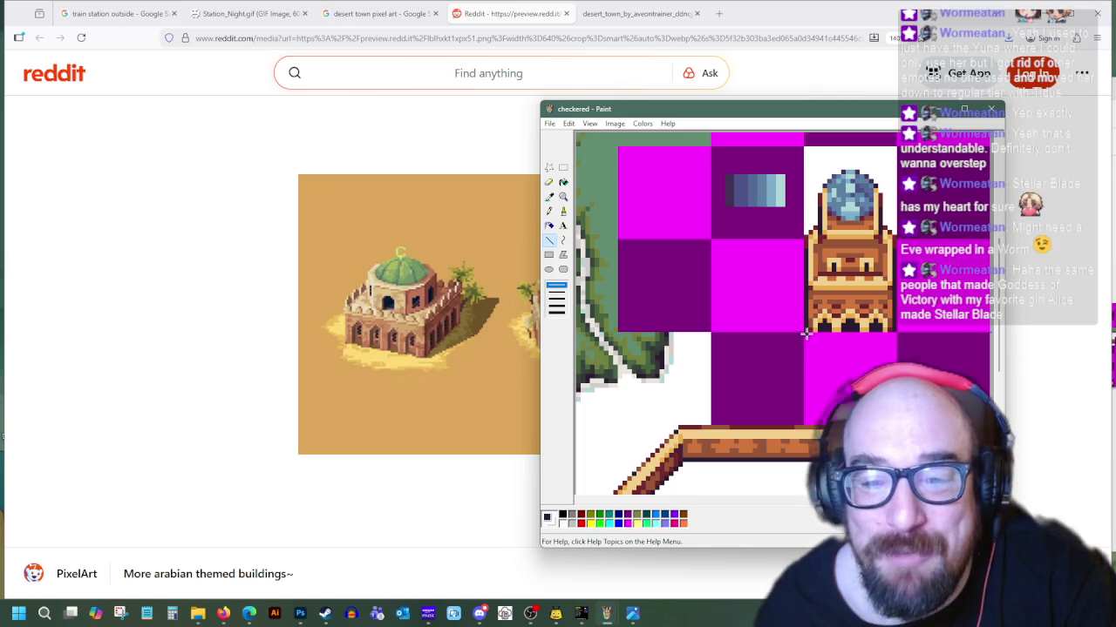
left_click(549, 197)
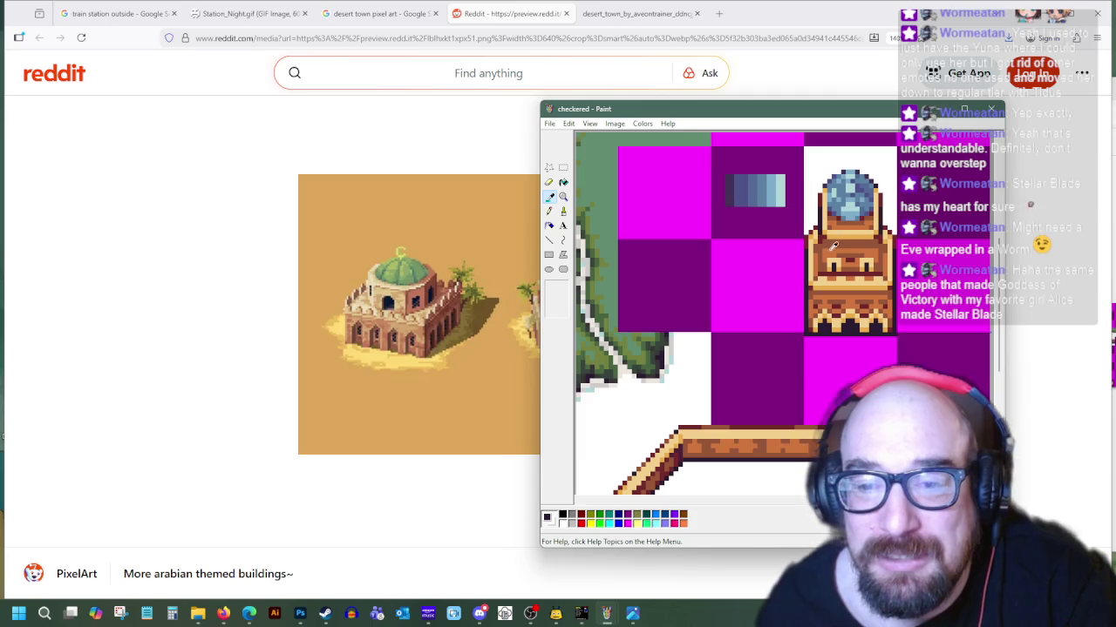
left_click(827, 281)
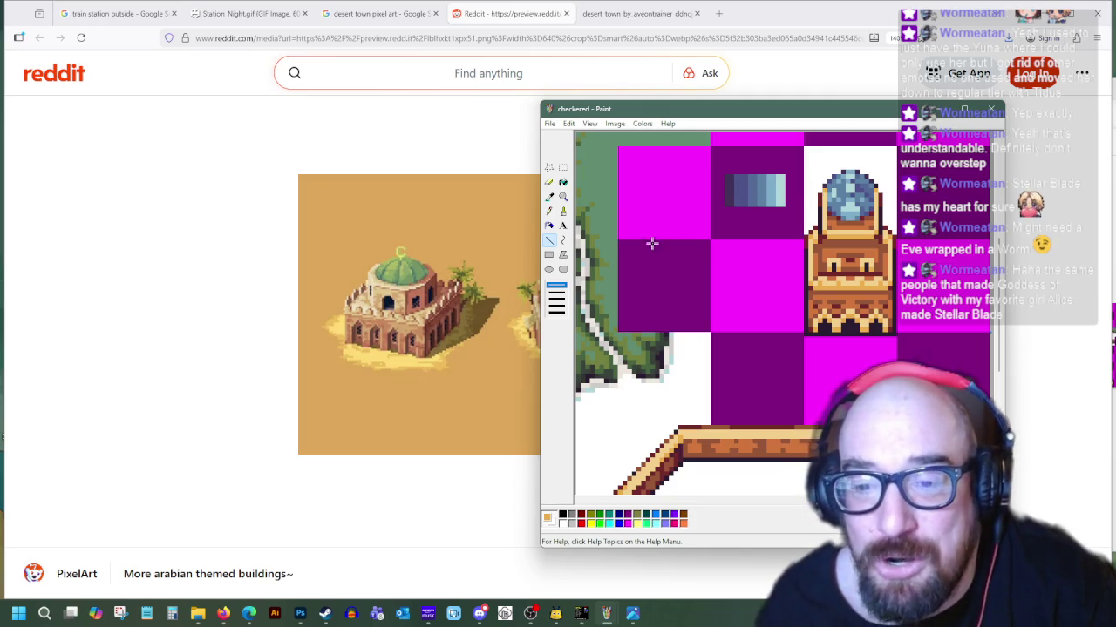
left_click(549, 199)
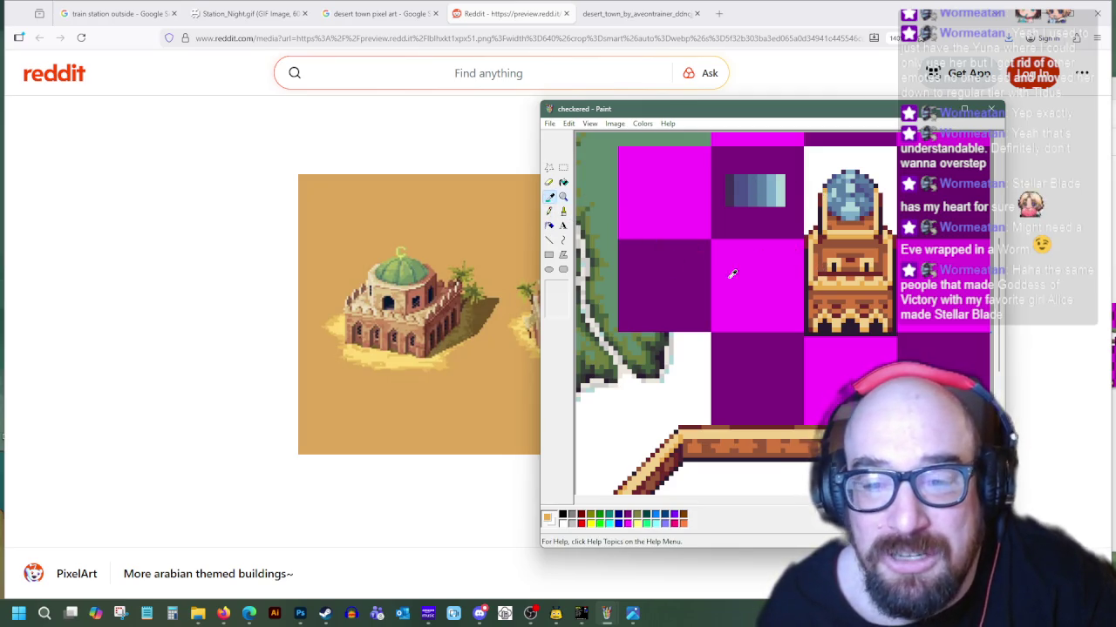
left_click(836, 319)
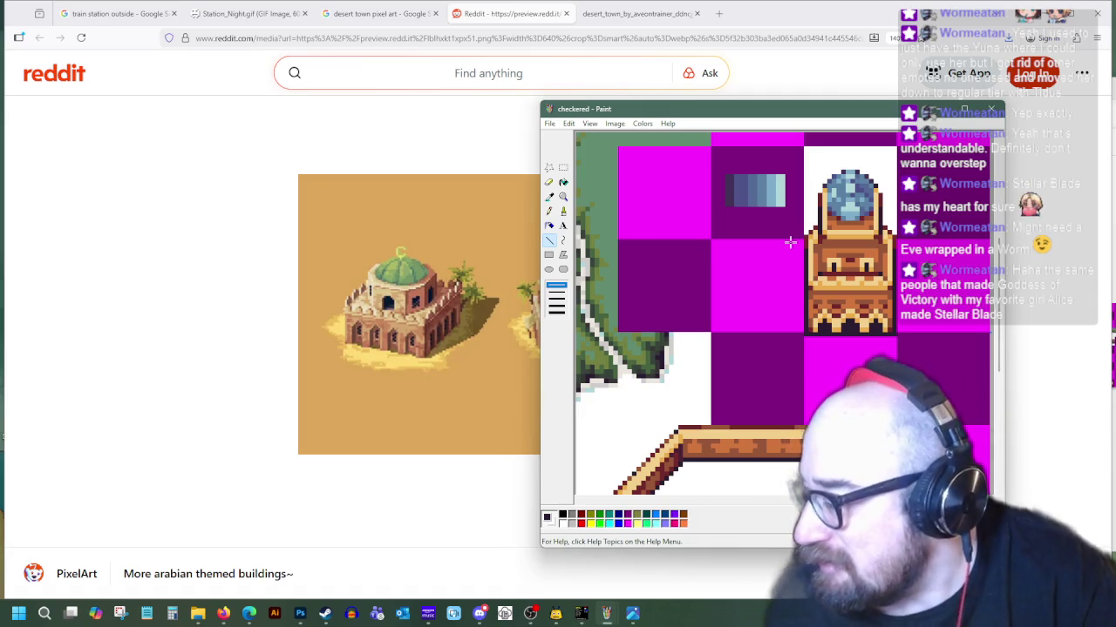
left_click(563, 170)
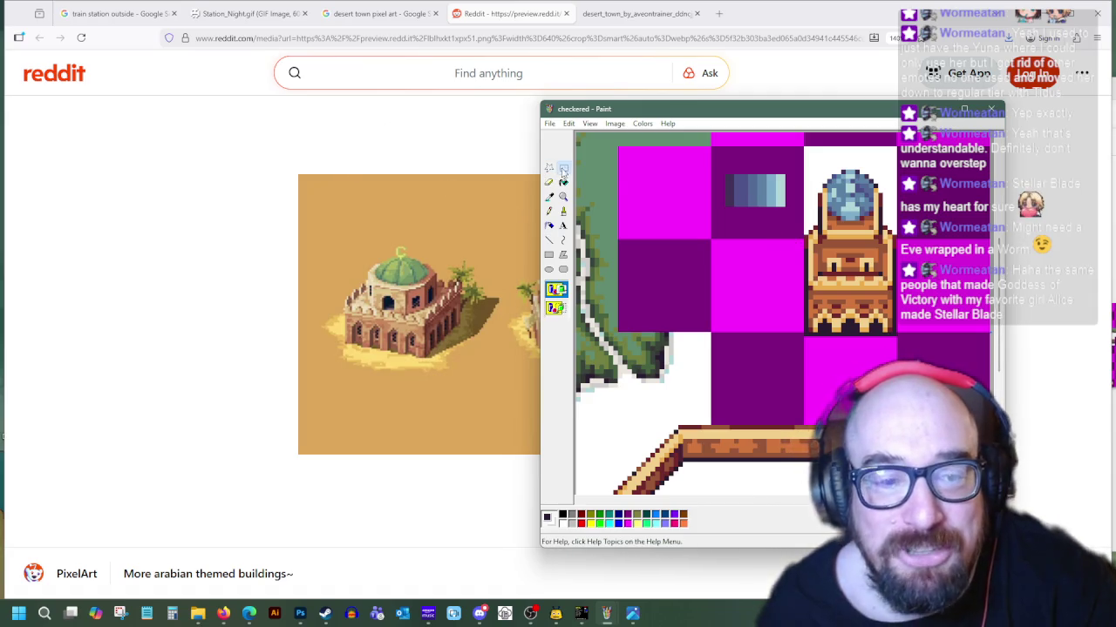
Select the whole domed tower and cut it out of its tile
left_click_drag(807, 334, 893, 172)
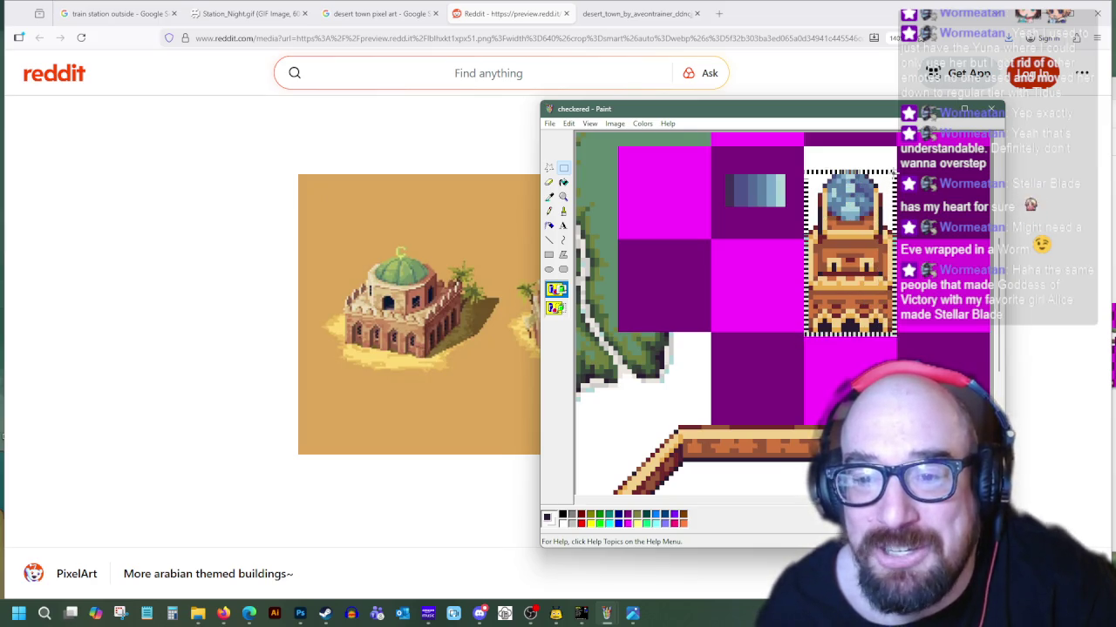
key("Delete")
left_click(568, 123)
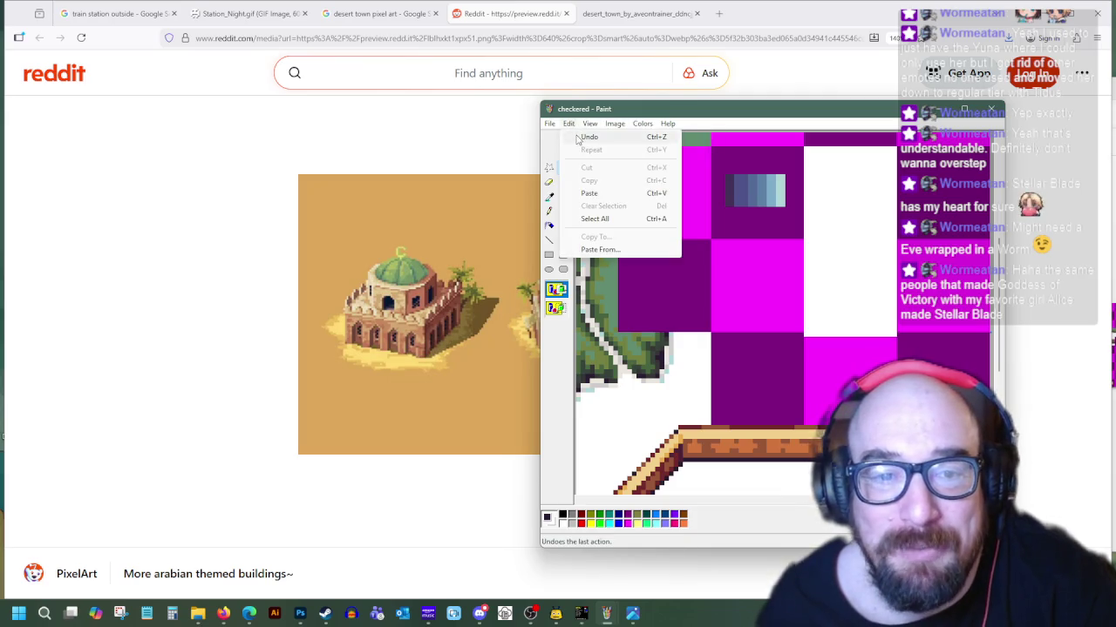
scroll(615, 253, "down", 3)
scroll(615, 253, "down", 2)
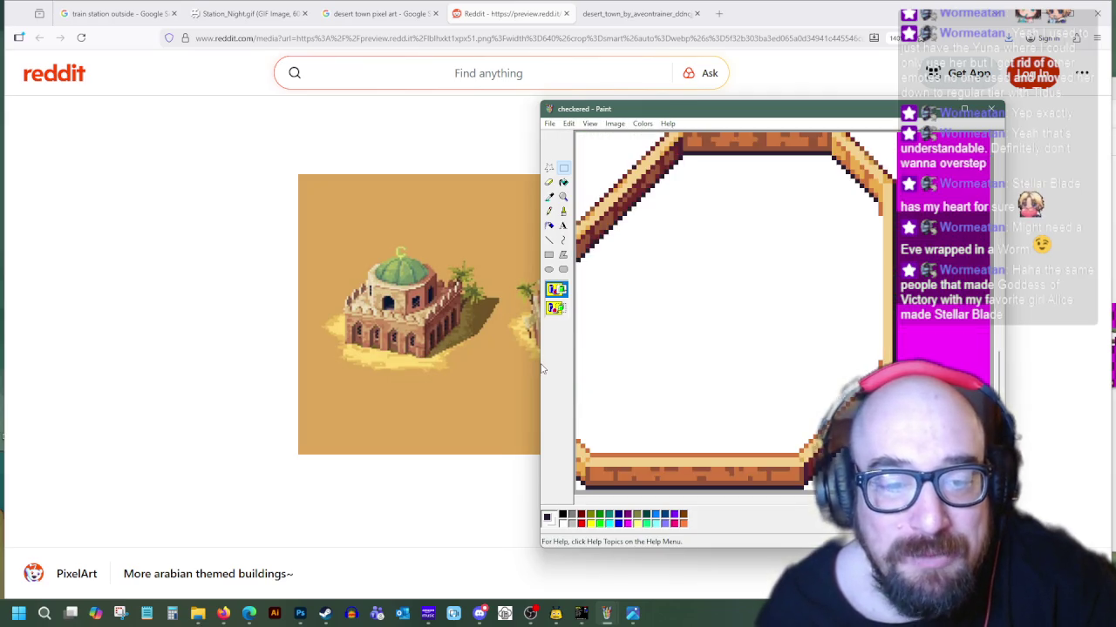
Paste the tower back onto the canvas and move it toward the centre
left_click_drag(541, 369, 115, 370)
left_click_drag(697, 502, 660, 503)
right_click(413, 227)
left_click(453, 262)
mouse_move(163, 227)
left_mouse_down()
mouse_move(433, 255)
mouse_move(336, 241)
mouse_move(364, 221)
left_mouse_up()
scroll(436, 307, "up", 3)
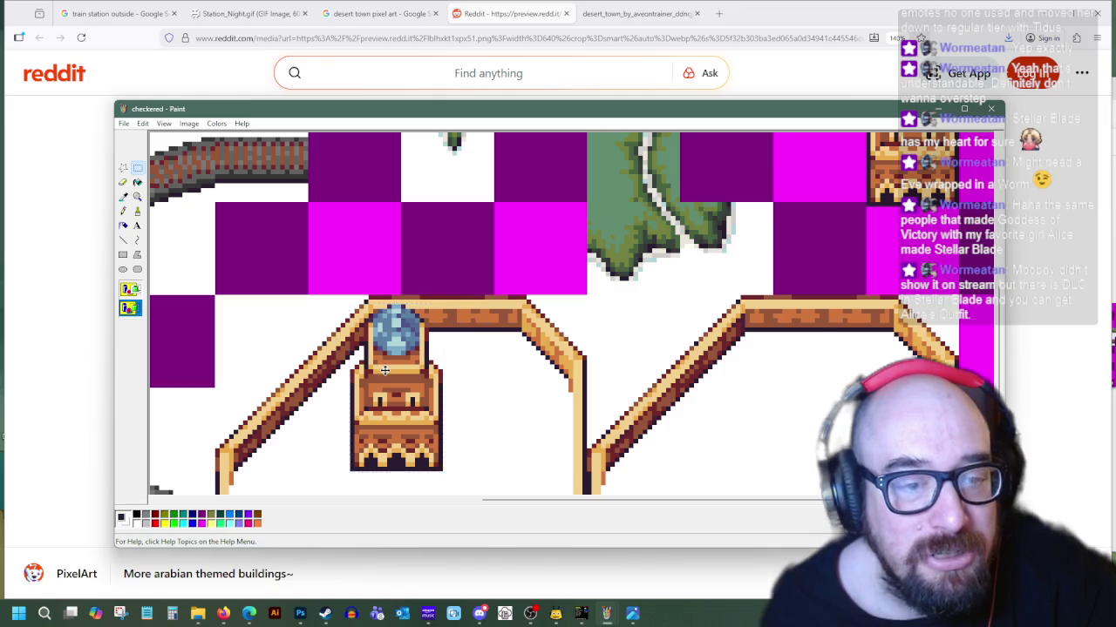
left_click_drag(385, 370, 435, 332)
scroll(441, 316, "down", 3)
Drag the tower down into the left octagonal platform and nudge it into position
mouse_move(434, 238)
left_mouse_down()
mouse_move(364, 328)
mouse_move(766, 316)
left_mouse_up()
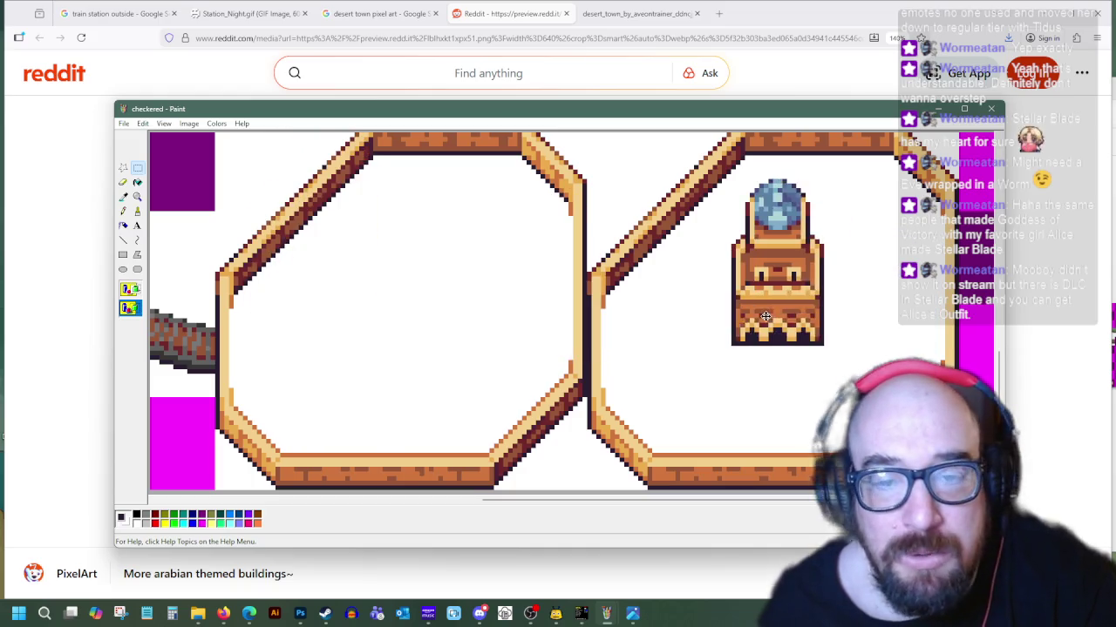
scroll(784, 316, "up", 1)
mouse_move(822, 367)
left_mouse_down()
mouse_move(510, 320)
mouse_move(448, 288)
left_mouse_up()
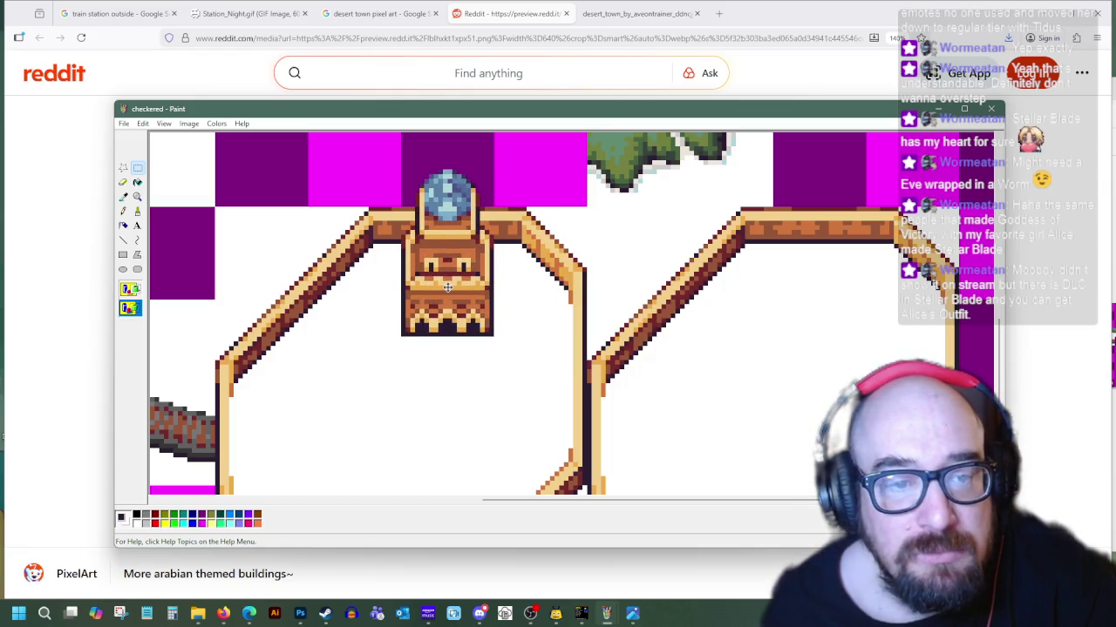
left_click_drag(448, 289, 416, 387)
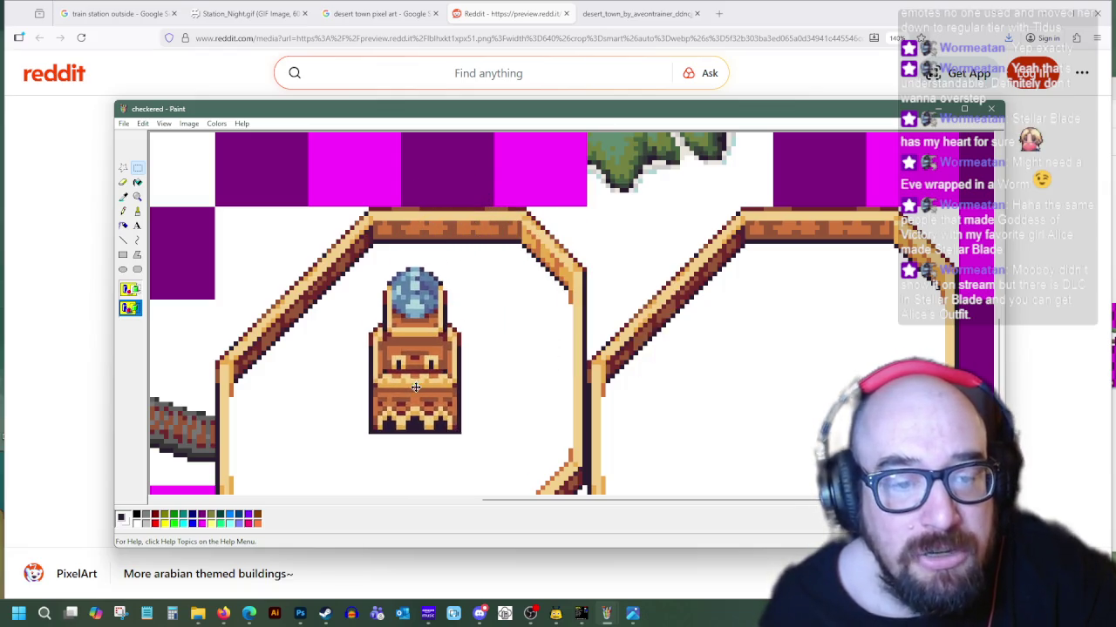
scroll(396, 340, "down", 1)
left_click_drag(402, 307, 394, 311)
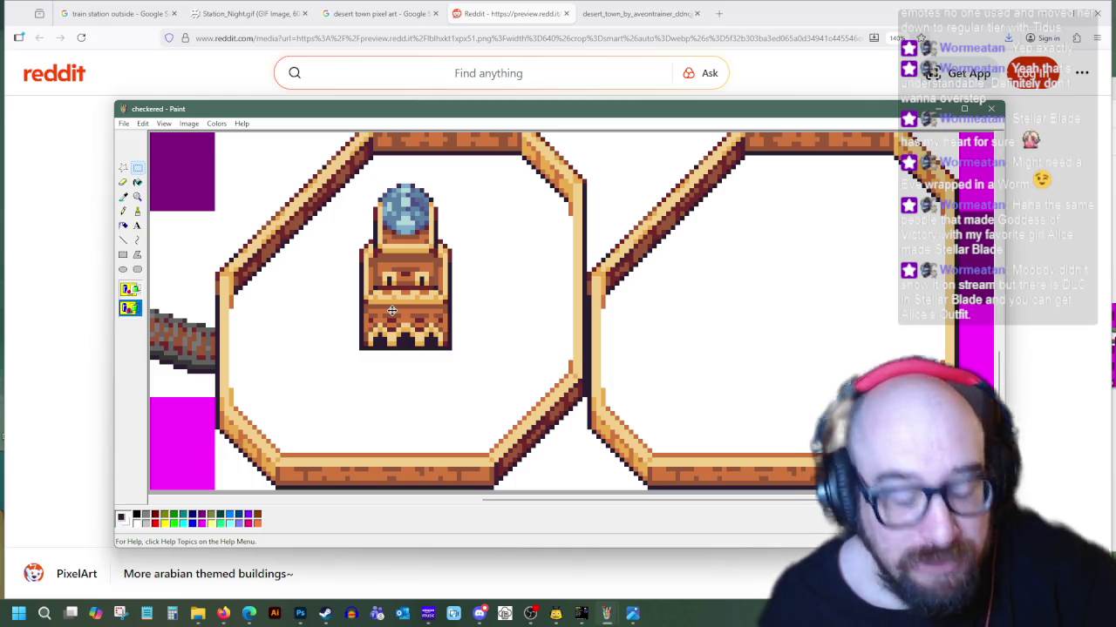
mouse_move(392, 311)
left_mouse_down()
mouse_move(447, 287)
mouse_move(450, 272)
left_mouse_up()
scroll(430, 246, "up", 2)
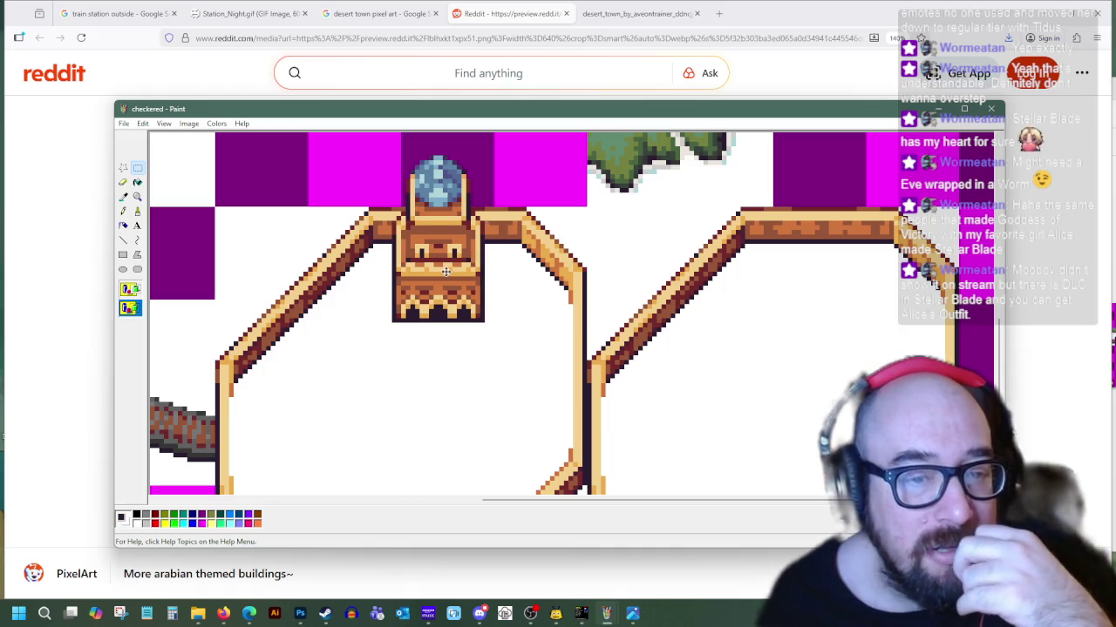
scroll(453, 281, "down", 2)
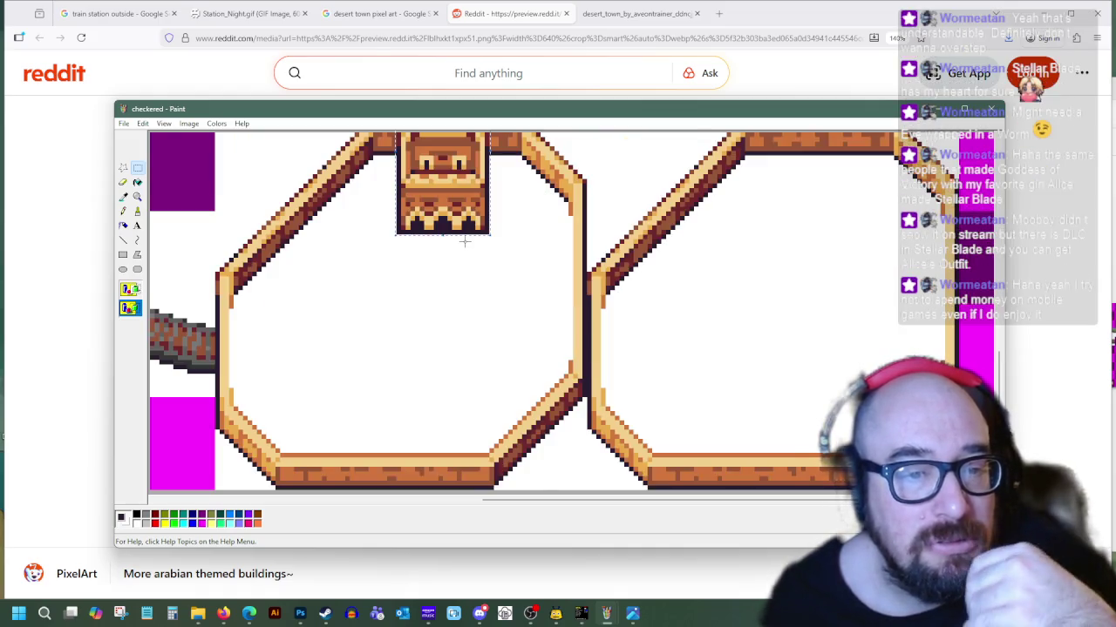
scroll(458, 251, "up", 2)
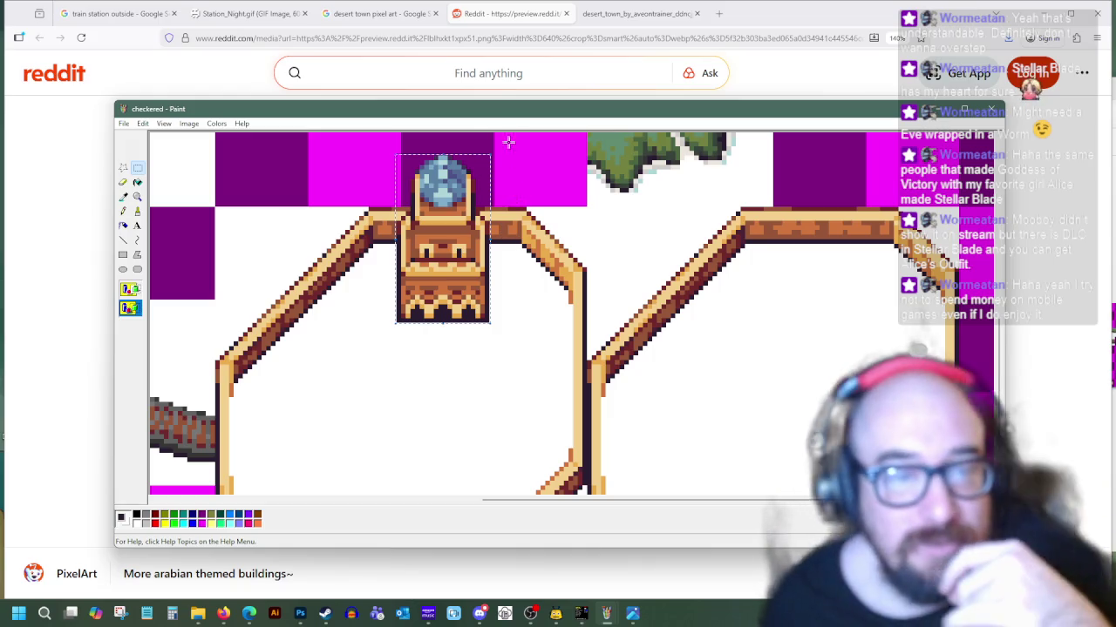
Maximise Paint, fine-tune the tower onto the platform's top edge, and deselect
double_click(480, 108)
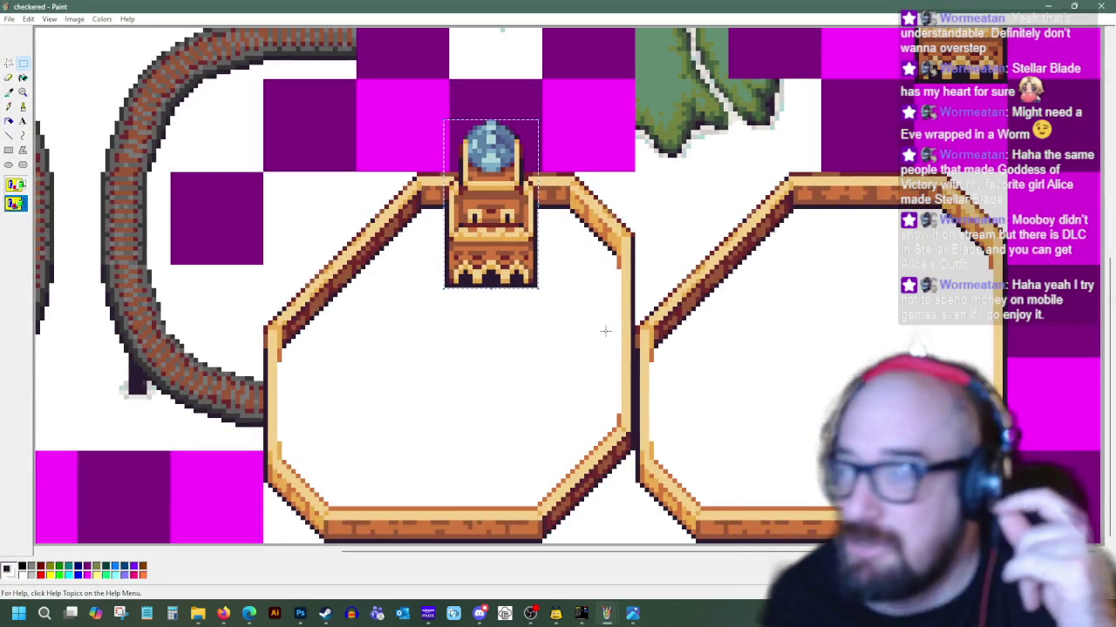
left_click_drag(482, 244, 483, 275)
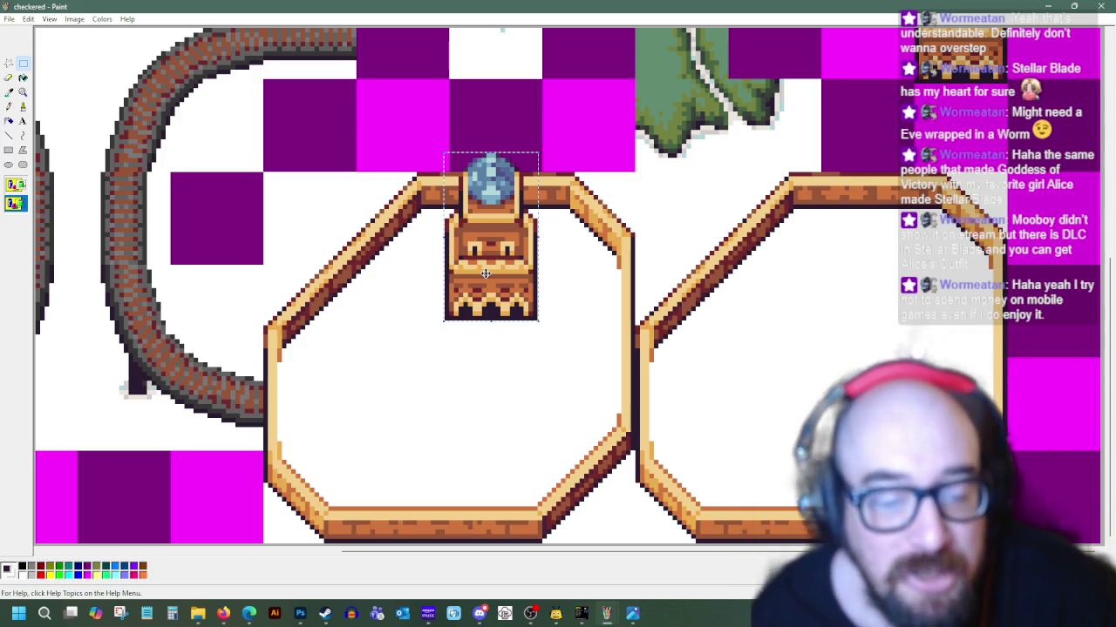
left_click_drag(482, 278, 486, 278)
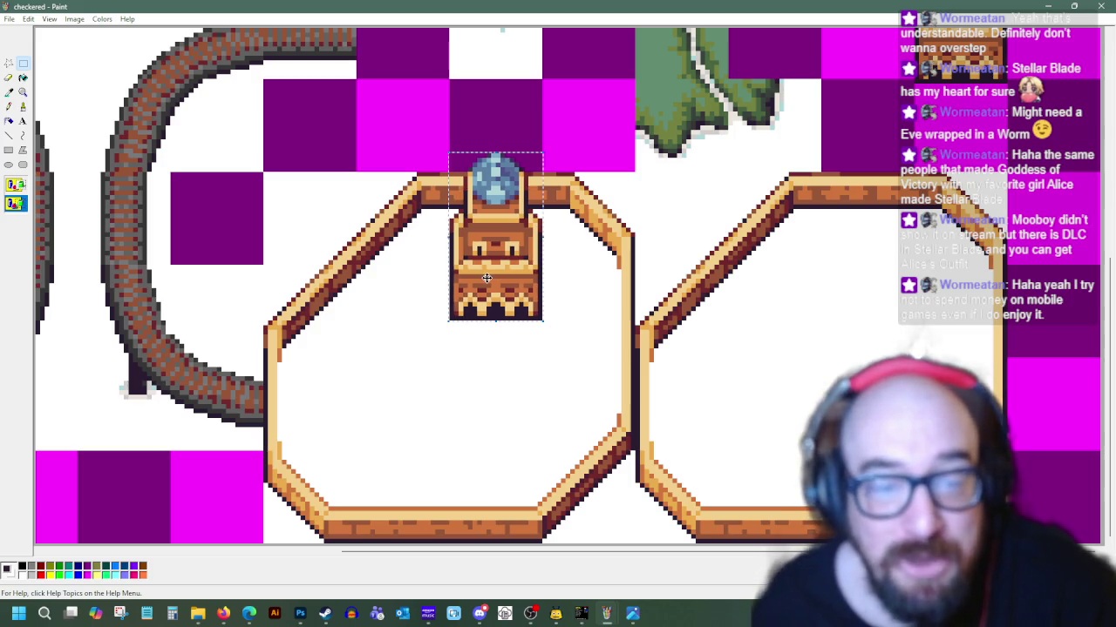
mouse_move(489, 278)
left_mouse_down()
mouse_move(445, 361)
mouse_move(461, 352)
mouse_move(478, 276)
left_mouse_up()
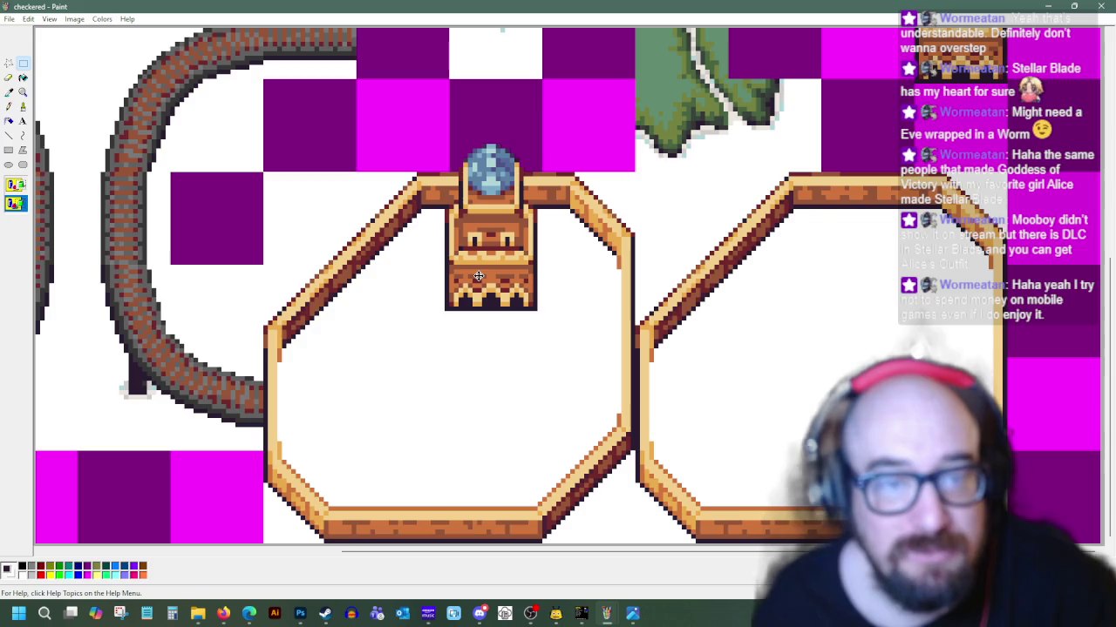
left_click_drag(480, 275, 485, 275)
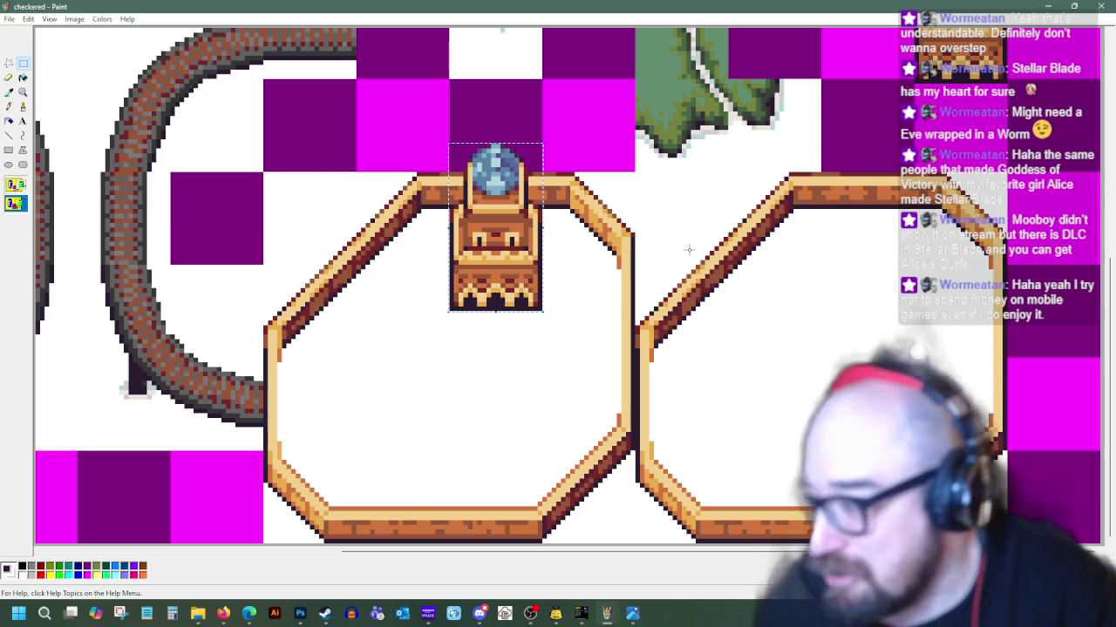
left_click(512, 408)
scroll(517, 404, "up", 5)
scroll(521, 400, "down", 5)
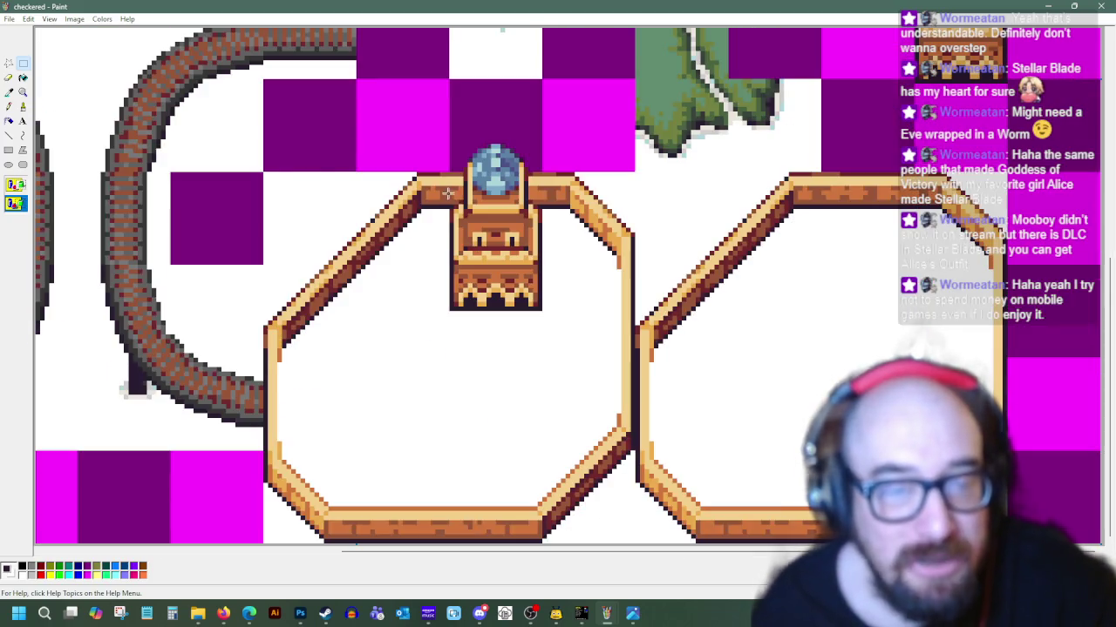
Fill the purple square behind the dome white and sample the artwork's dark brown
left_click(22, 77)
right_click(524, 122)
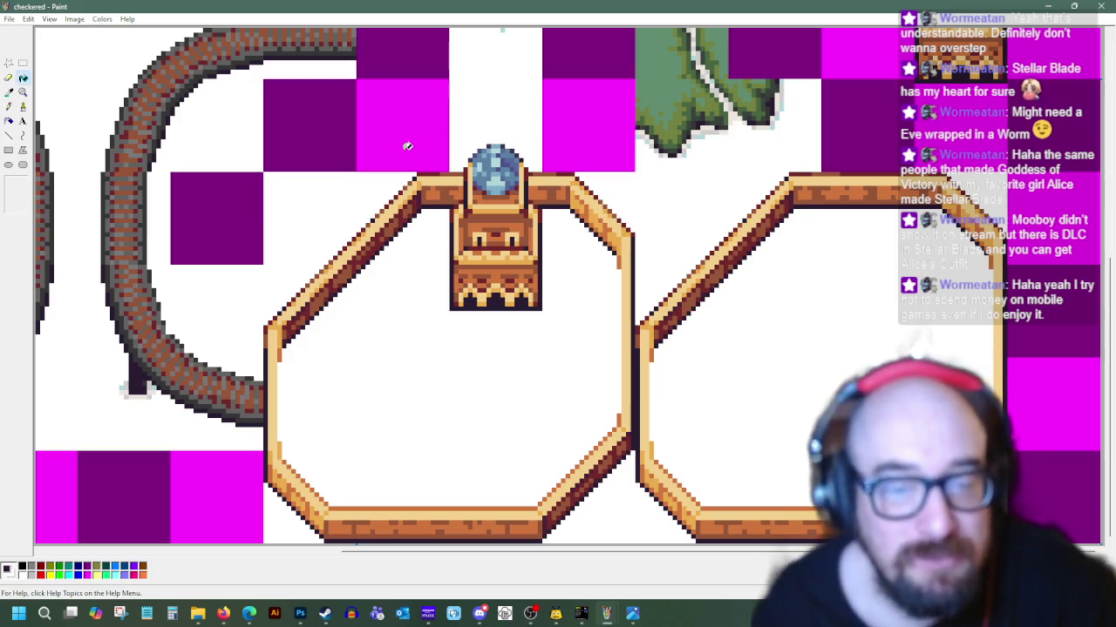
scroll(463, 279, "up", 3)
scroll(462, 279, "down", 3)
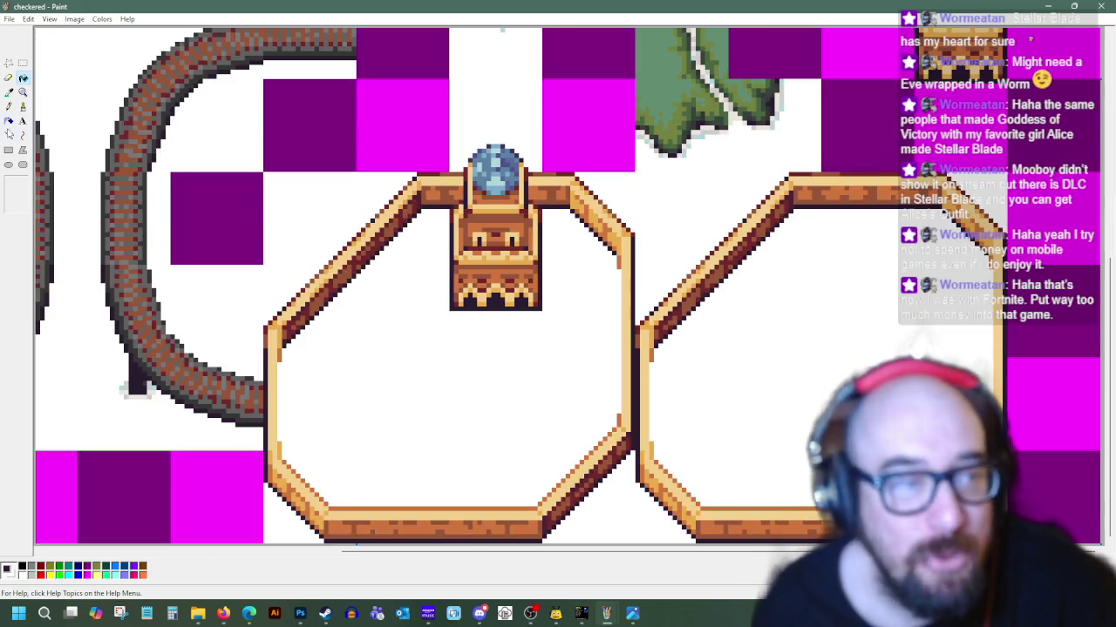
left_click(542, 206)
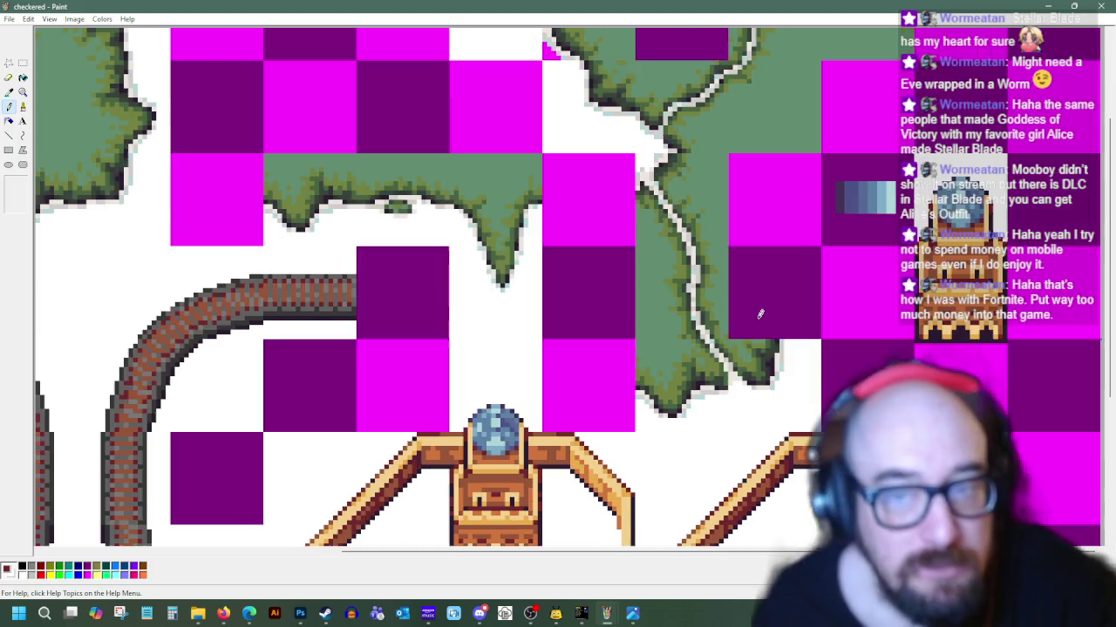
Zoom out to 1x to view the whole map and bring up the worldmap_03 sprite sheet
scroll(758, 310, "up", 3)
scroll(756, 314, "down", 3)
left_click(23, 92)
left_click(14, 196)
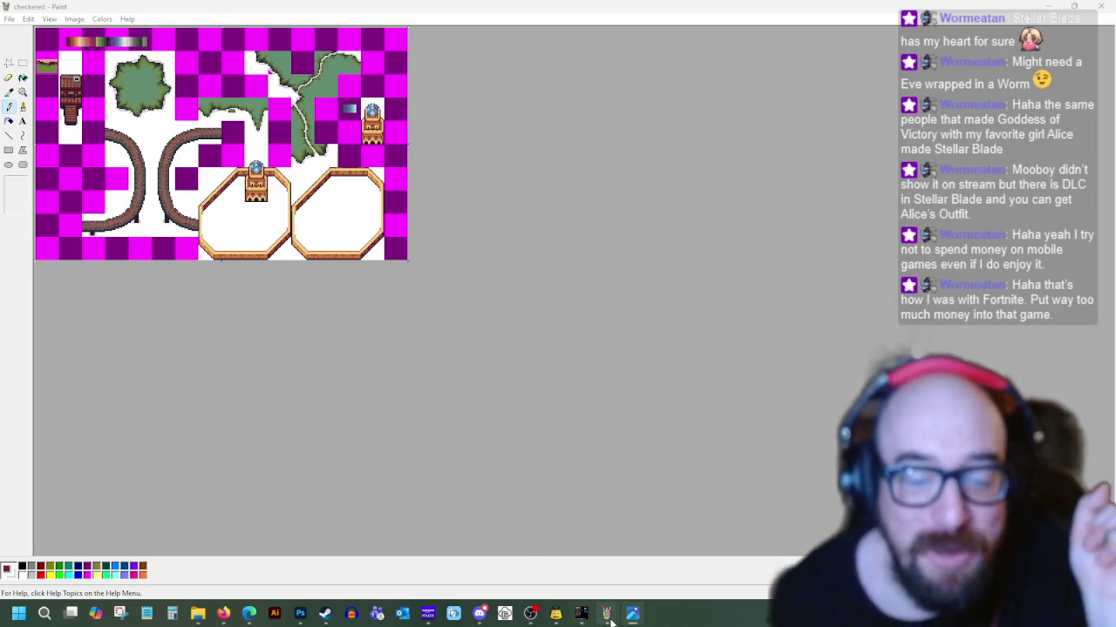
left_click(544, 556)
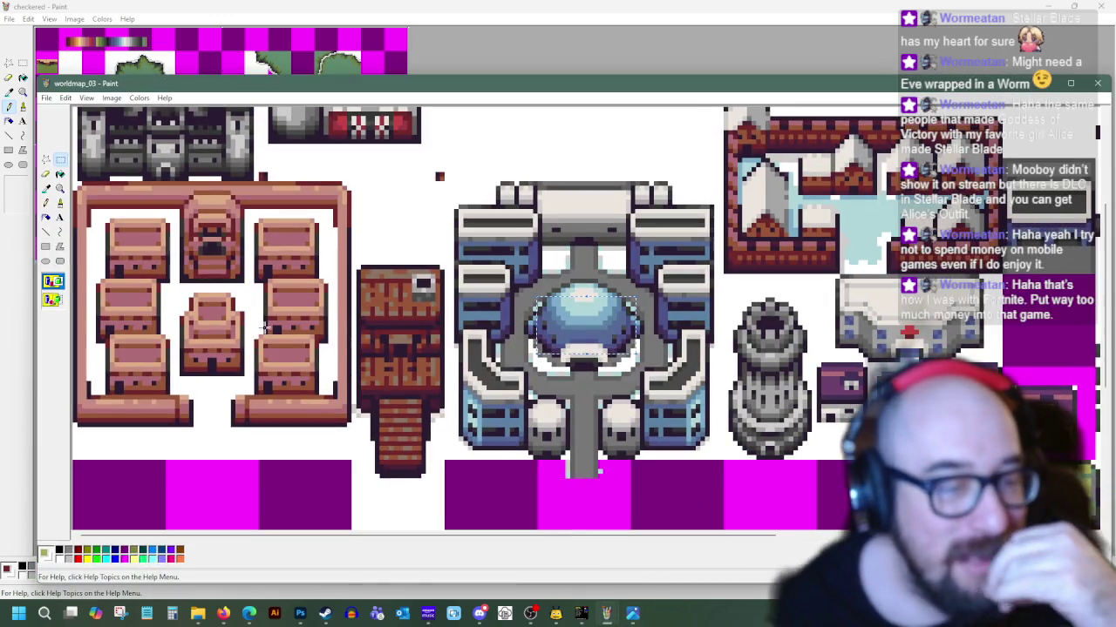
Copy the middle brown box building from the worldmap_03 sheet
left_click_drag(254, 337, 317, 395)
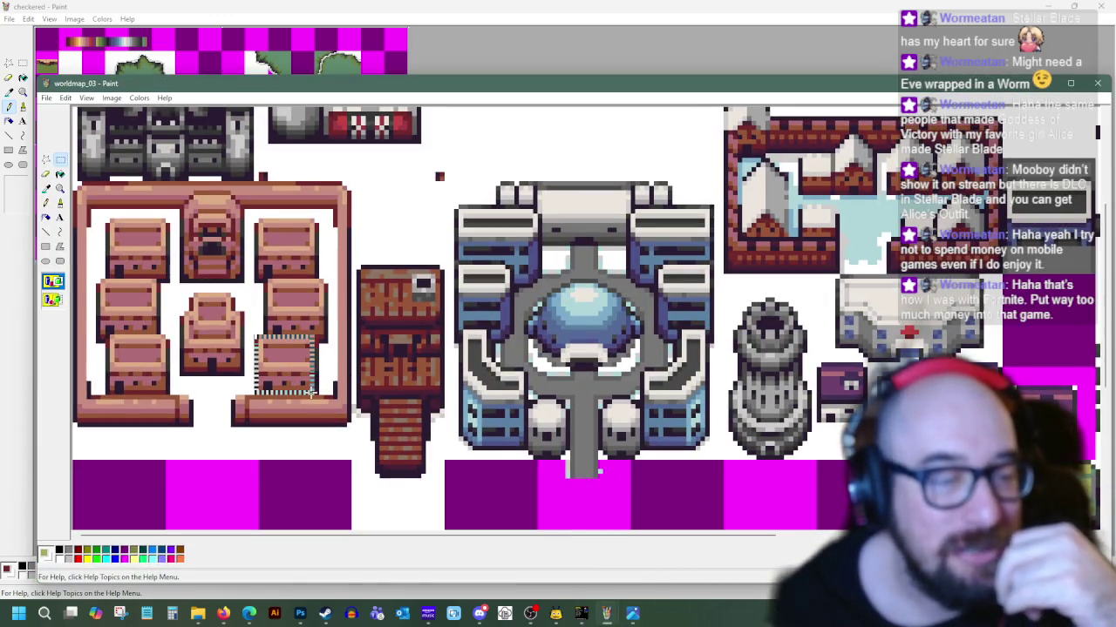
right_click(287, 361)
left_click(192, 355)
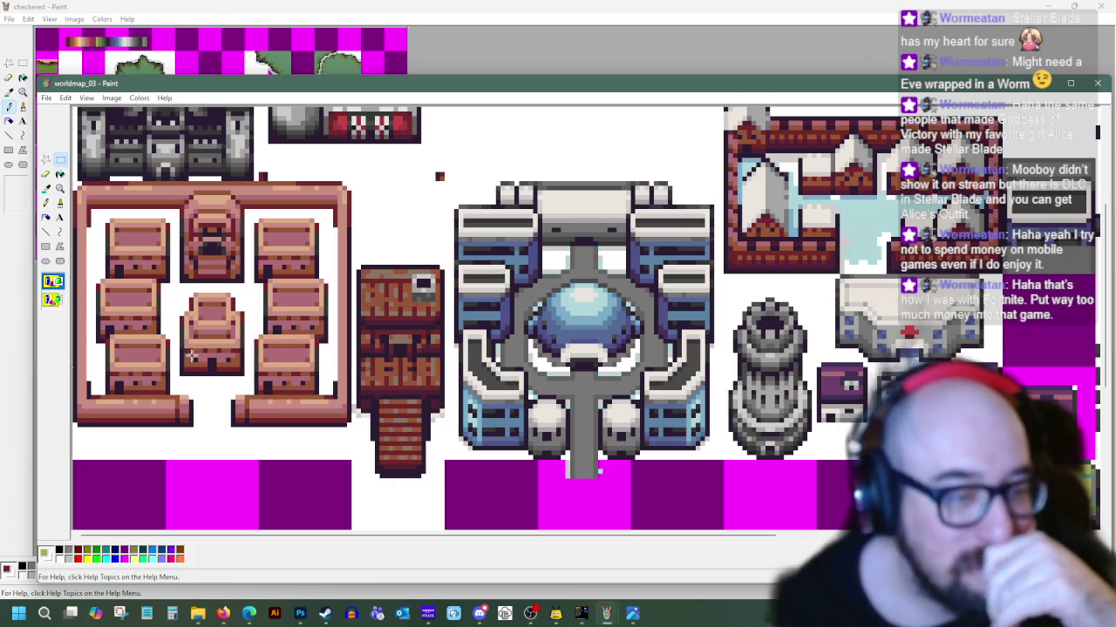
left_click_drag(179, 292, 245, 376)
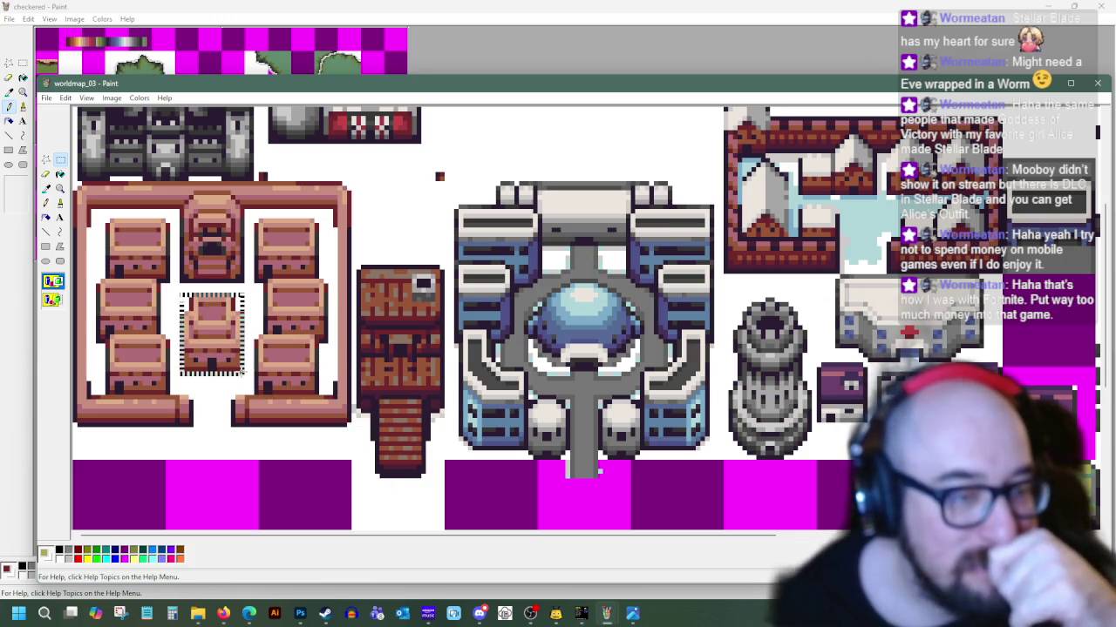
right_click(240, 374)
left_click(261, 366)
Back in the checkered map, zoom the canvas in to 8x
left_click(7, 128)
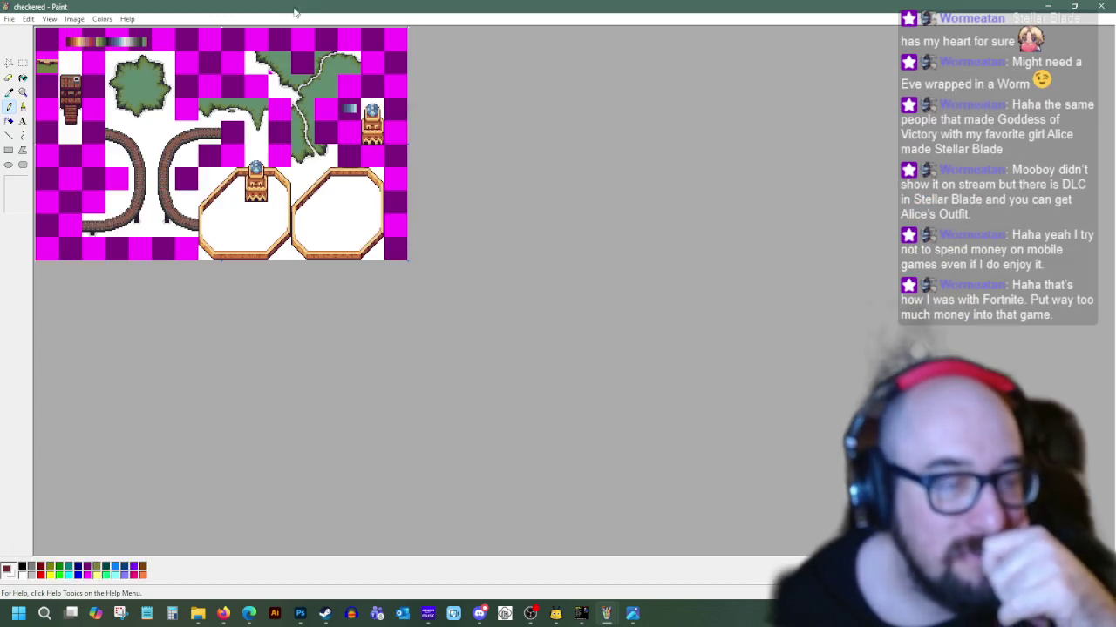
left_click(23, 106)
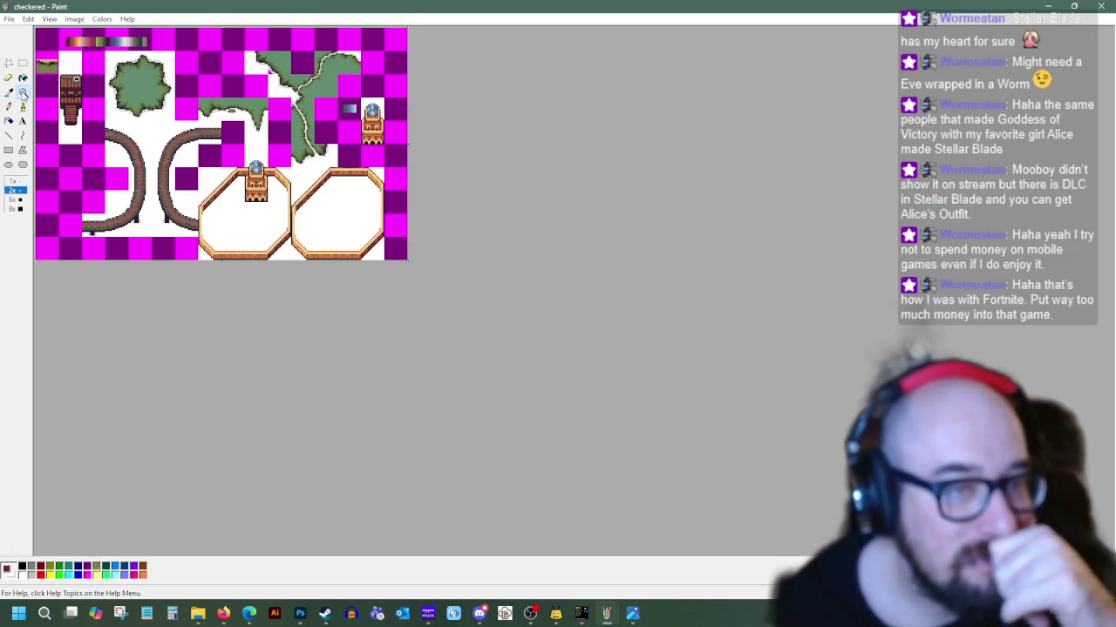
left_click(13, 209)
scroll(548, 523, "down", 5)
left_click_drag(548, 554, 850, 554)
scroll(384, 279, "up", 2)
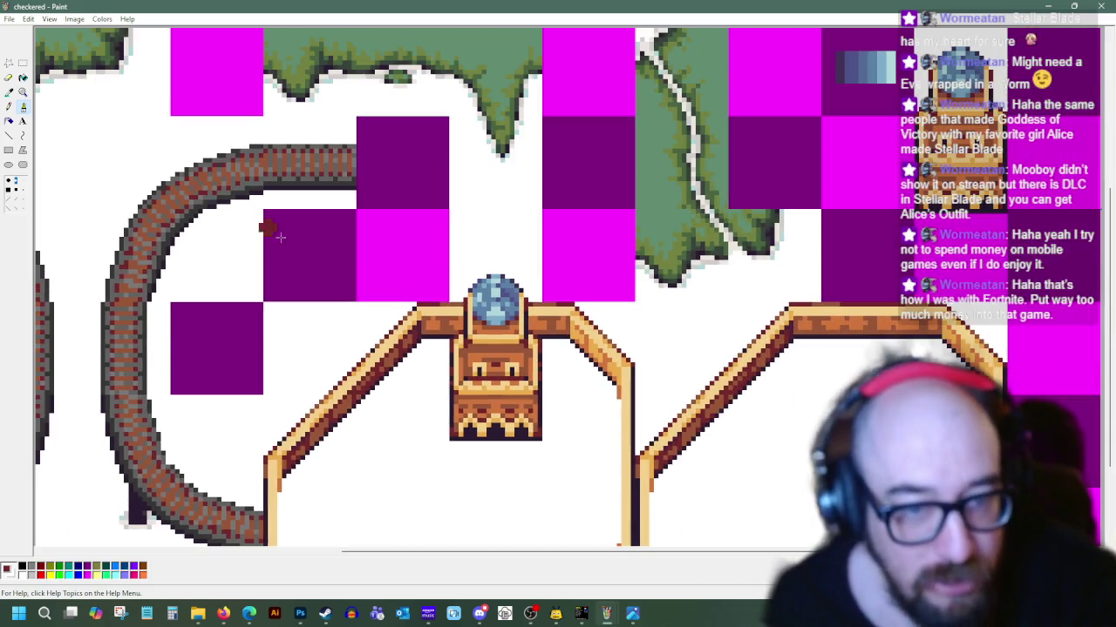
Paste the box building into the map and drag it toward the right edge
left_click(23, 62)
right_click(133, 77)
left_click(176, 117)
left_click_drag(85, 96, 1049, 265)
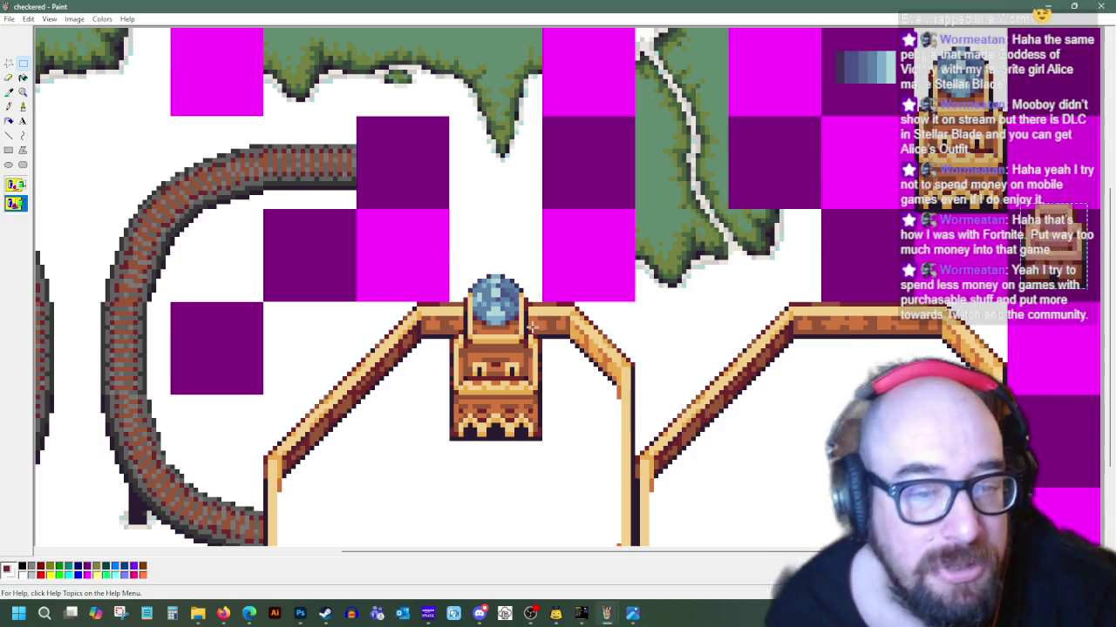
scroll(526, 325, "down", 3)
scroll(527, 325, "up", 3)
scroll(524, 325, "down", 3)
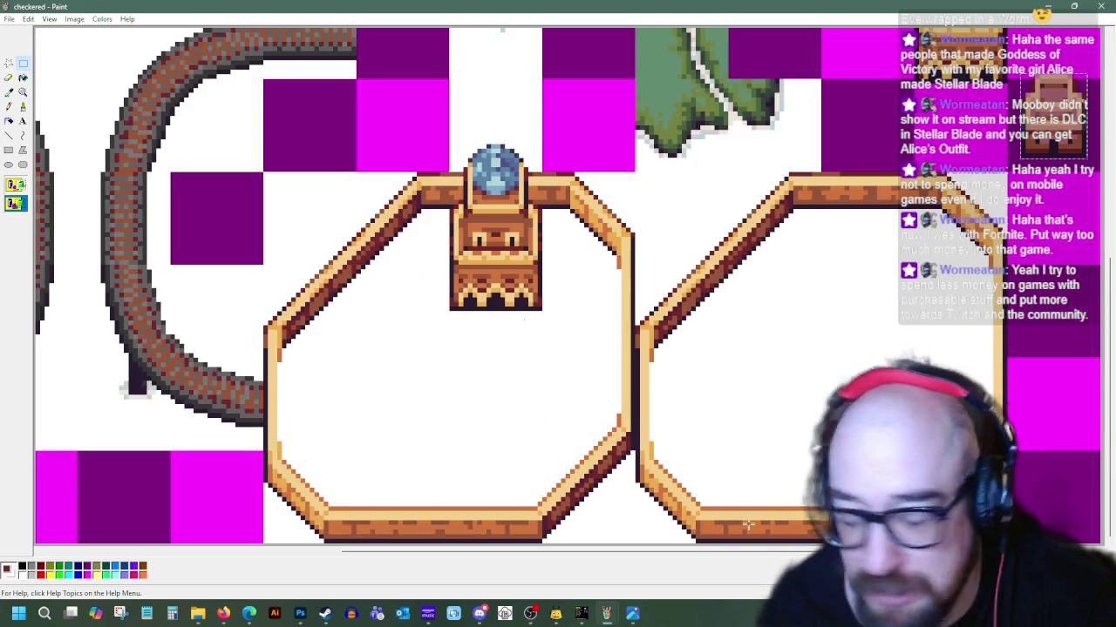
left_click(199, 613)
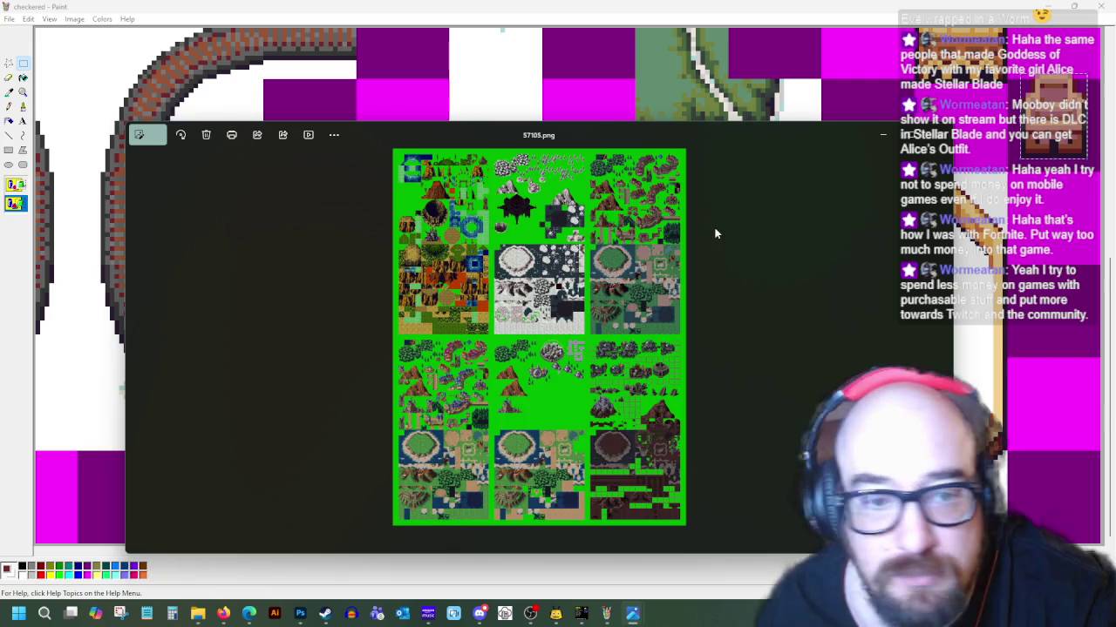
scroll(394, 381, "up", 3)
scroll(394, 381, "up", 2)
mouse_move(394, 381)
left_mouse_down()
mouse_move(567, 343)
mouse_move(453, 391)
mouse_move(468, 397)
mouse_move(499, 235)
mouse_move(743, 288)
left_mouse_up()
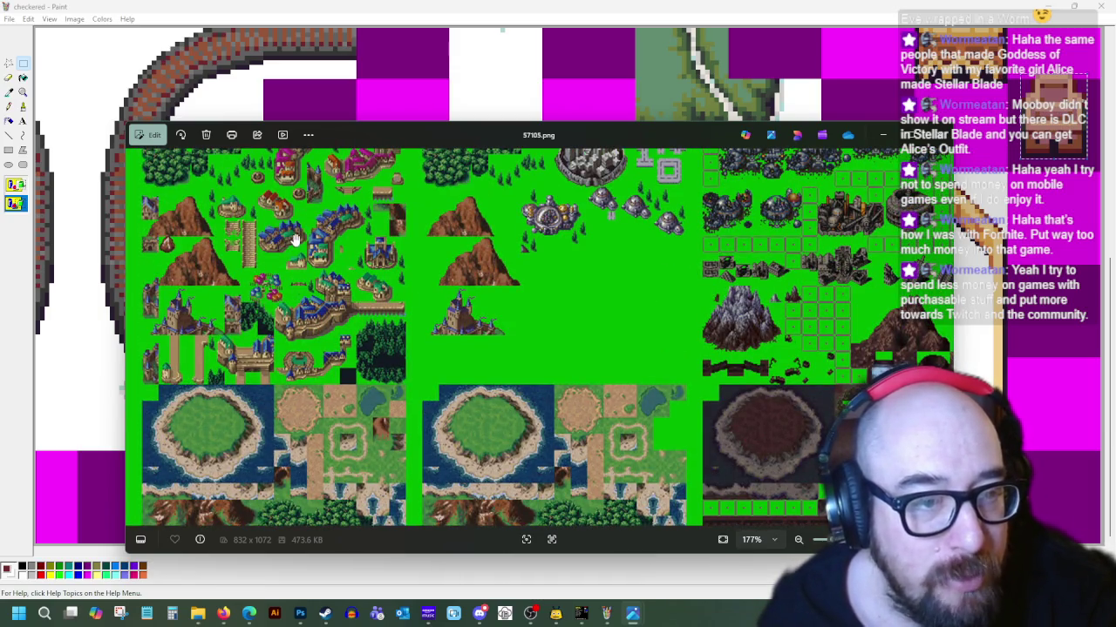
scroll(249, 255, "up", 3)
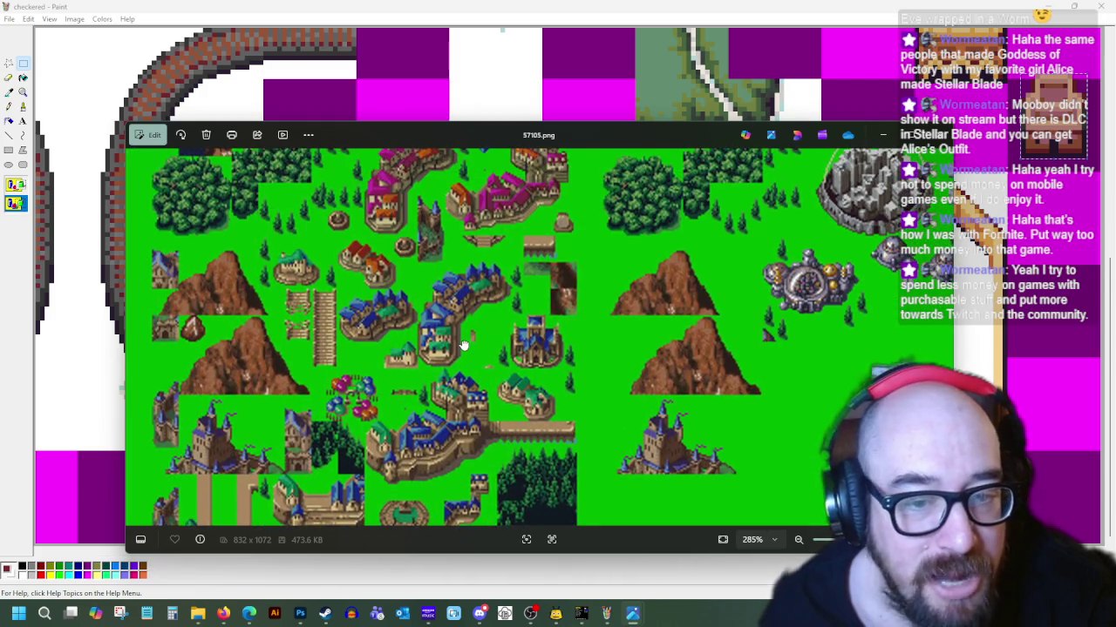
left_click_drag(342, 357, 407, 316)
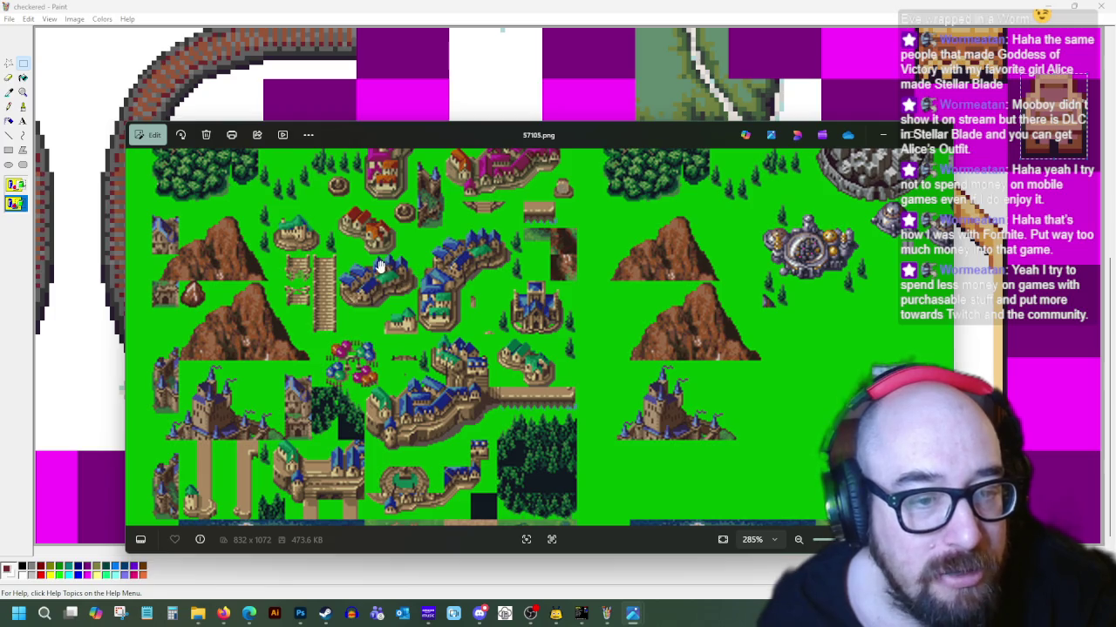
mouse_move(389, 343)
left_mouse_down()
mouse_move(414, 252)
mouse_move(515, 254)
left_mouse_up()
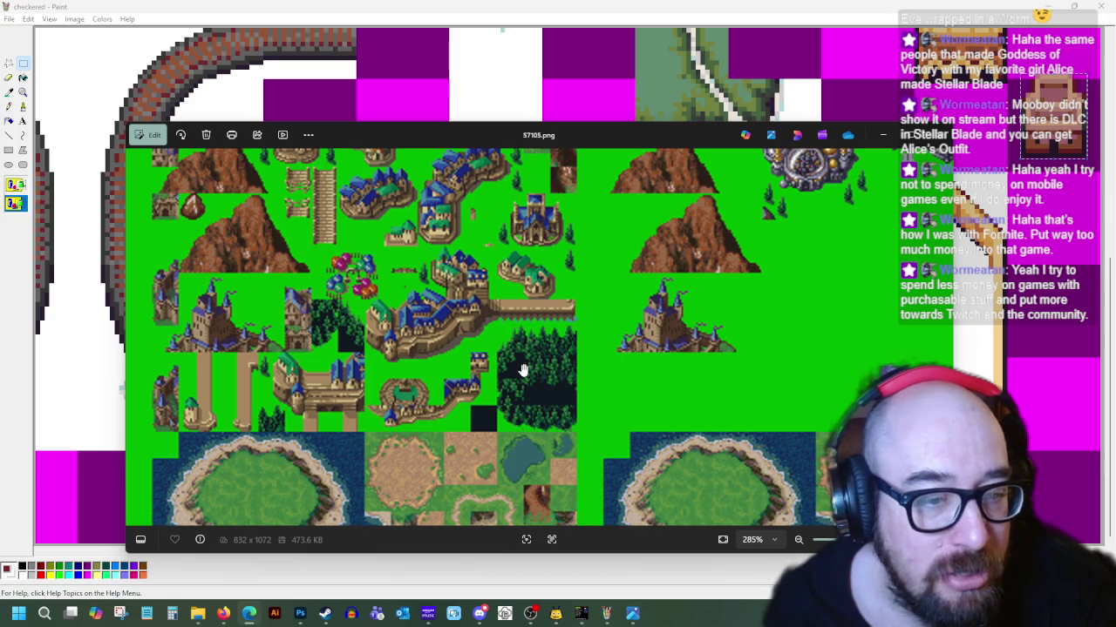
left_click_drag(416, 386, 436, 342)
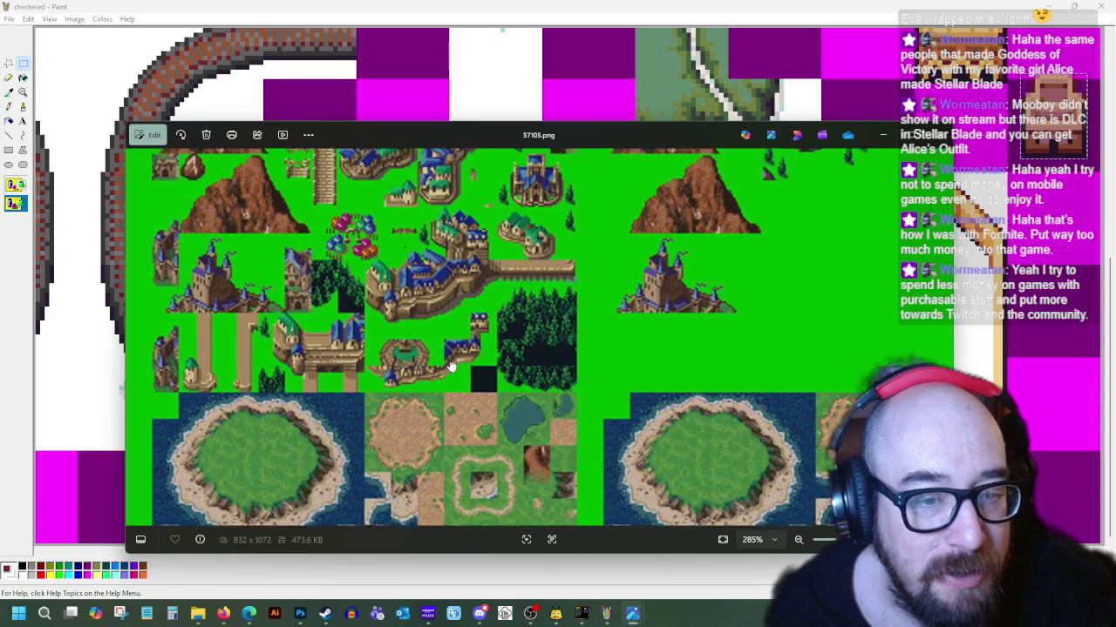
left_click_drag(436, 343, 488, 402)
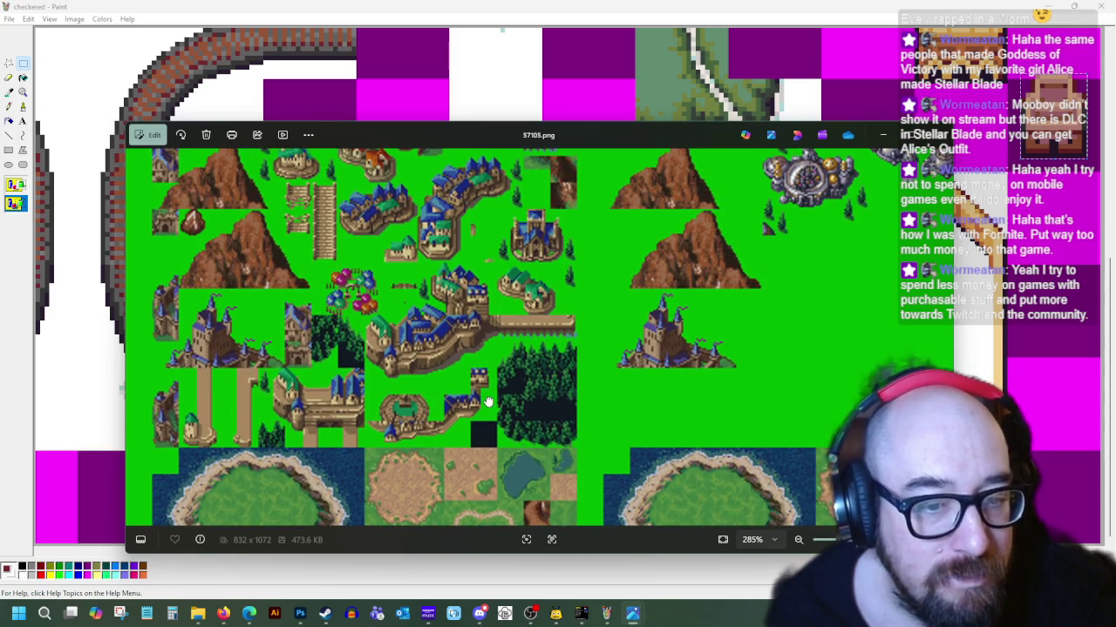
left_click(522, 5)
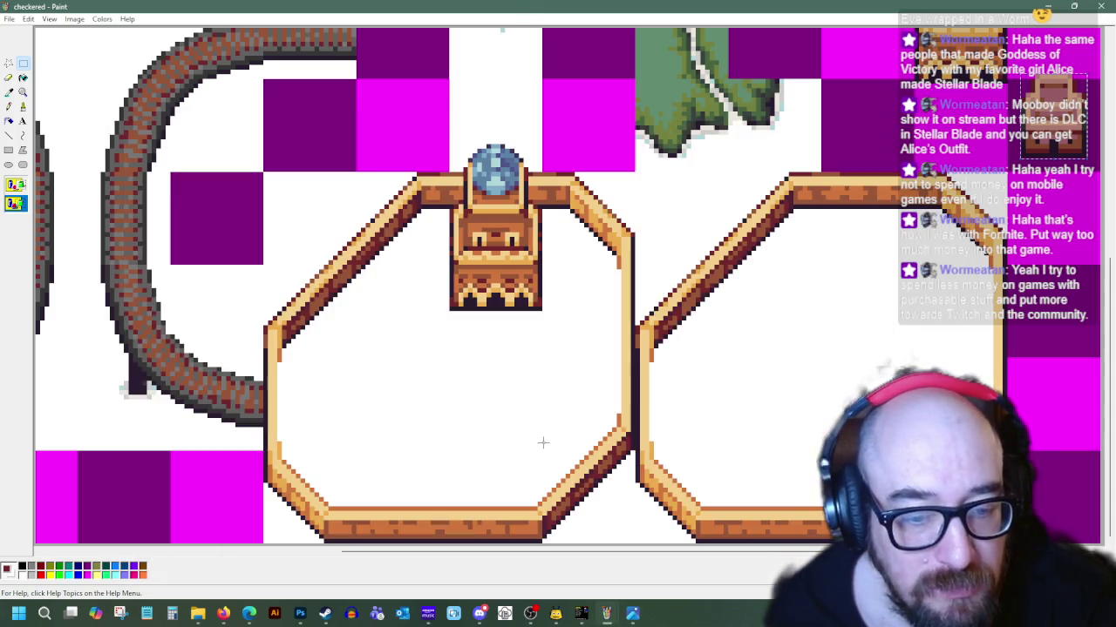
Sample the peach tone and the dark outline colour from the artwork
left_click(16, 88)
left_click(549, 501)
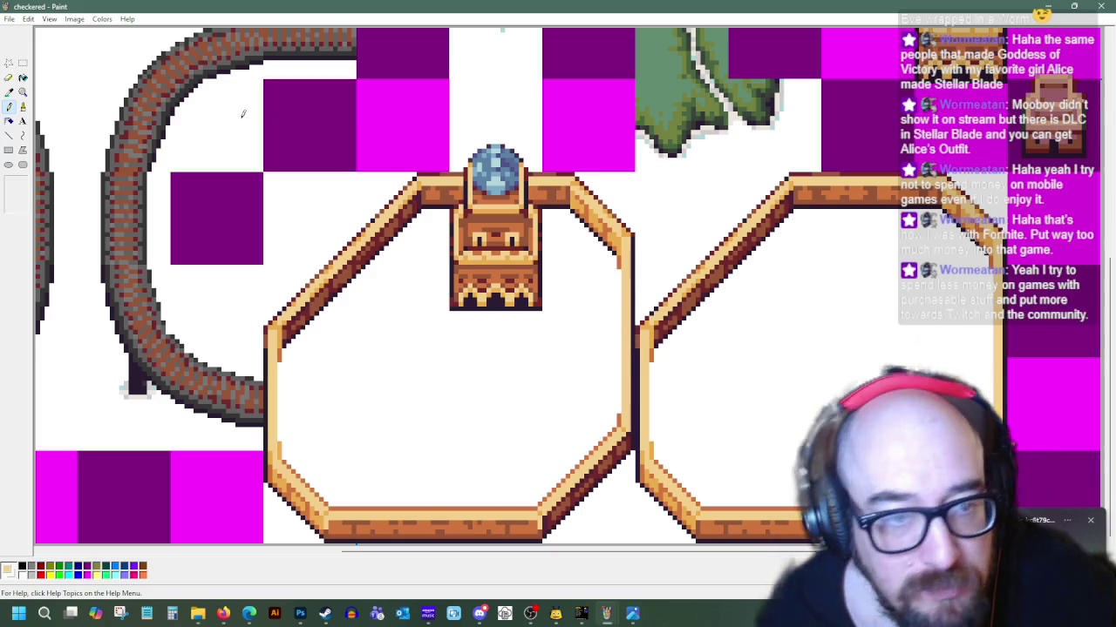
left_click(472, 305)
Select the Line tool and bring up the Reddit Arabian buildings reference in the browser
scroll(633, 334, "up", 3)
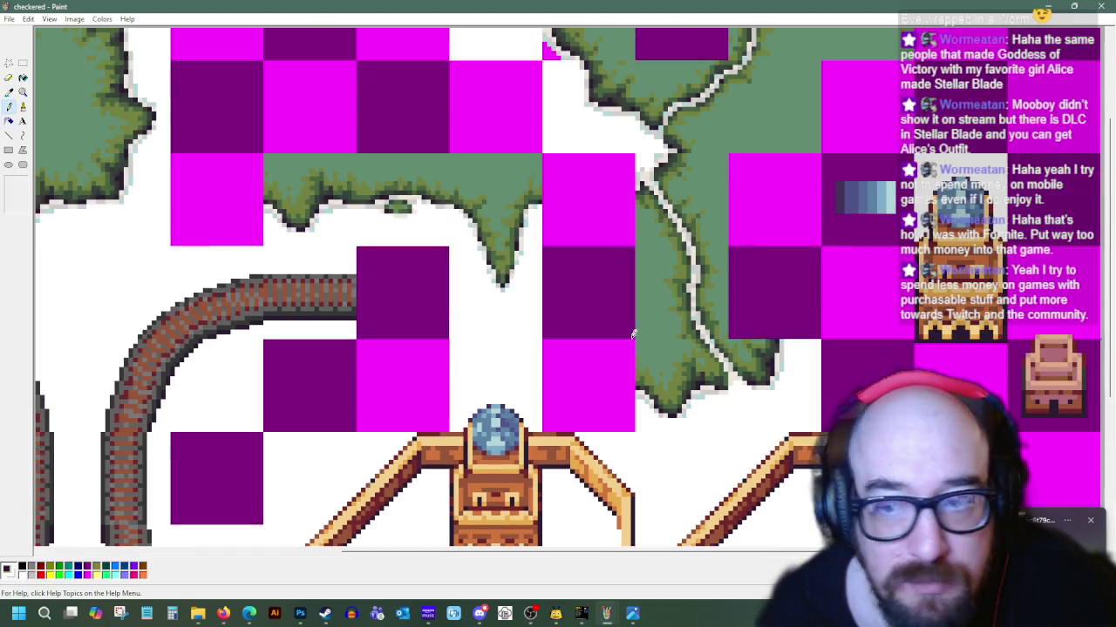
left_click(9, 135)
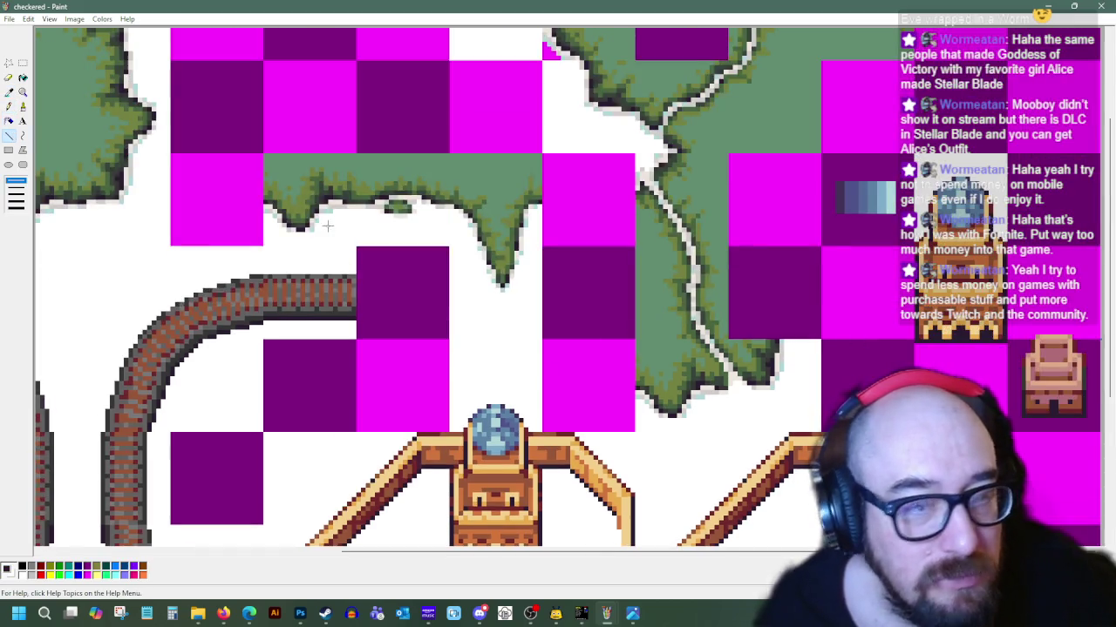
mouse_move(223, 614)
left_click(301, 555)
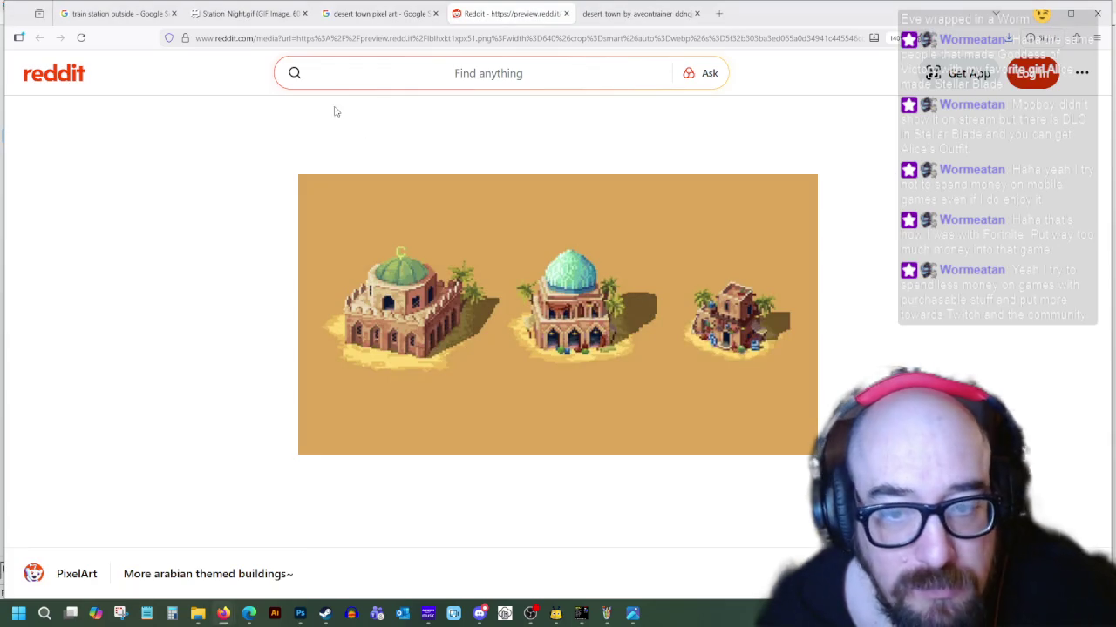
Flip between the reference tabs and preview the isometric desert building result
left_click(604, 16)
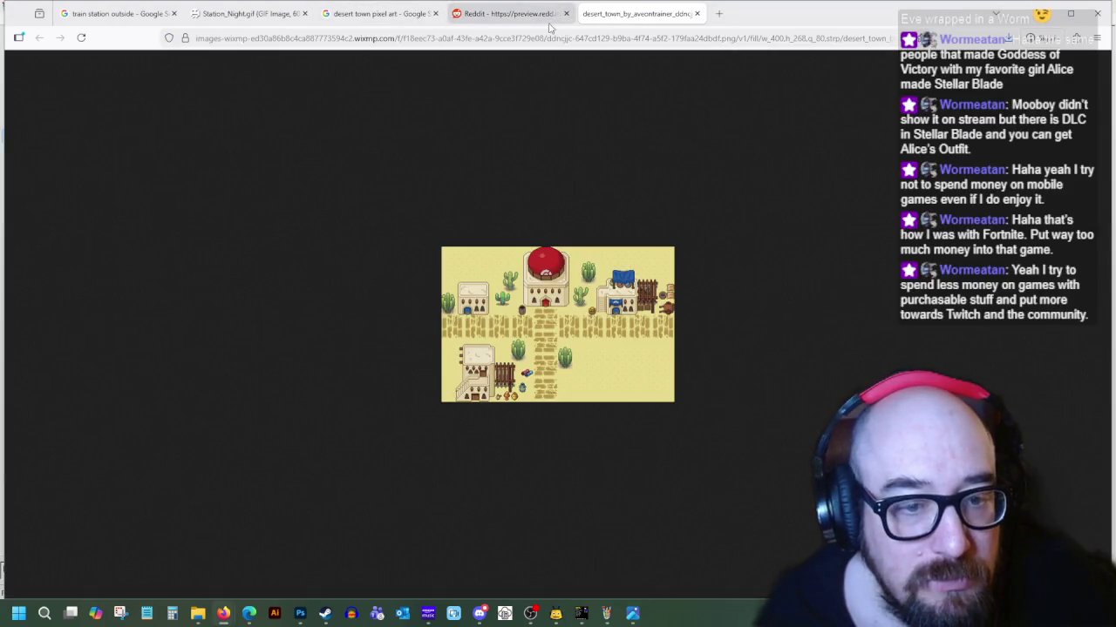
left_click(499, 15)
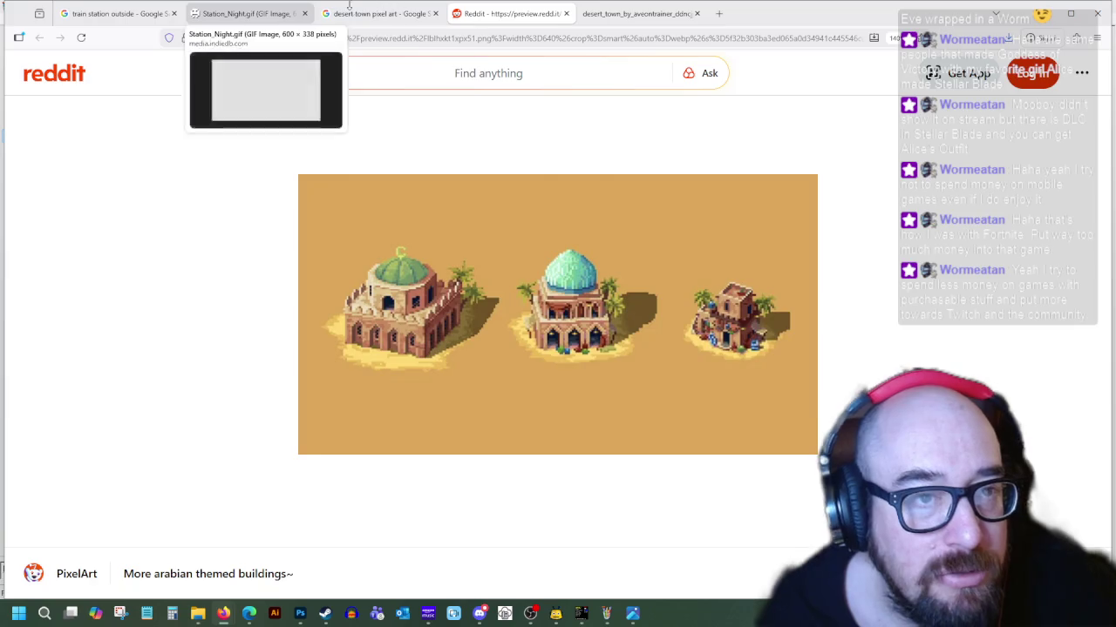
left_click(380, 15)
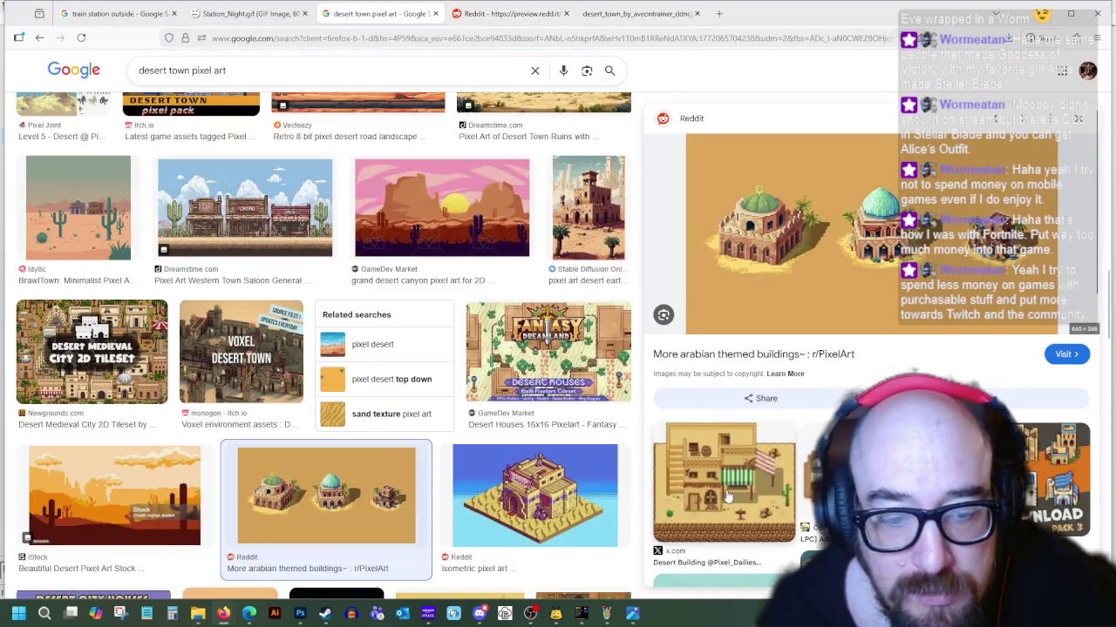
scroll(516, 374, "down", 2)
left_click(516, 375)
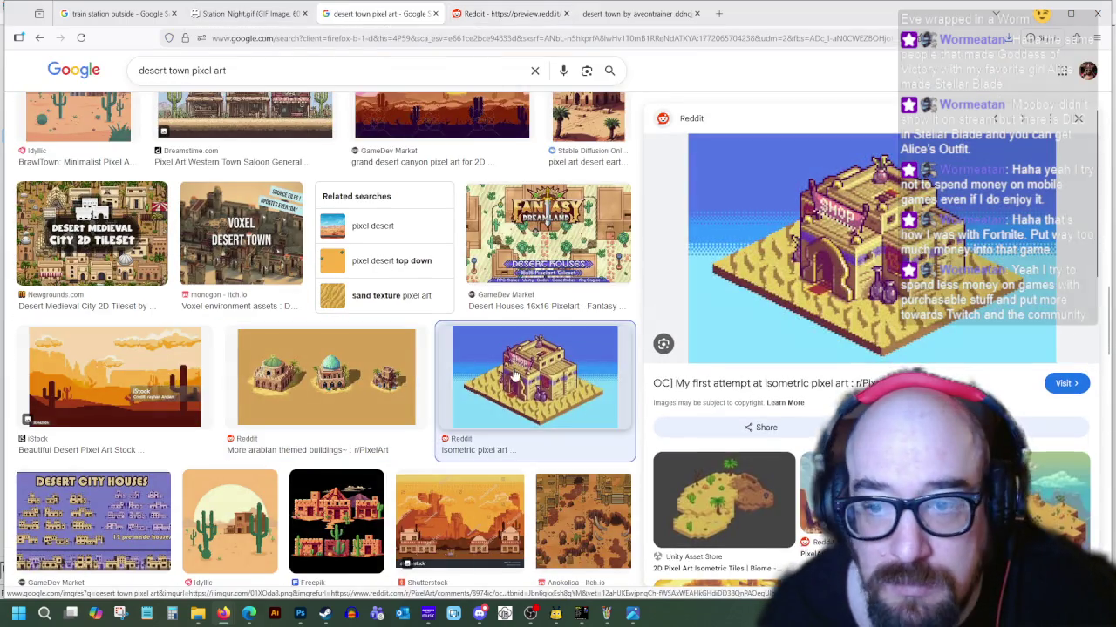
Preview the Desert Medieval City 2D Tileset and RPG Buildings DESERT results
scroll(826, 417, "down", 3)
scroll(828, 416, "down", 2)
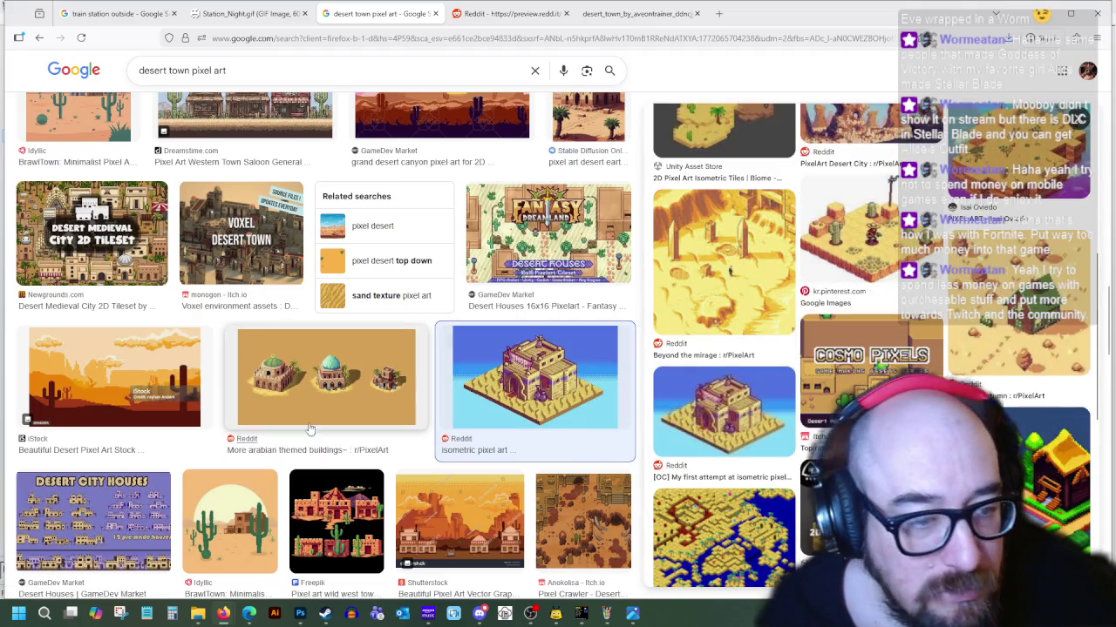
scroll(349, 383, "down", 3)
scroll(383, 357, "down", 3)
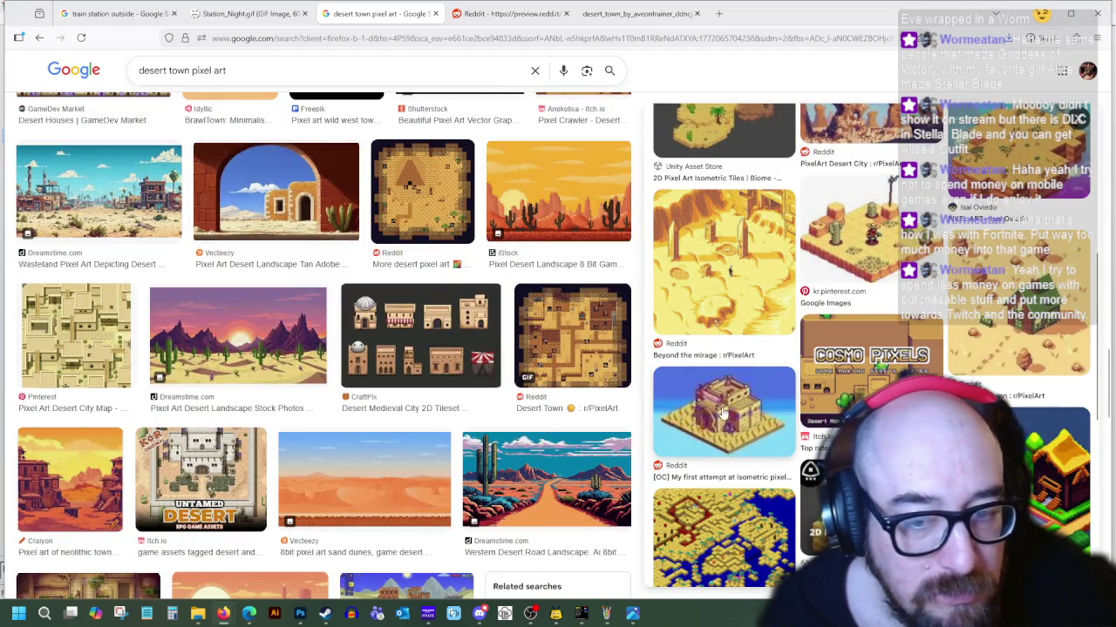
left_click(427, 333)
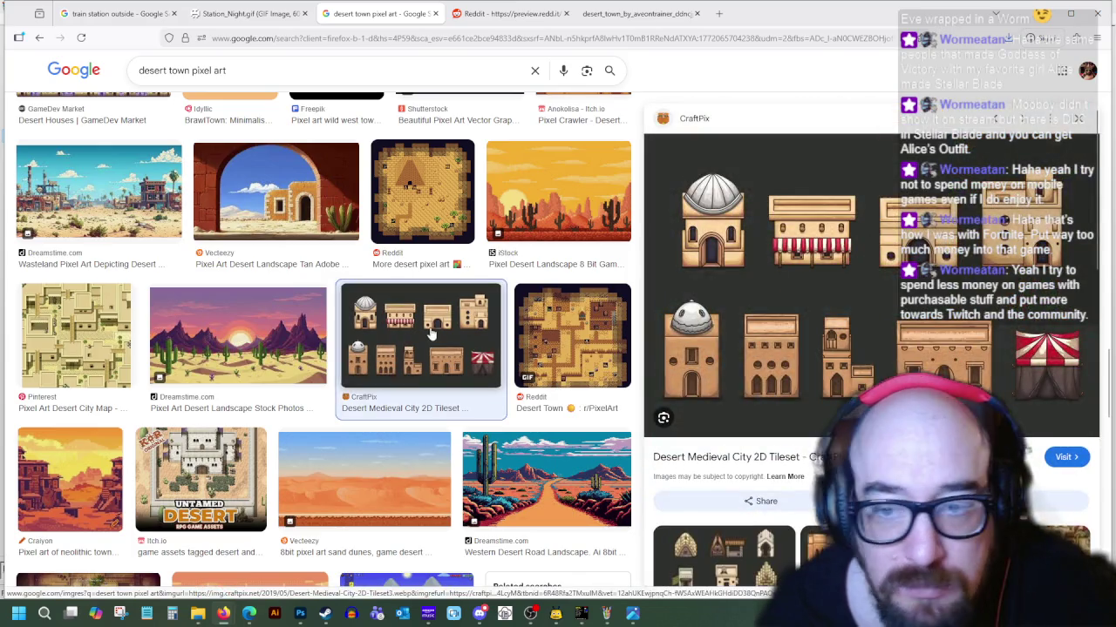
scroll(448, 348, "down", 1)
scroll(444, 383, "down", 1)
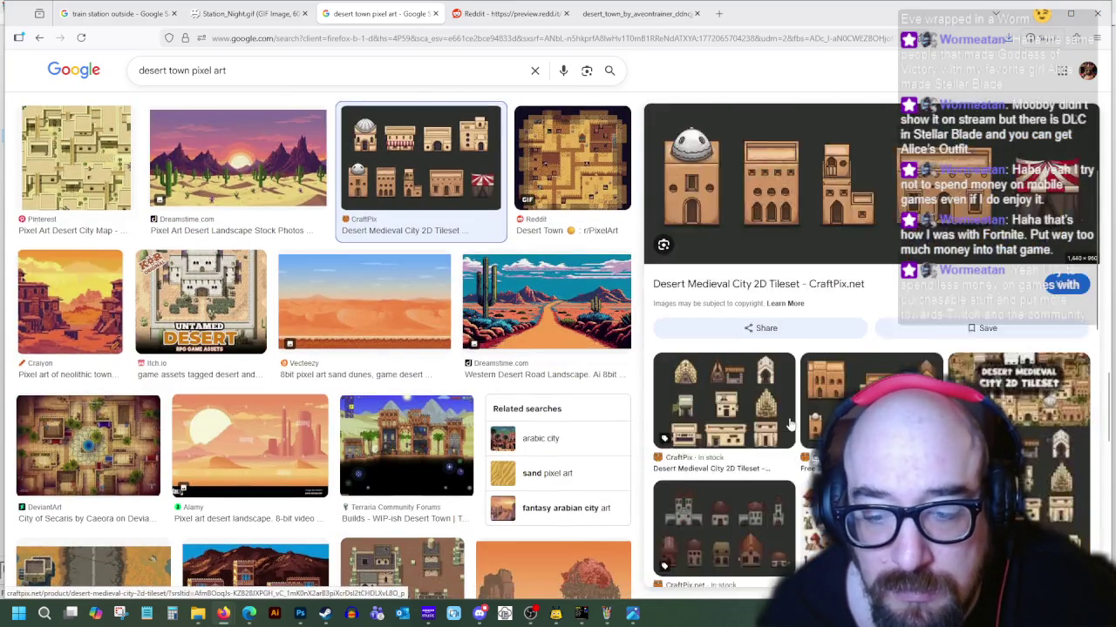
scroll(436, 406, "down", 2)
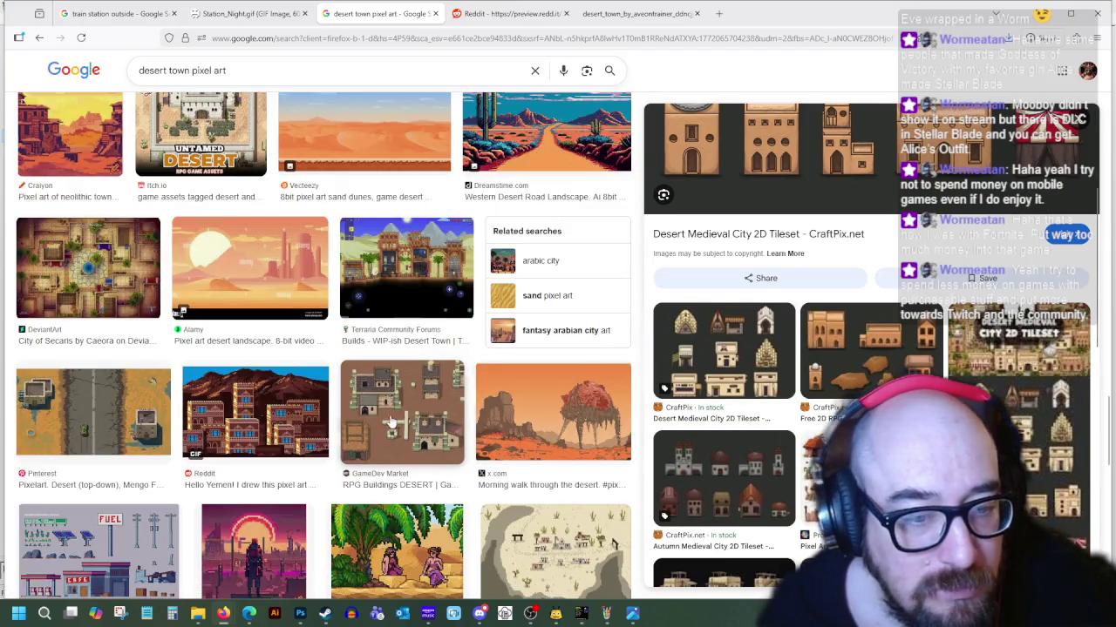
left_click(402, 404)
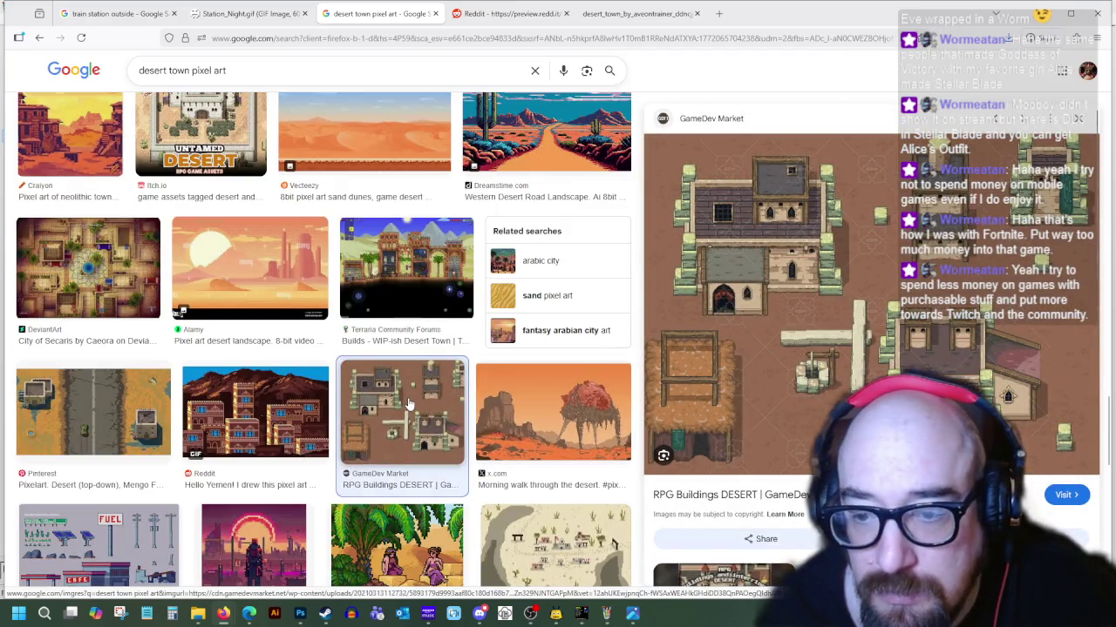
Preview the Stable Diffusion desert tileset, itch.io and free desert pixel art asset results
scroll(409, 403, "down", 2)
scroll(349, 383, "down", 1)
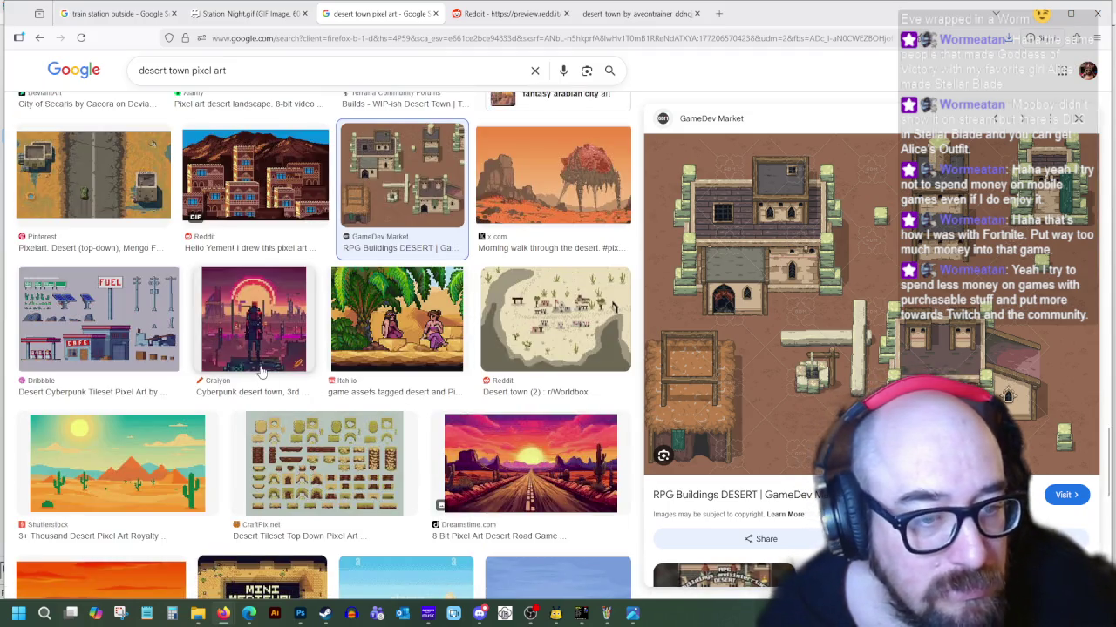
scroll(275, 370, "down", 3)
left_click(307, 398)
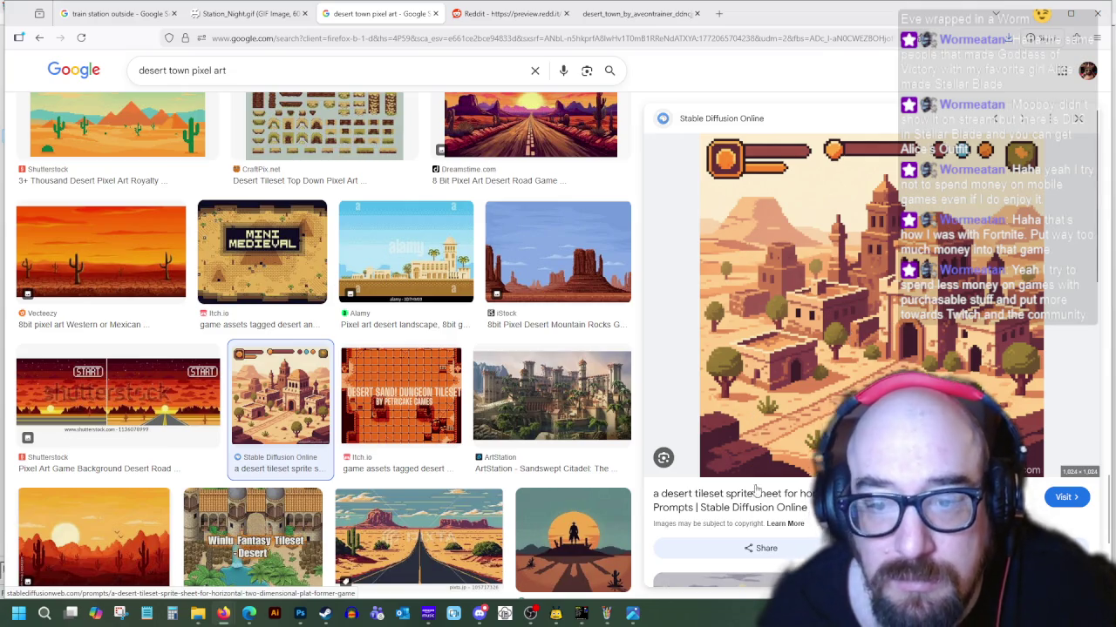
scroll(785, 436, "down", 3)
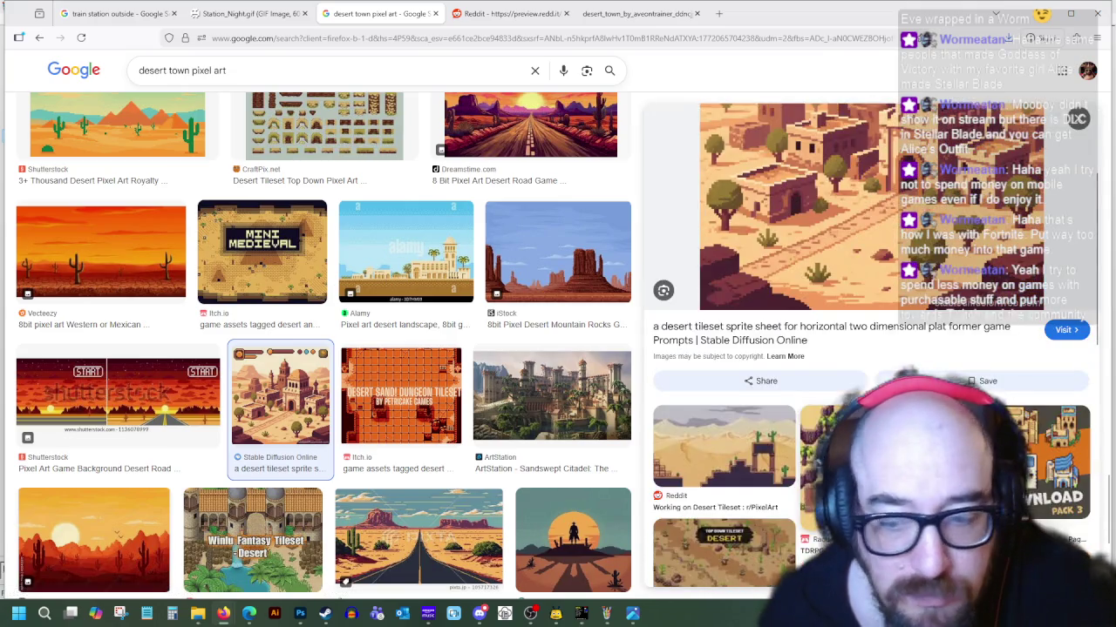
scroll(785, 436, "down", 1)
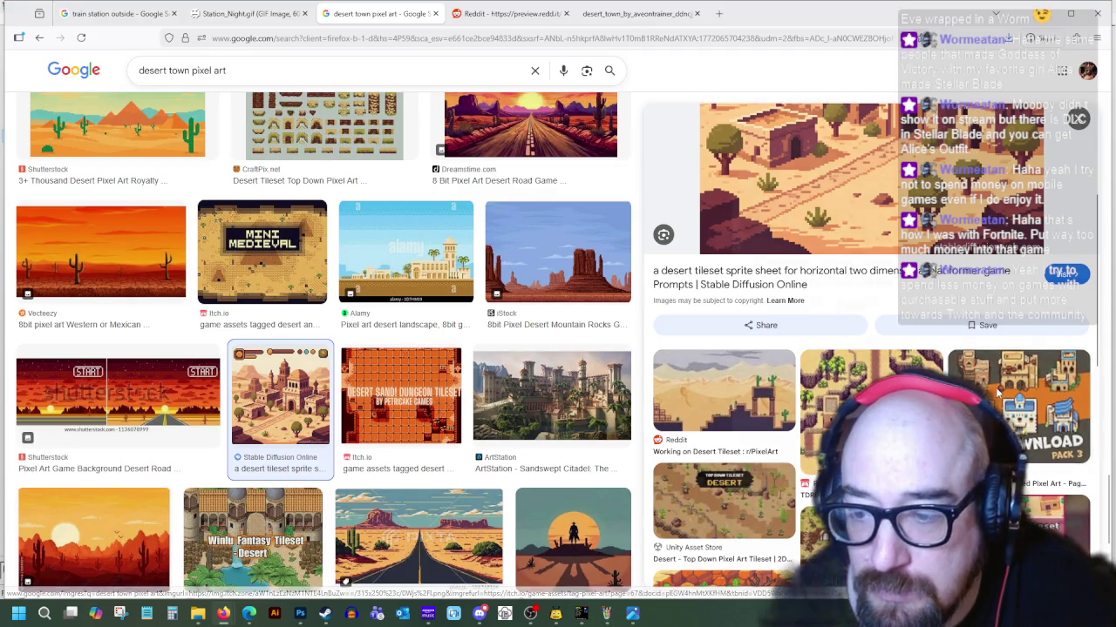
left_click(1018, 405)
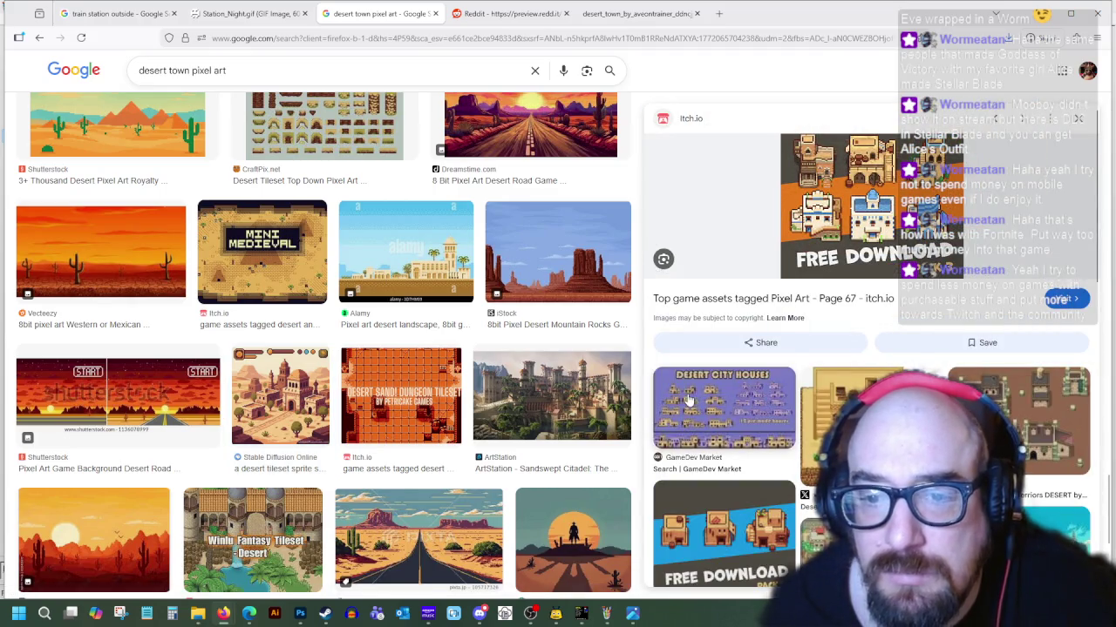
scroll(759, 414, "down", 1)
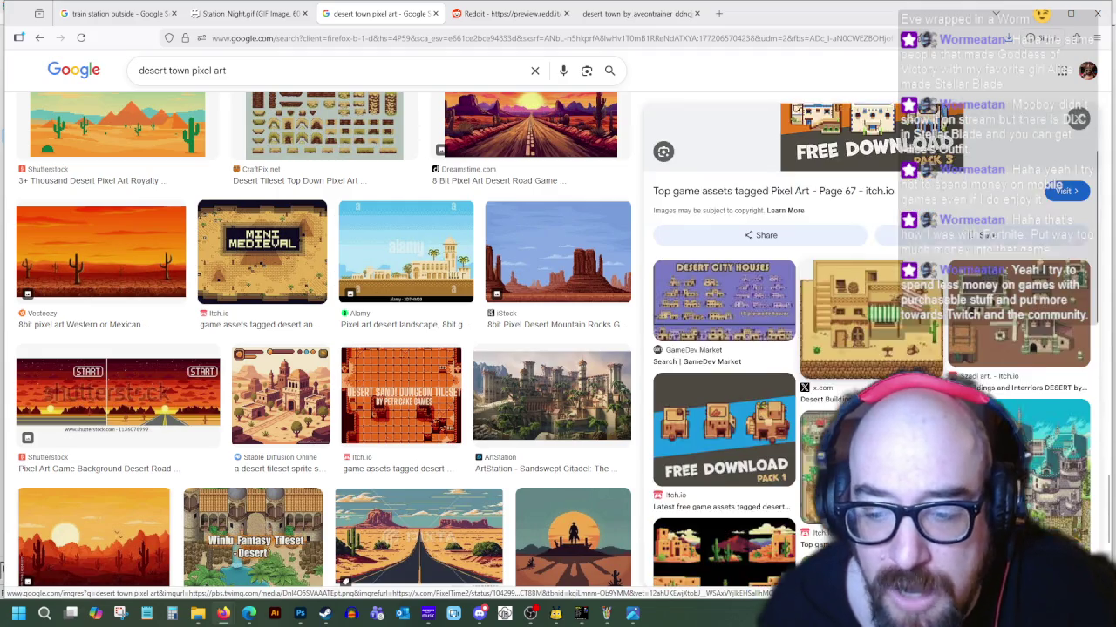
left_click(758, 414)
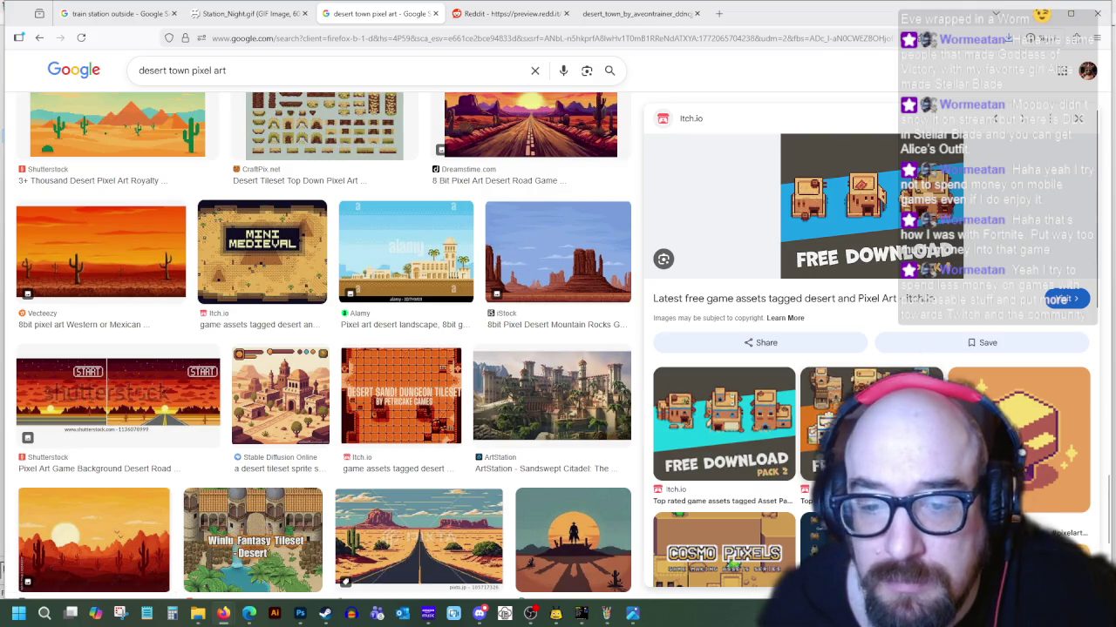
left_click(739, 405)
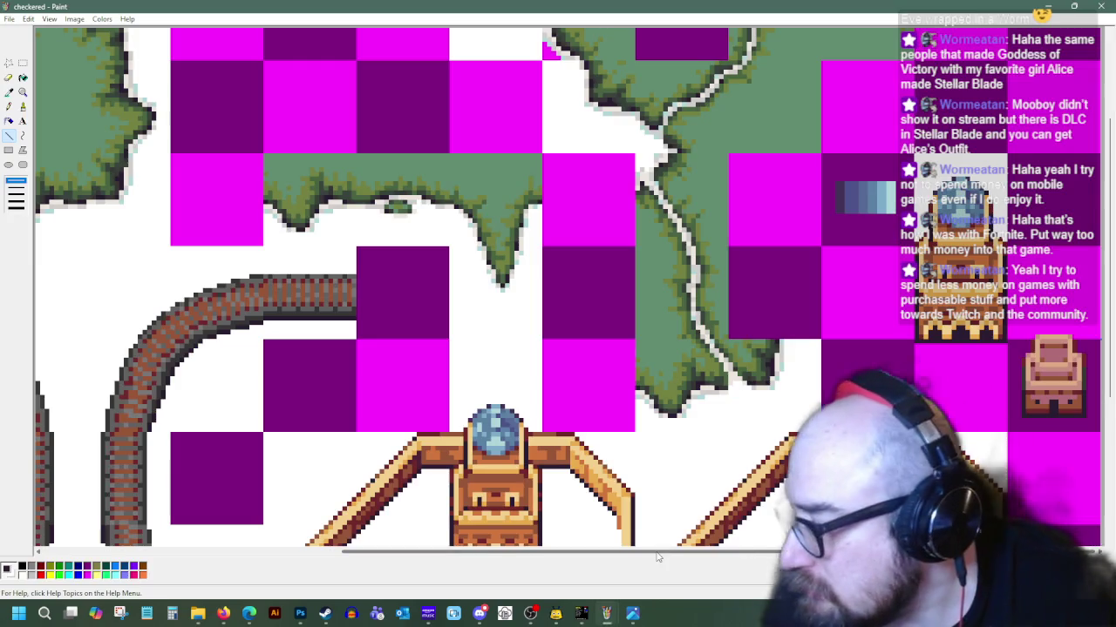
Turn the magenta and purple checker squares beside the green land white
scroll(712, 335, "down", 3)
scroll(689, 329, "up", 3)
scroll(662, 325, "down", 3)
scroll(553, 287, "up", 3)
scroll(697, 288, "down", 3)
scroll(826, 297, "up", 3)
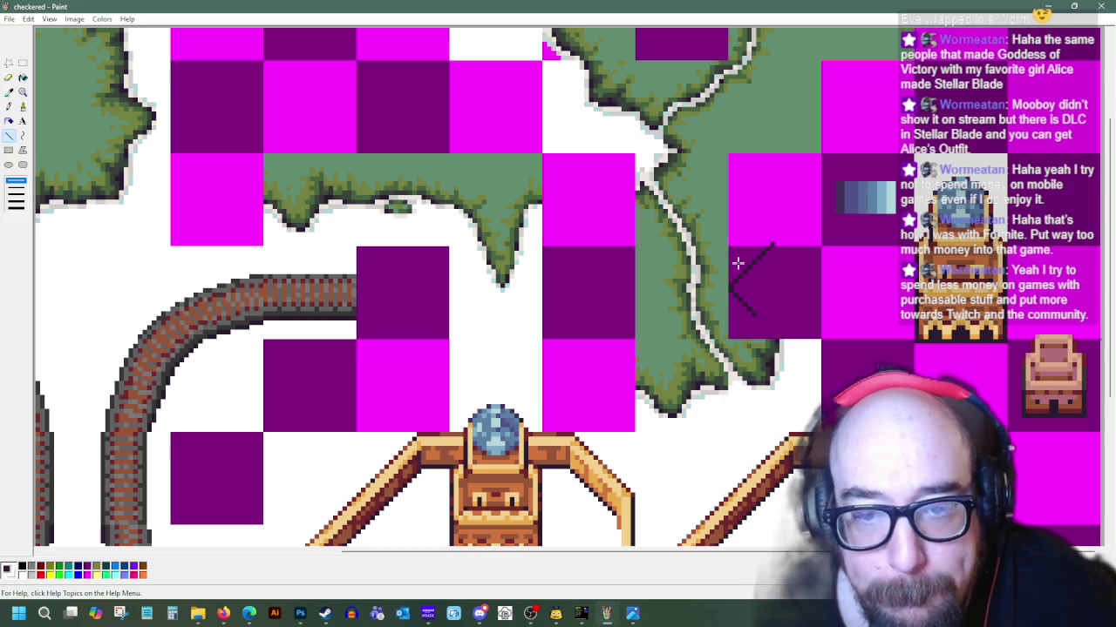
left_click_drag(732, 292, 772, 244)
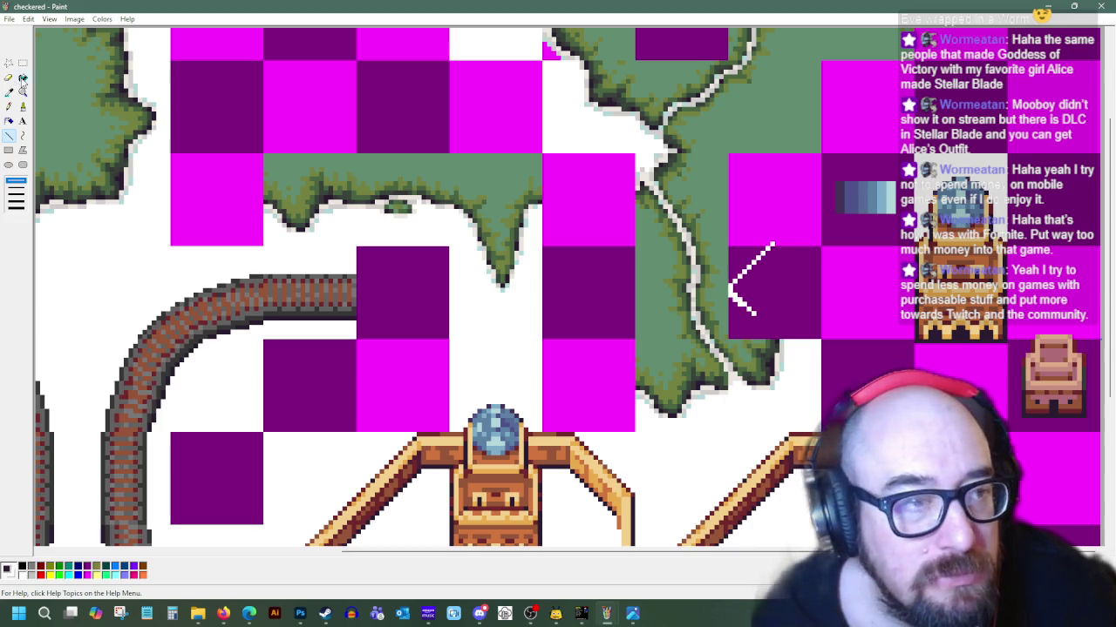
left_click(23, 78)
left_click(767, 279)
left_click(764, 219)
left_click(750, 249)
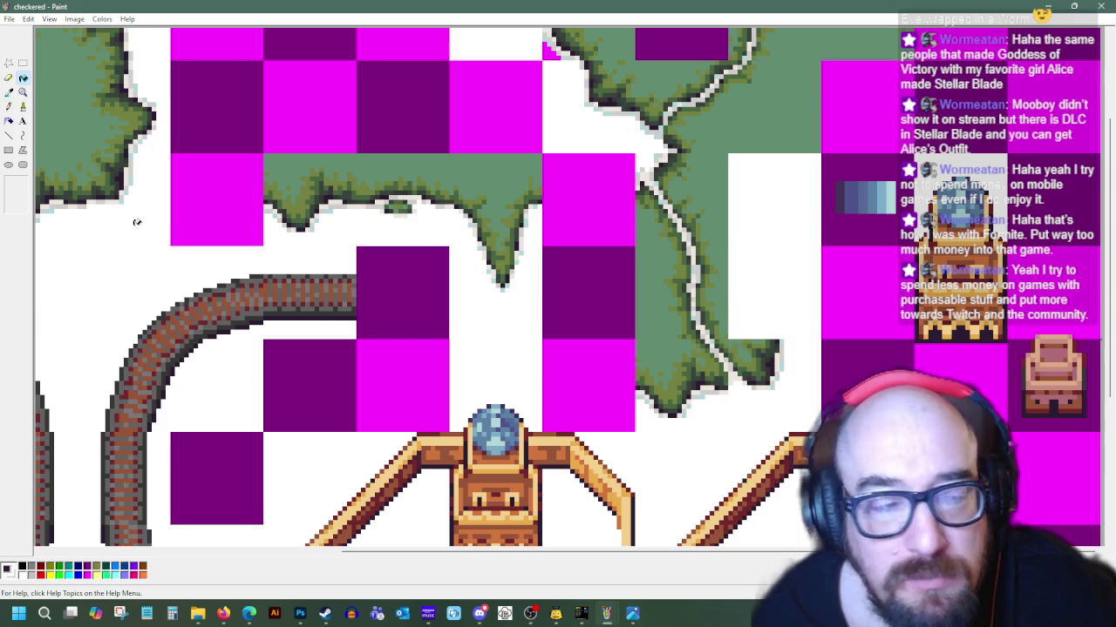
Draw the black isometric box outline's vertical, rising and top edges with straight lines
left_click(9, 135)
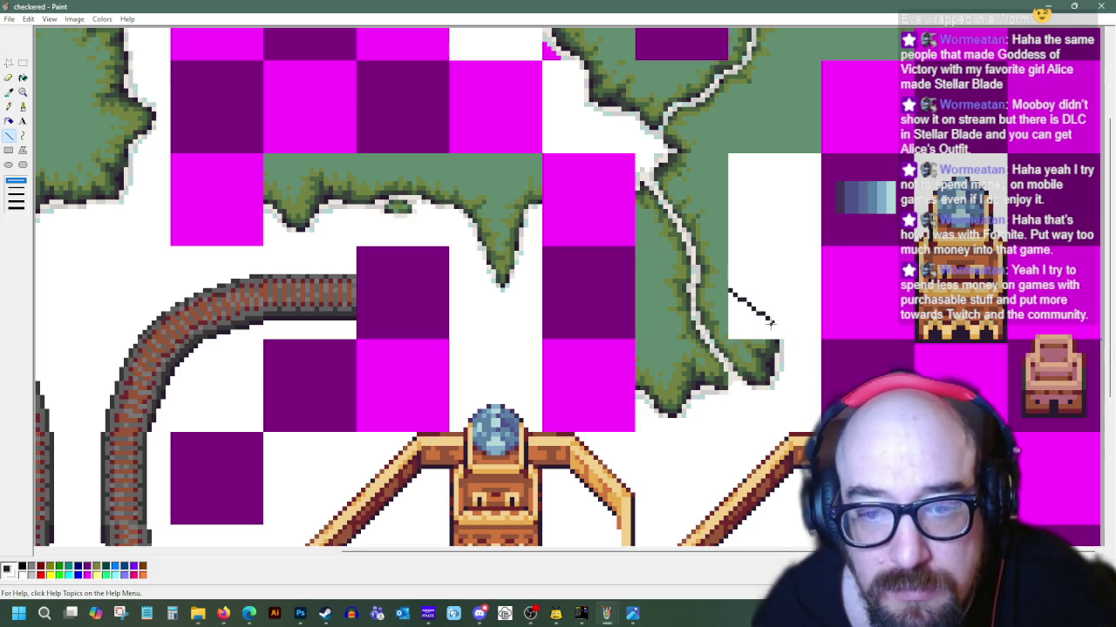
left_click_drag(761, 320, 761, 257)
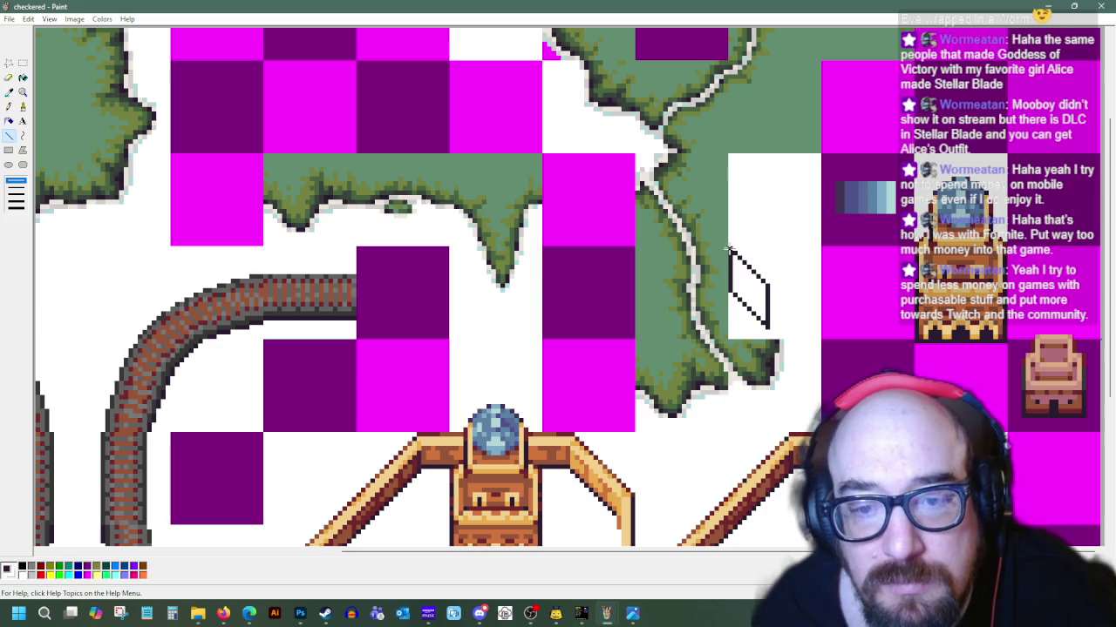
left_click_drag(771, 281, 819, 244)
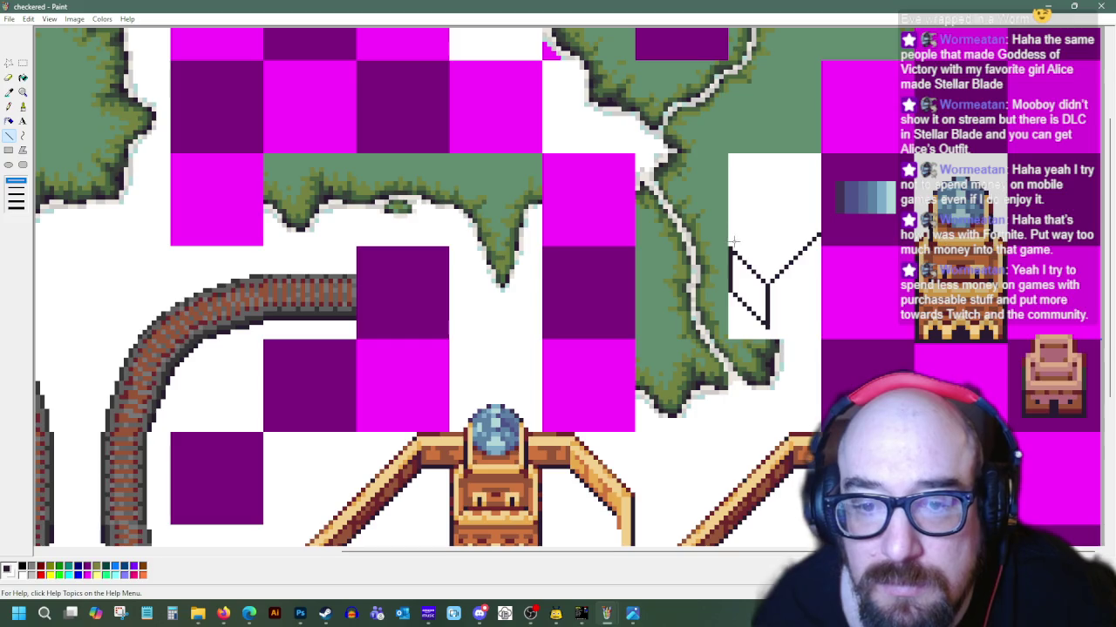
left_click_drag(770, 209, 793, 193)
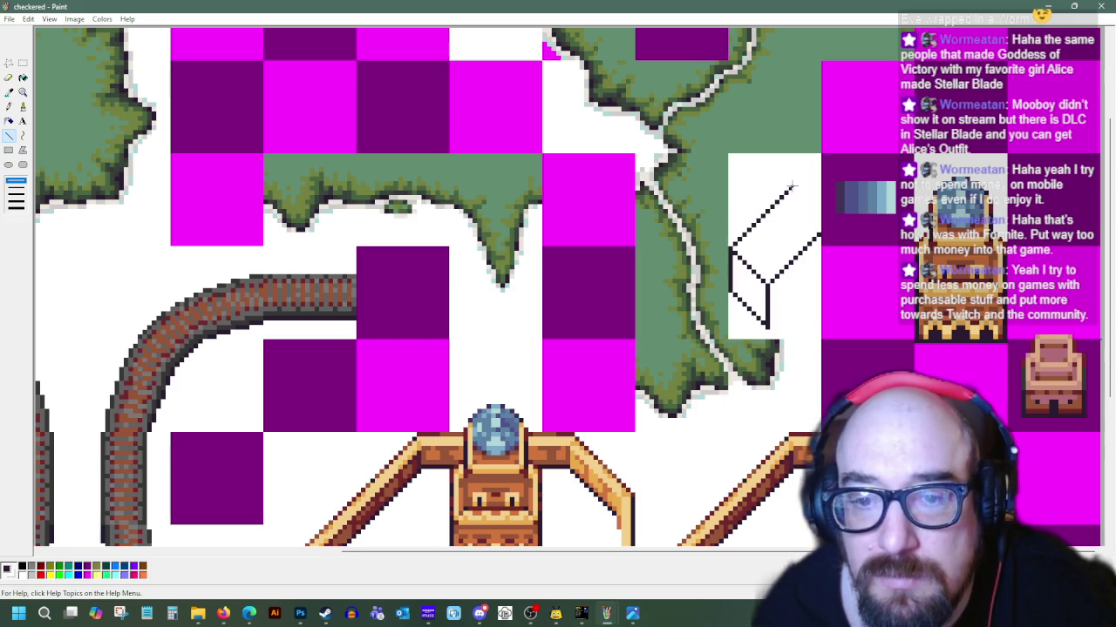
left_click_drag(792, 187, 819, 220)
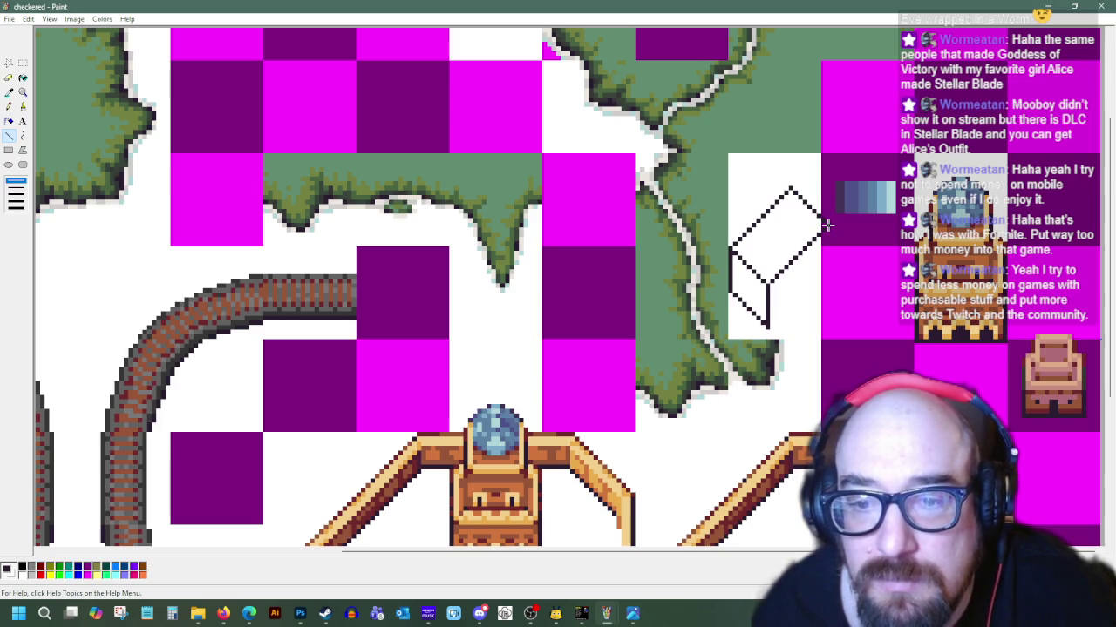
left_click_drag(826, 228, 826, 280)
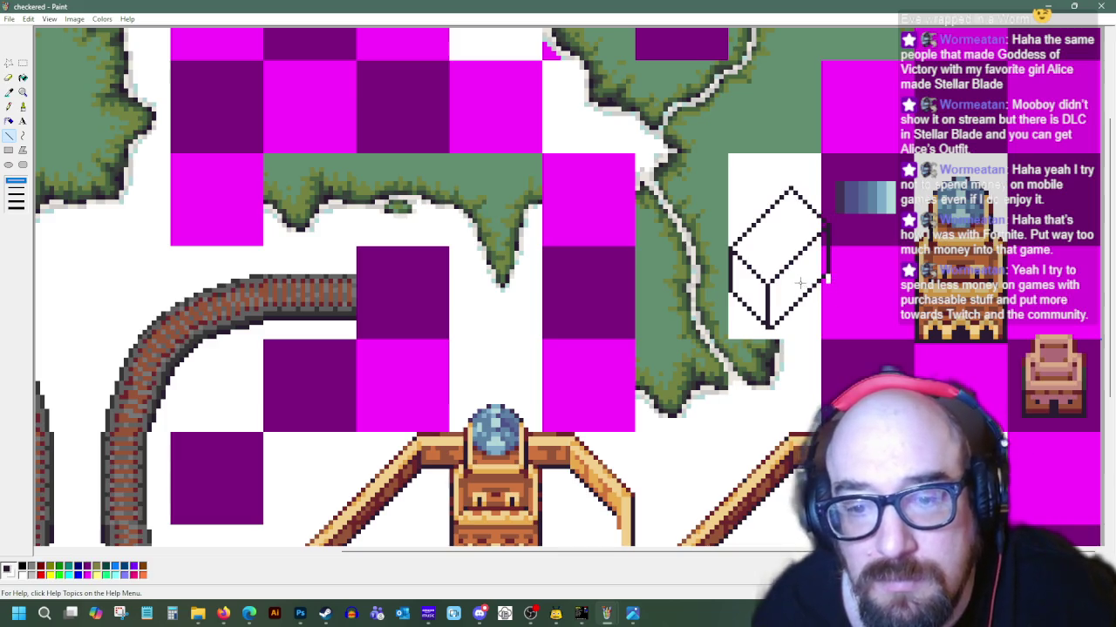
mouse_move(249, 614)
left_click(281, 566)
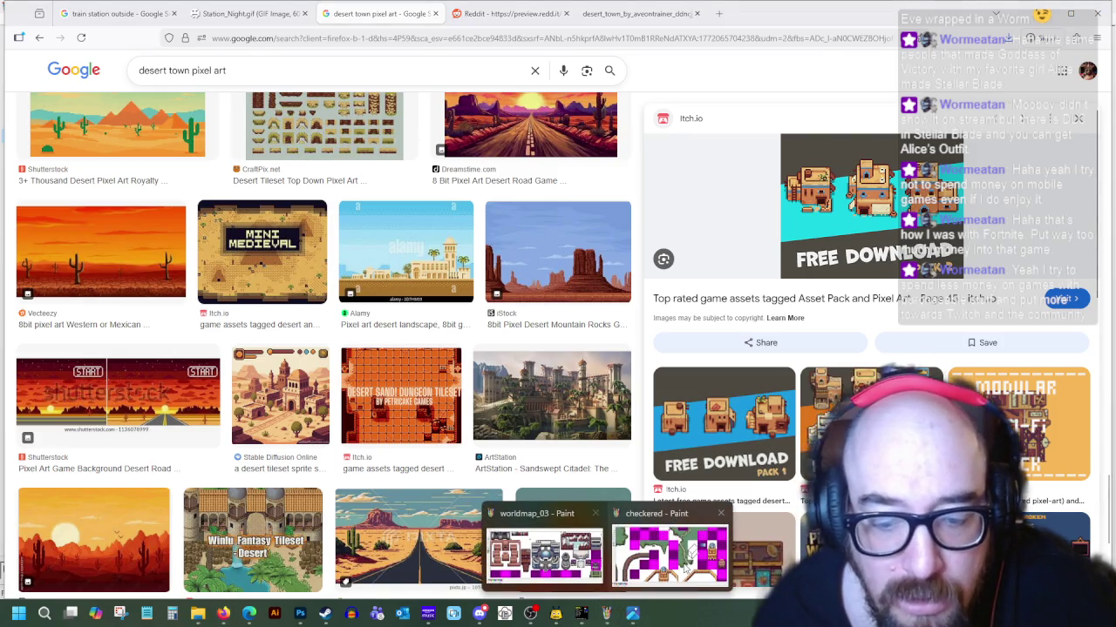
Bring the 'checkered - Paint' map drawing back to the front
mouse_move(633, 614)
left_click(632, 557)
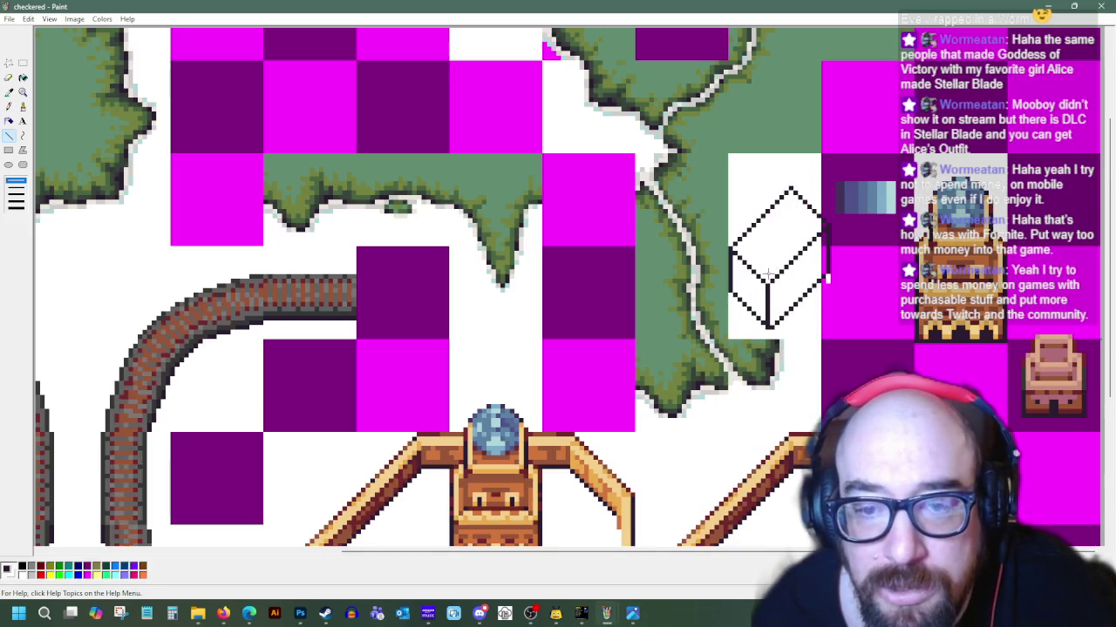
Copy the top part of the cube outline and paste it offset over the cube
left_click(23, 63)
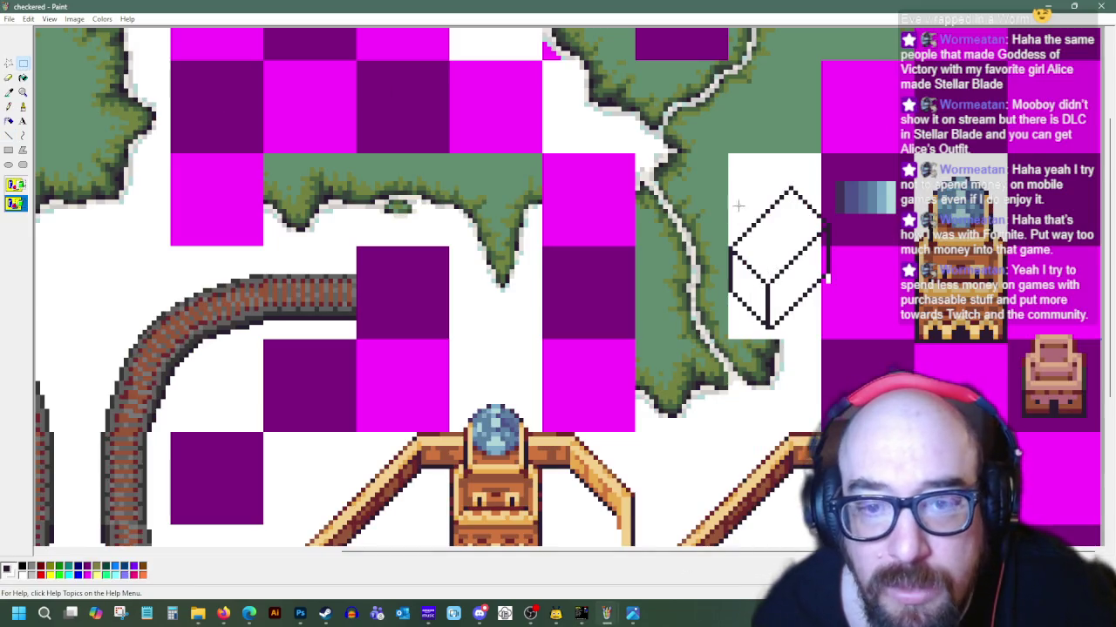
left_click_drag(783, 254, 830, 183)
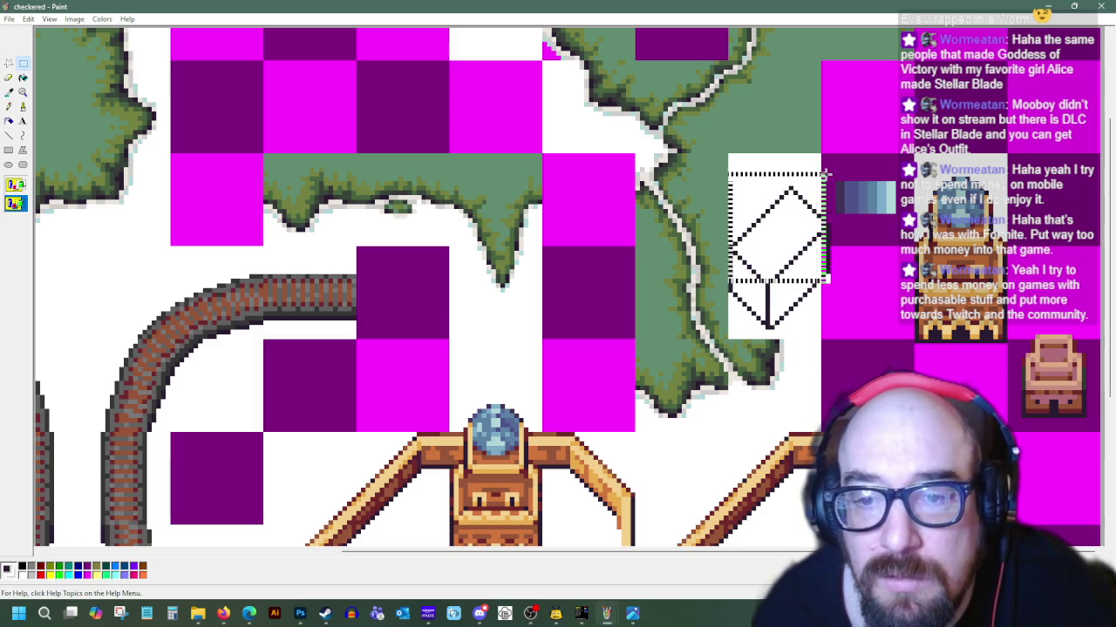
right_click(796, 223)
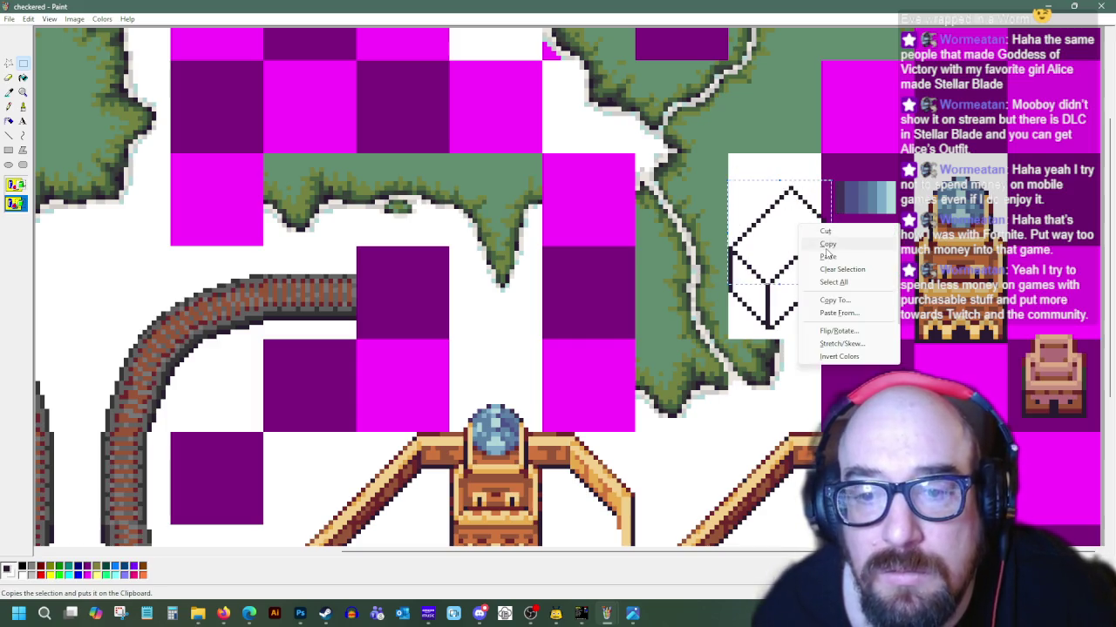
right_click(793, 122)
left_click(813, 154)
mouse_move(79, 70)
left_mouse_down()
mouse_move(779, 192)
mouse_move(775, 204)
left_mouse_up()
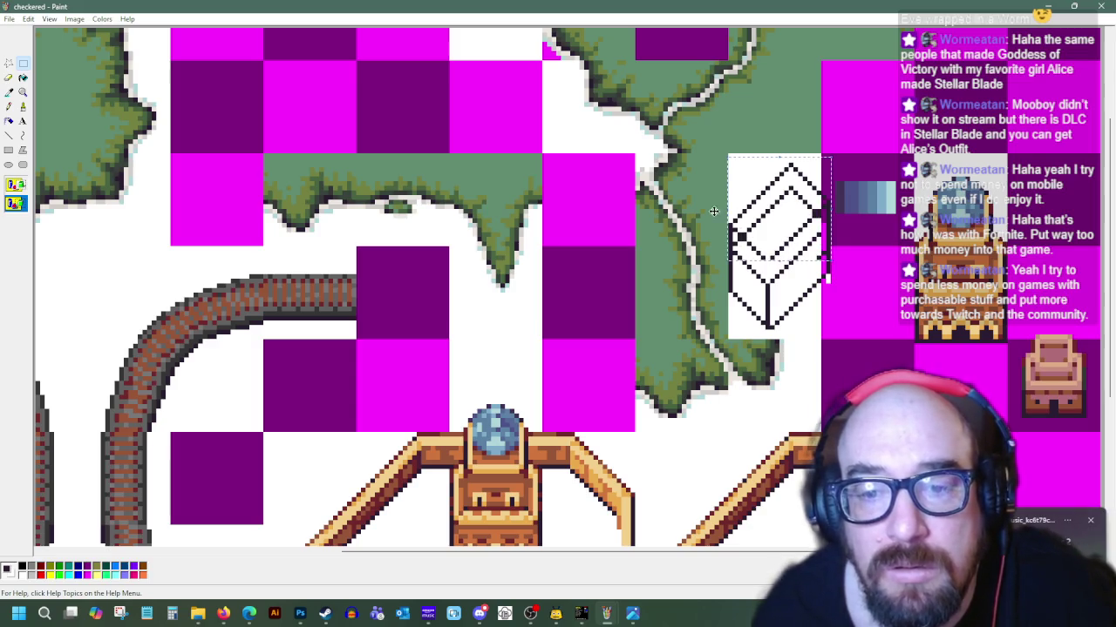
Draw a vertical inner edge inside the cube
left_click(9, 135)
scroll(795, 361, "up", 3)
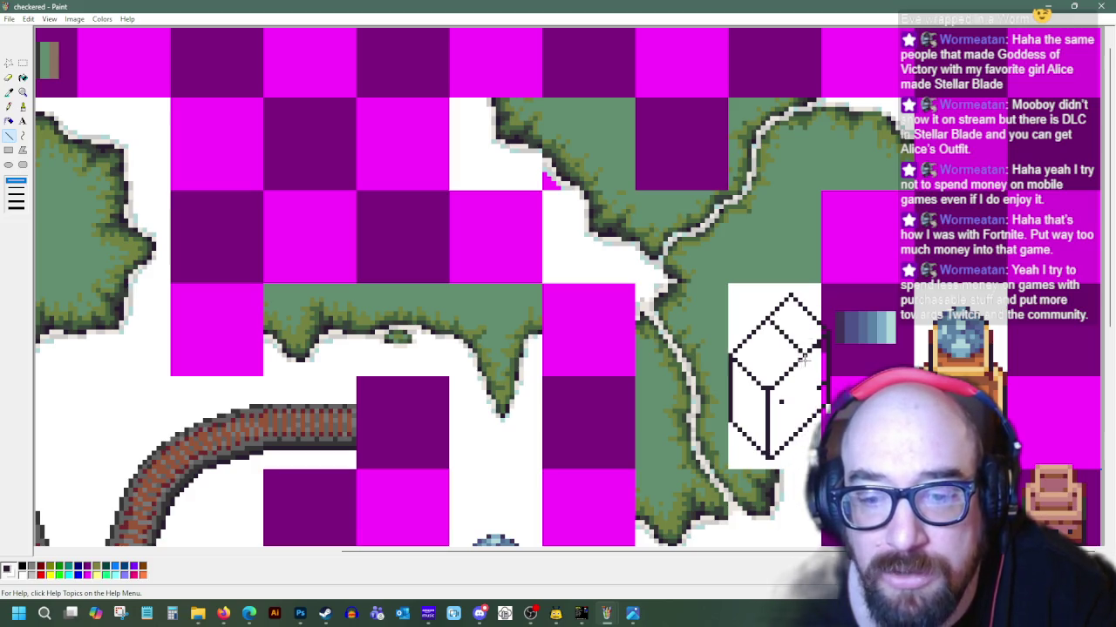
left_click_drag(804, 373, 803, 416)
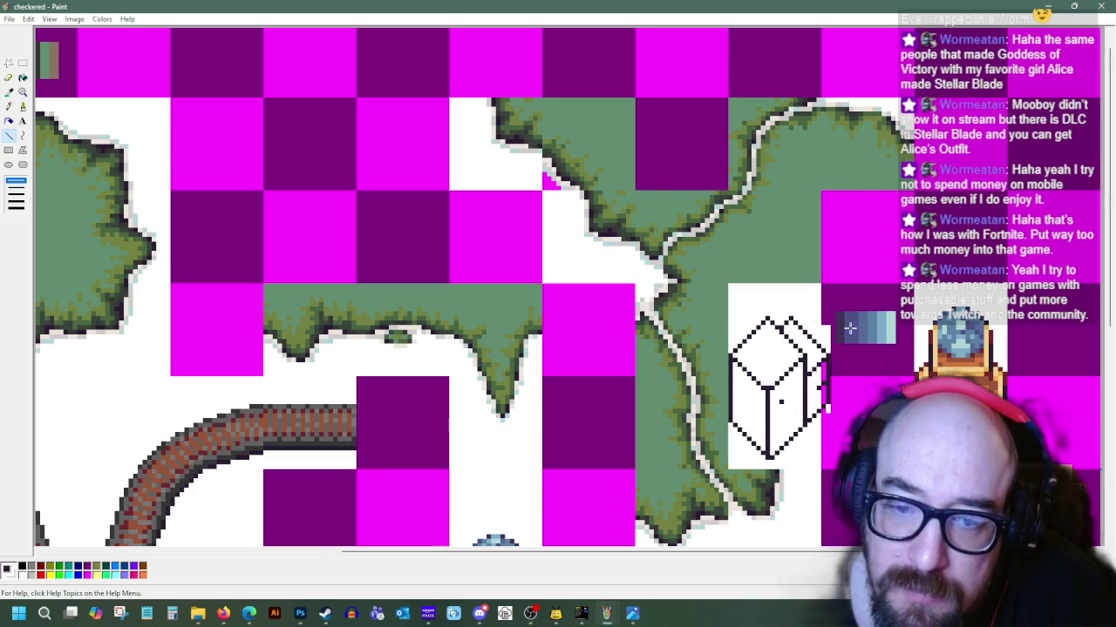
scroll(813, 316, "down", 3)
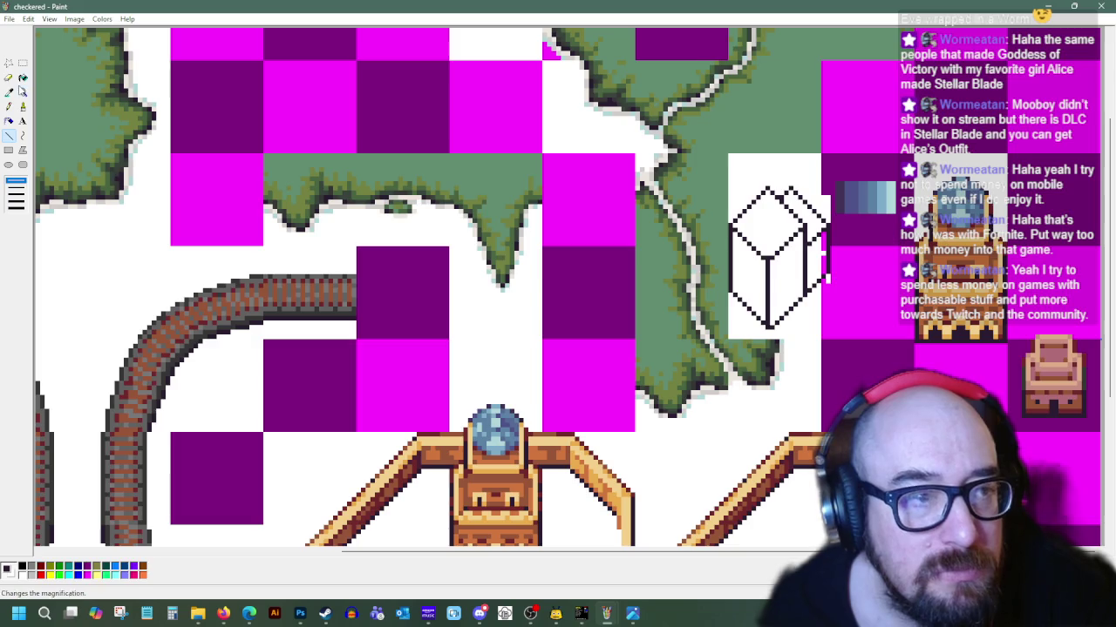
Fill the two checker squares right of the cube white
left_click(23, 78)
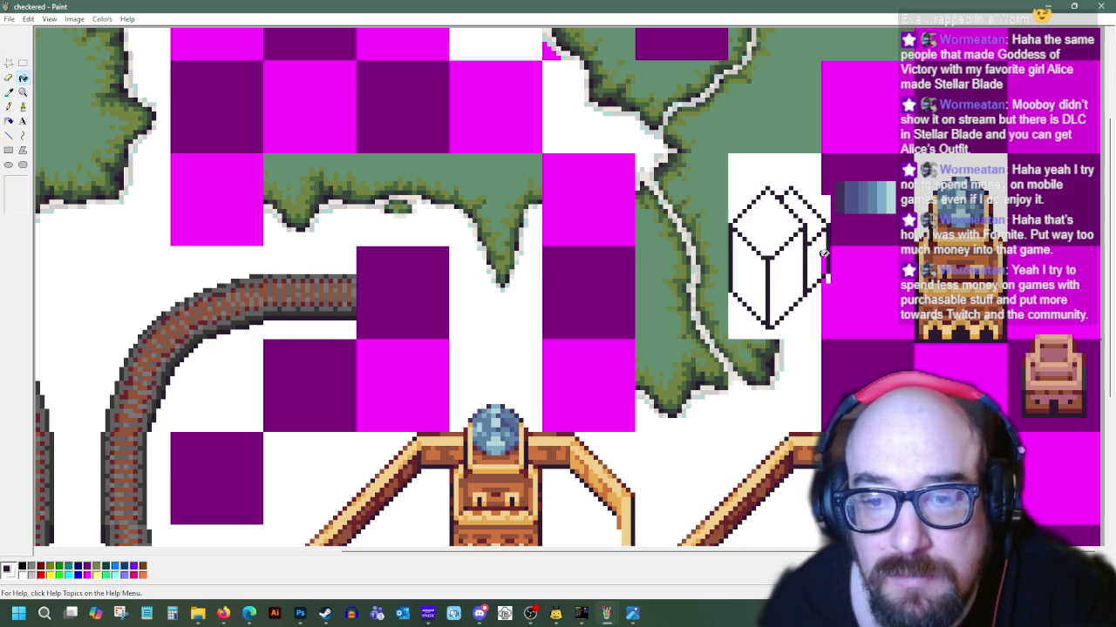
right_click(842, 300)
right_click(842, 235)
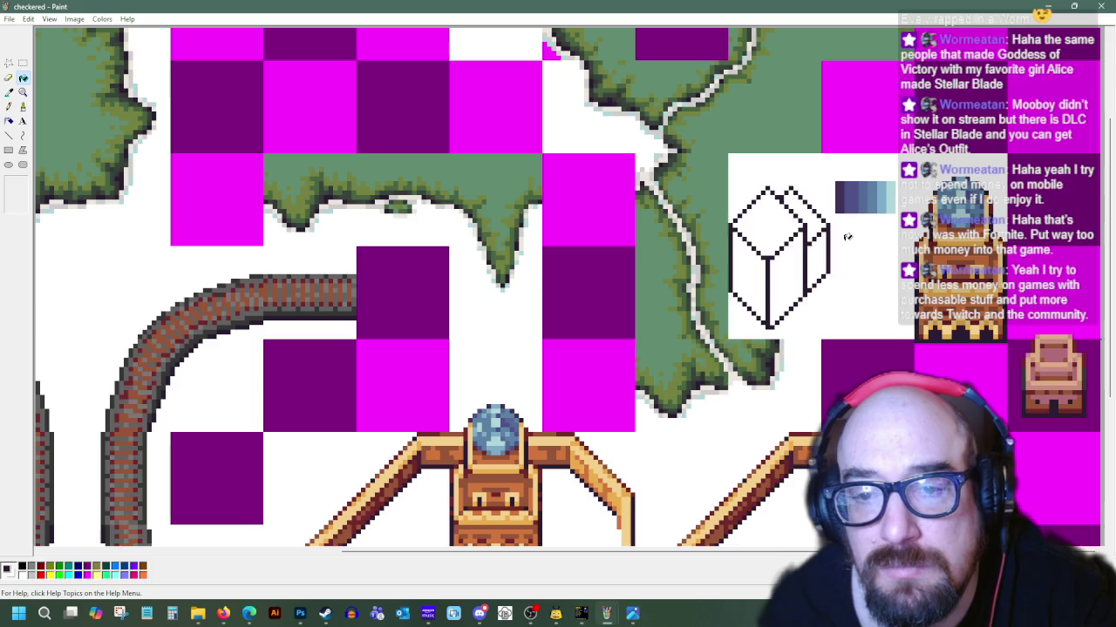
scroll(610, 157, "down", 3)
scroll(488, 196, "up", 3)
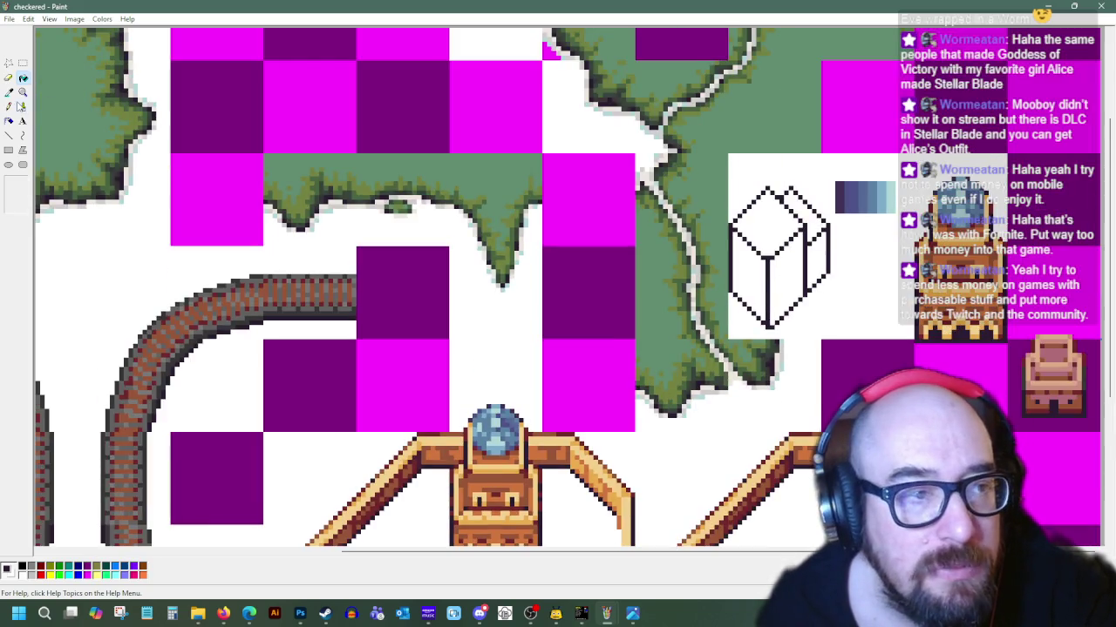
Fill the box's left, right and top faces and back section brown
left_click(965, 302)
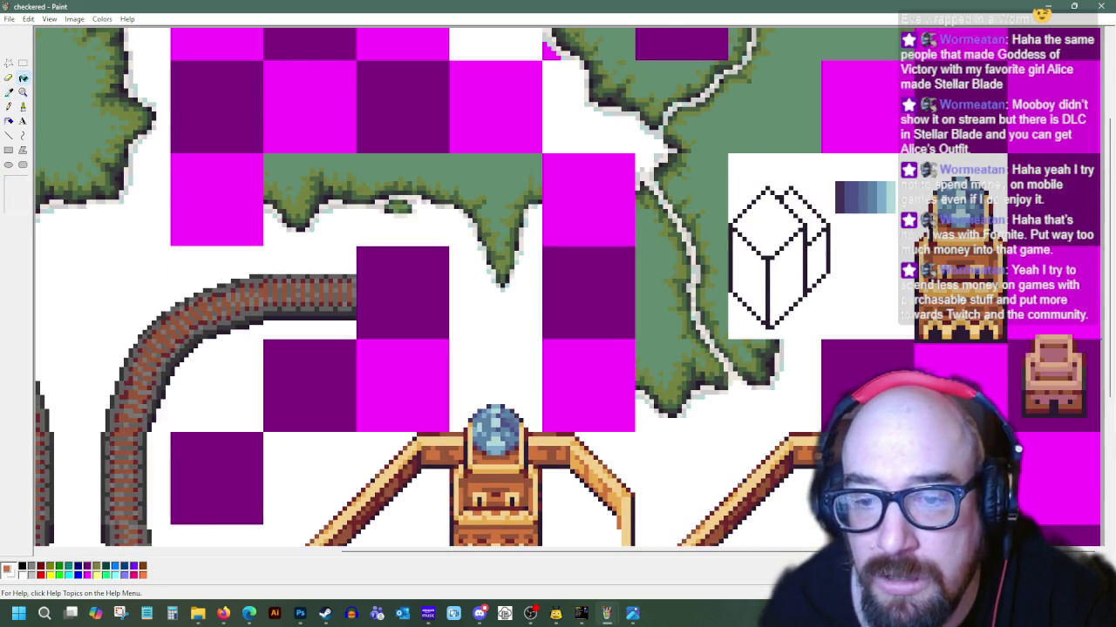
left_click(789, 271)
left_click(751, 273)
left_click(772, 222)
left_click(799, 209)
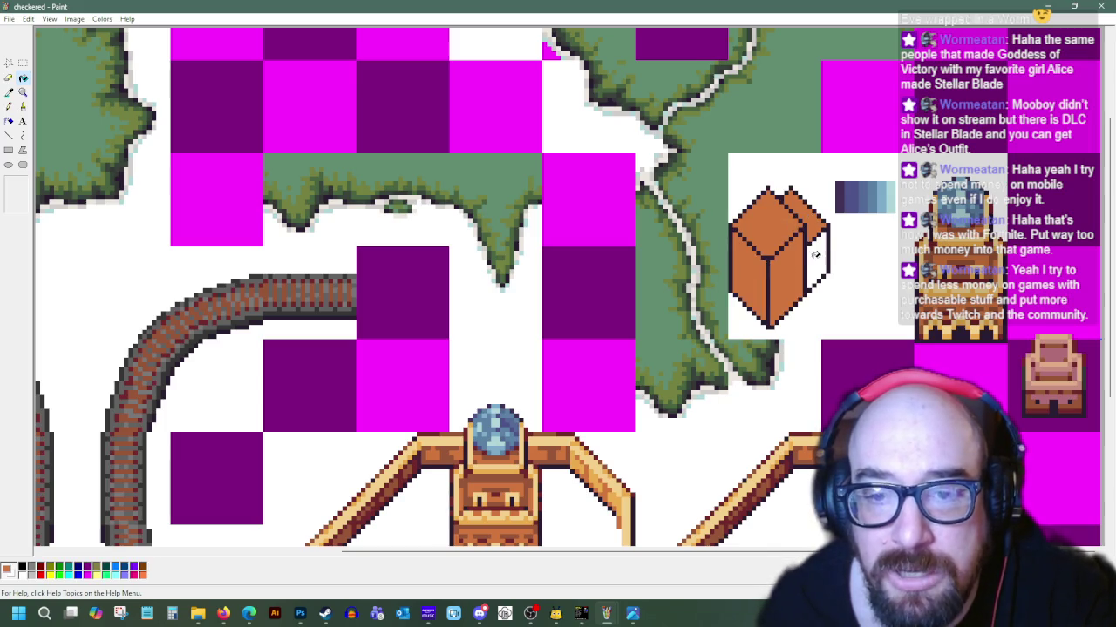
left_click(816, 258)
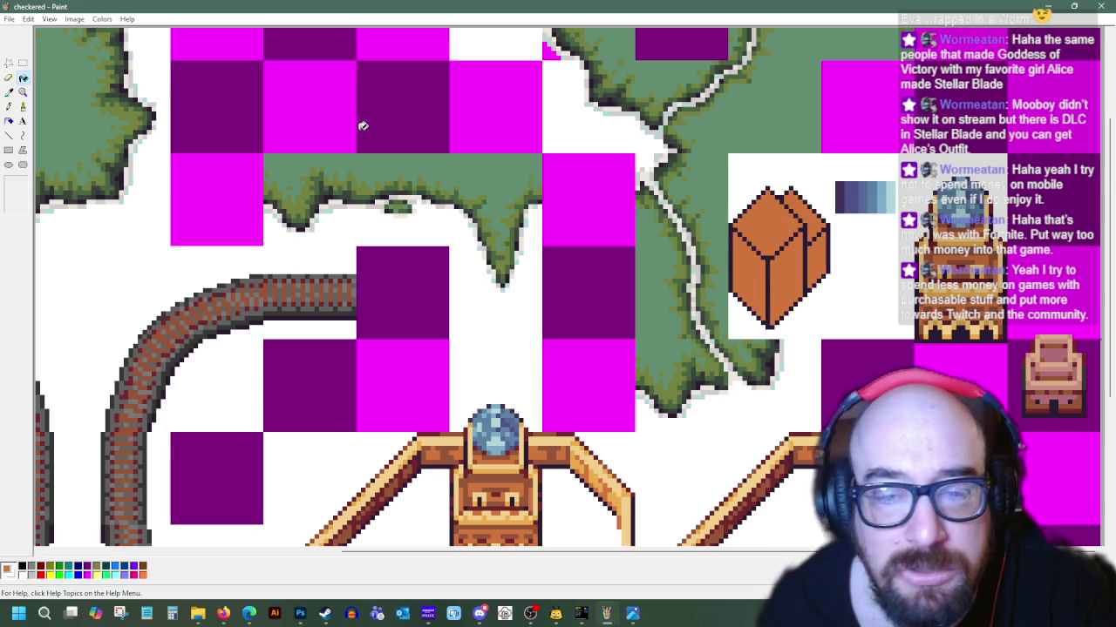
Select and copy the brown box building
left_click(23, 63)
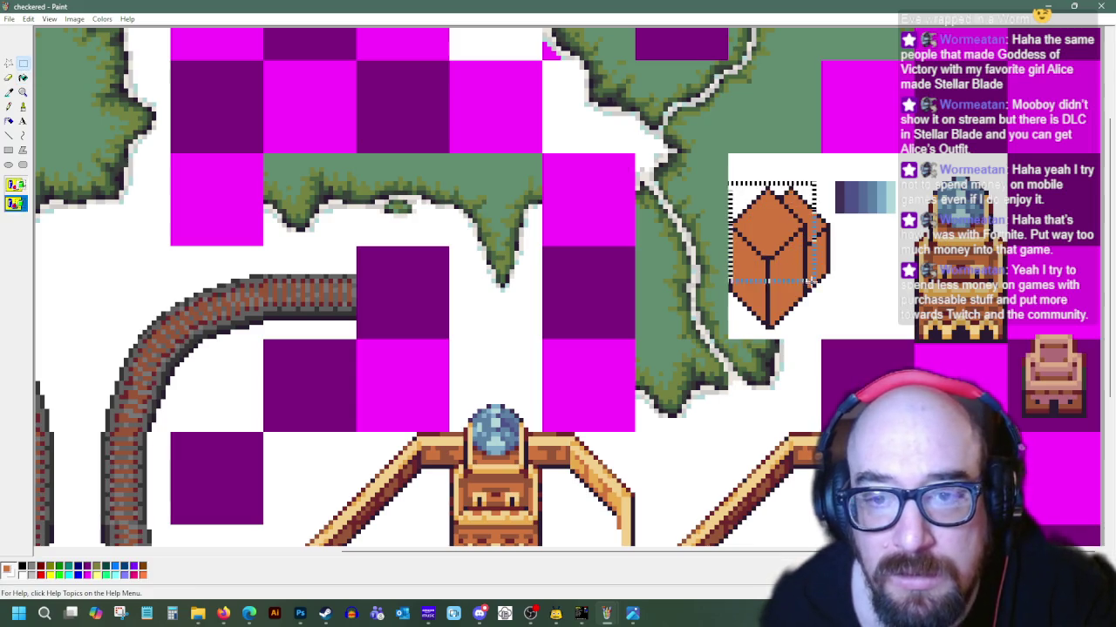
left_click_drag(728, 181, 828, 328)
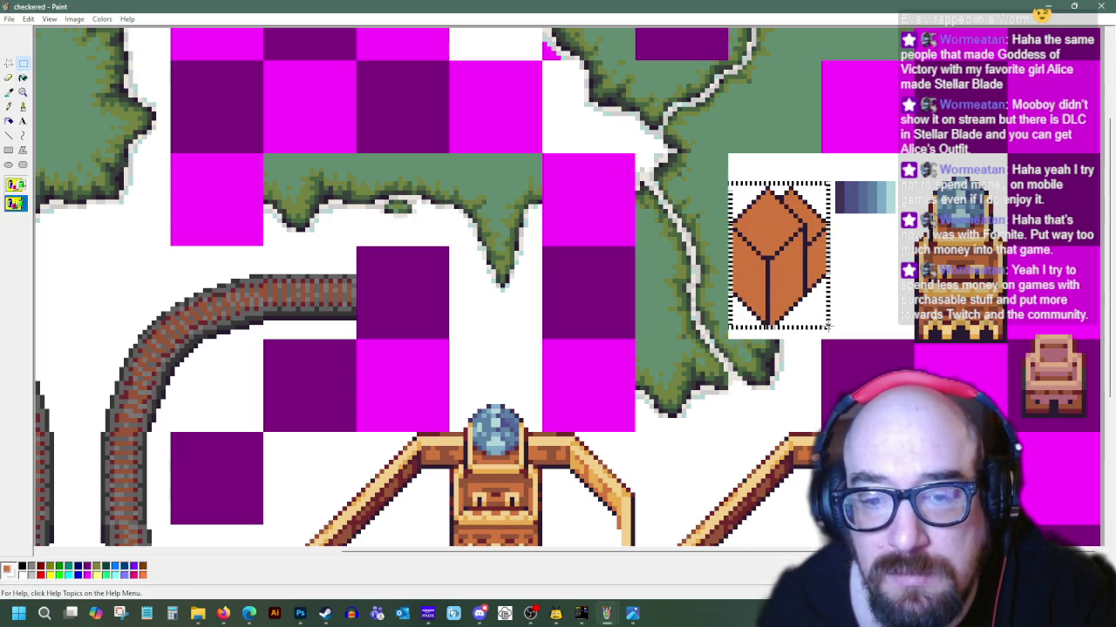
right_click(787, 280)
left_click(798, 295)
scroll(421, 286, "down", 2)
scroll(421, 286, "down", 3)
Paste a copy onto the octagonal platform, nudge it left, then undo the placement
right_click(358, 264)
left_click(378, 293)
left_click_drag(65, 122, 353, 317)
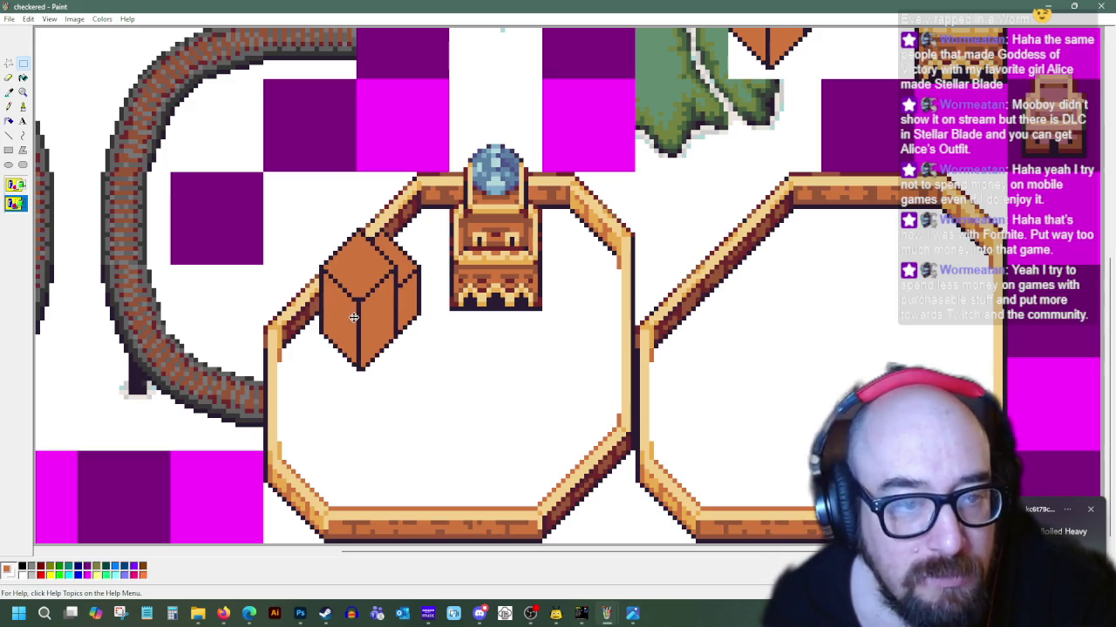
left_click_drag(353, 317, 349, 303)
key("ctrl+z")
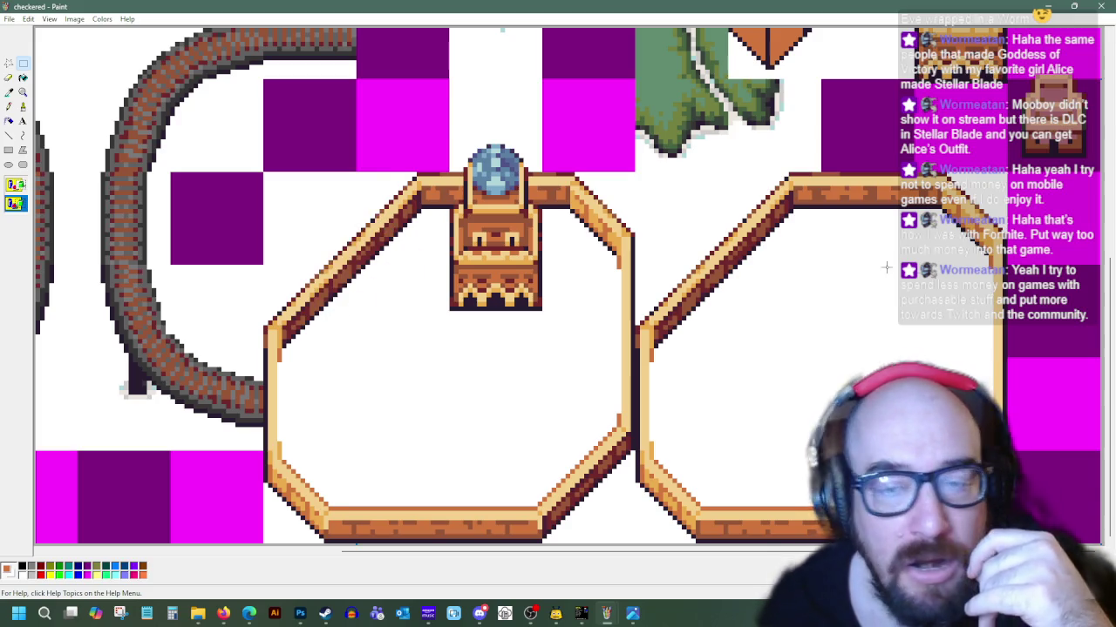
scroll(592, 170, "up", 3)
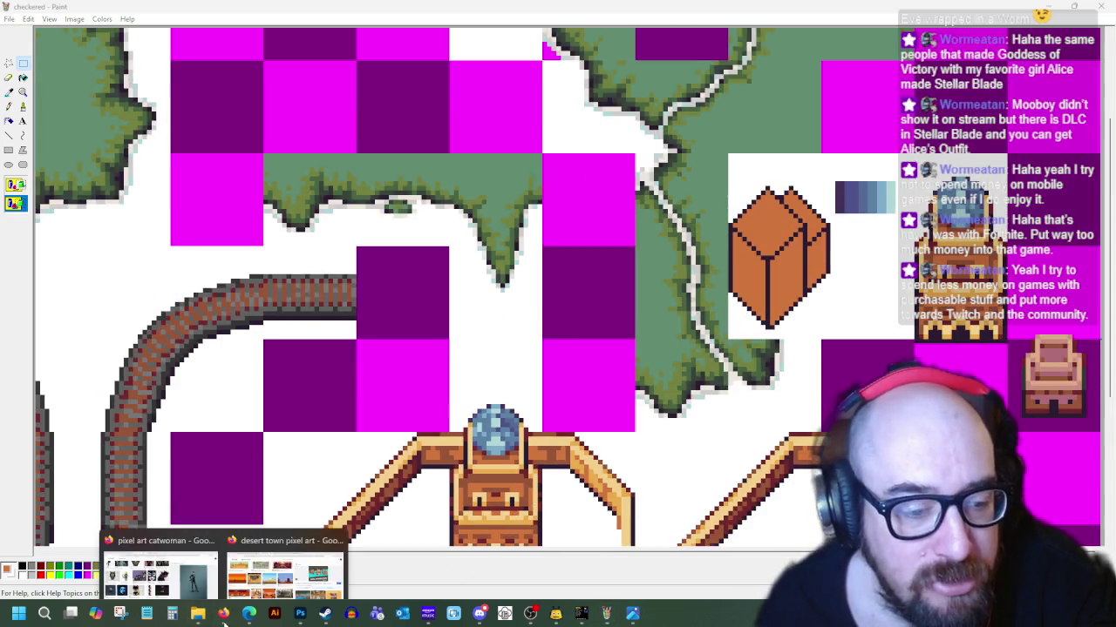
left_click(299, 555)
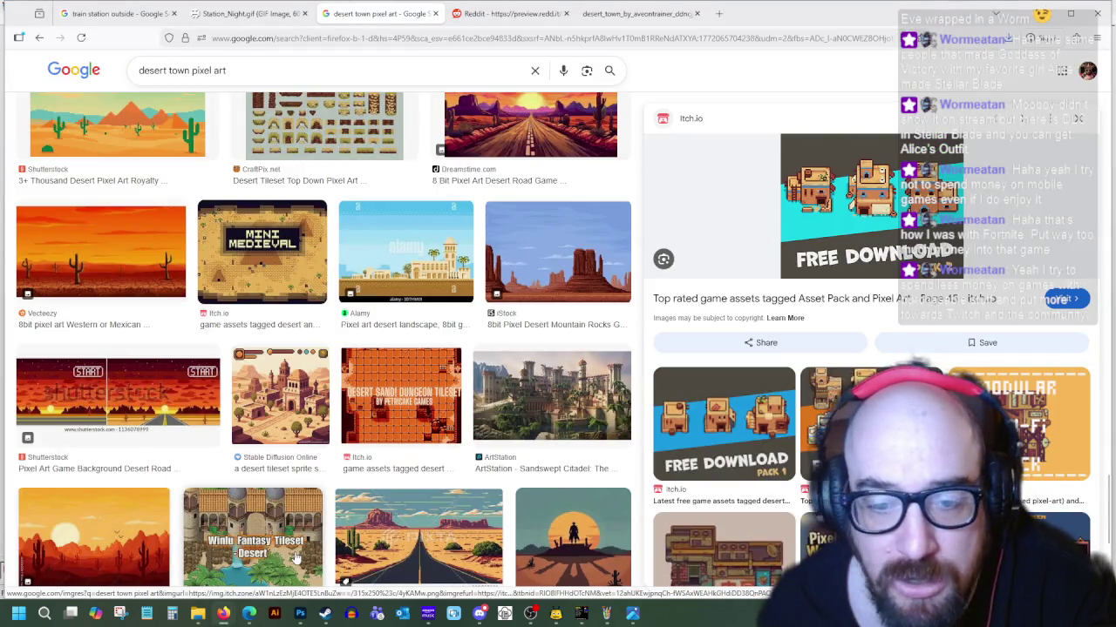
Search Google Images for 'isometric shading' and preview the shaded grey cube result
left_click(628, 14)
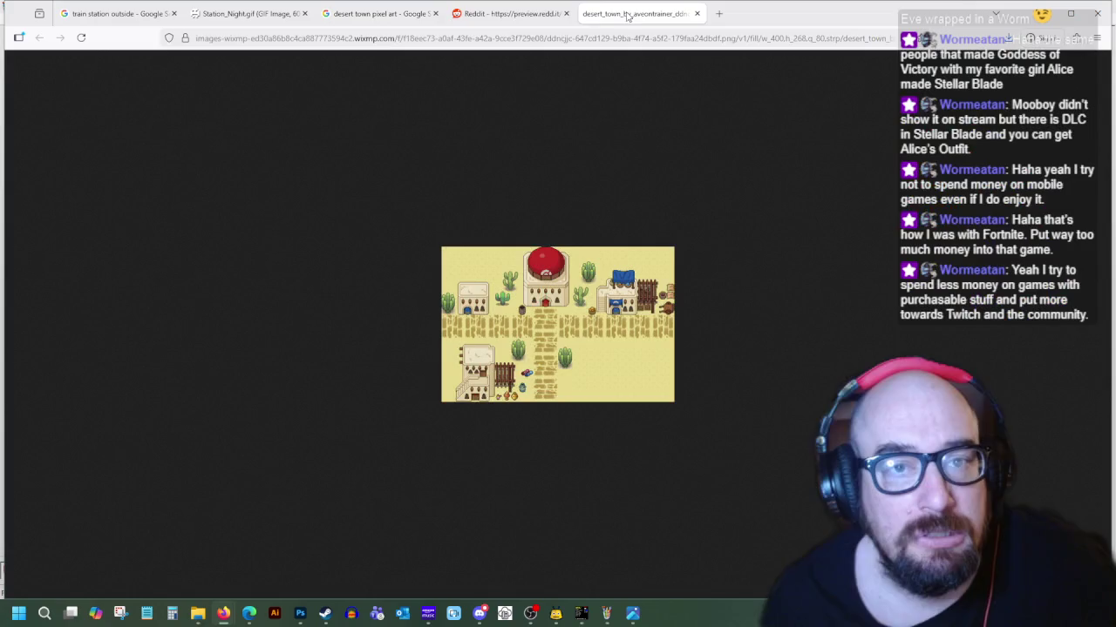
key("ctrl+l")
type("isom")
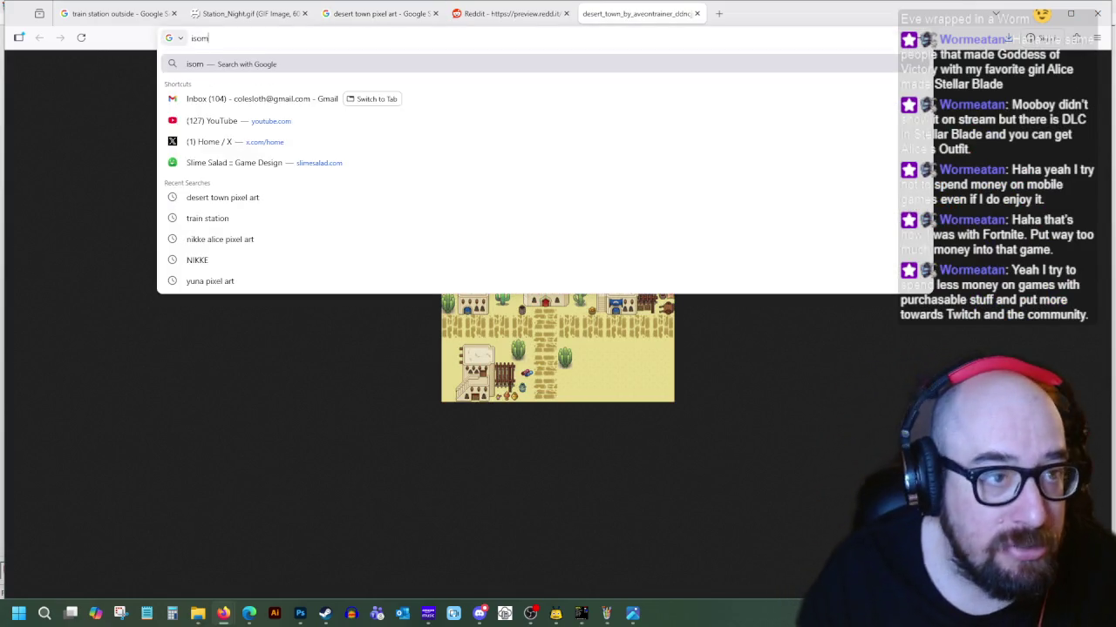
type("etric shading")
key("Return")
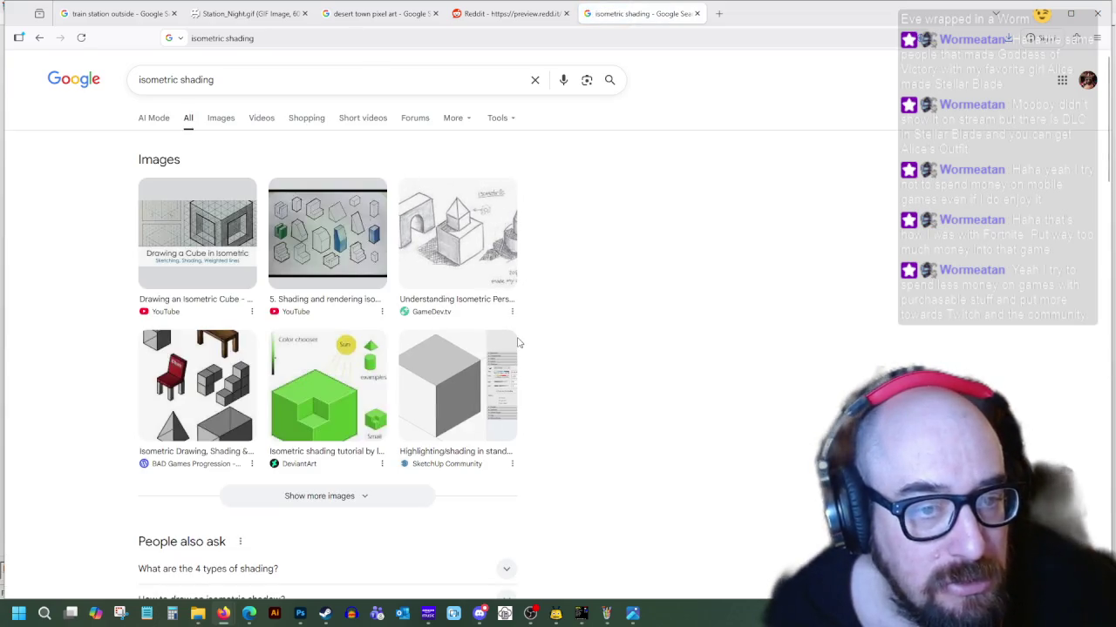
left_click(237, 121)
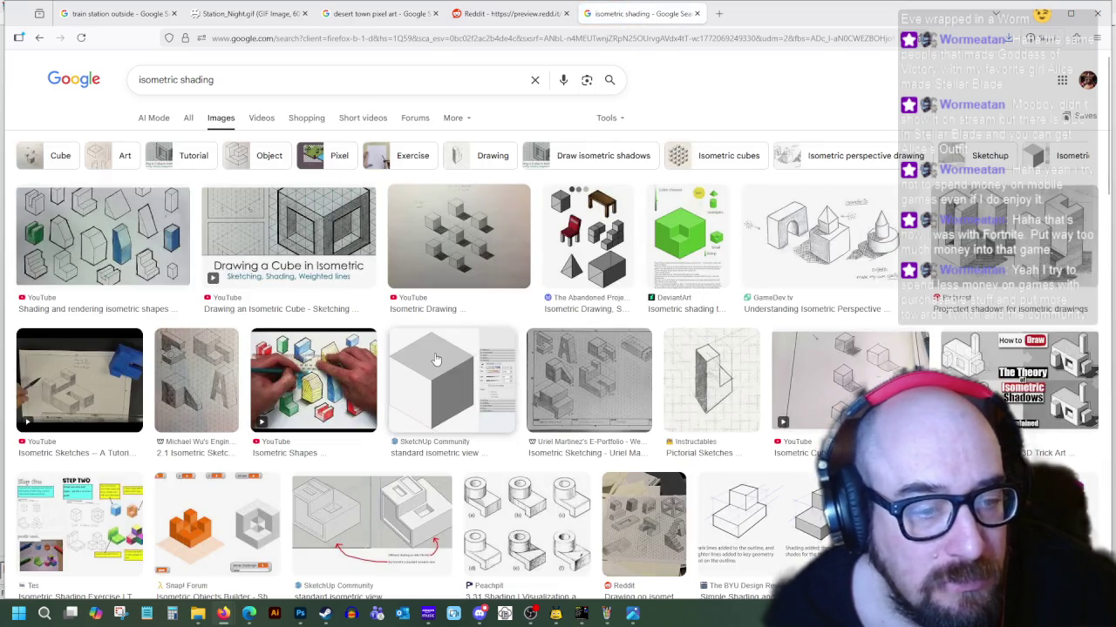
left_click(436, 359)
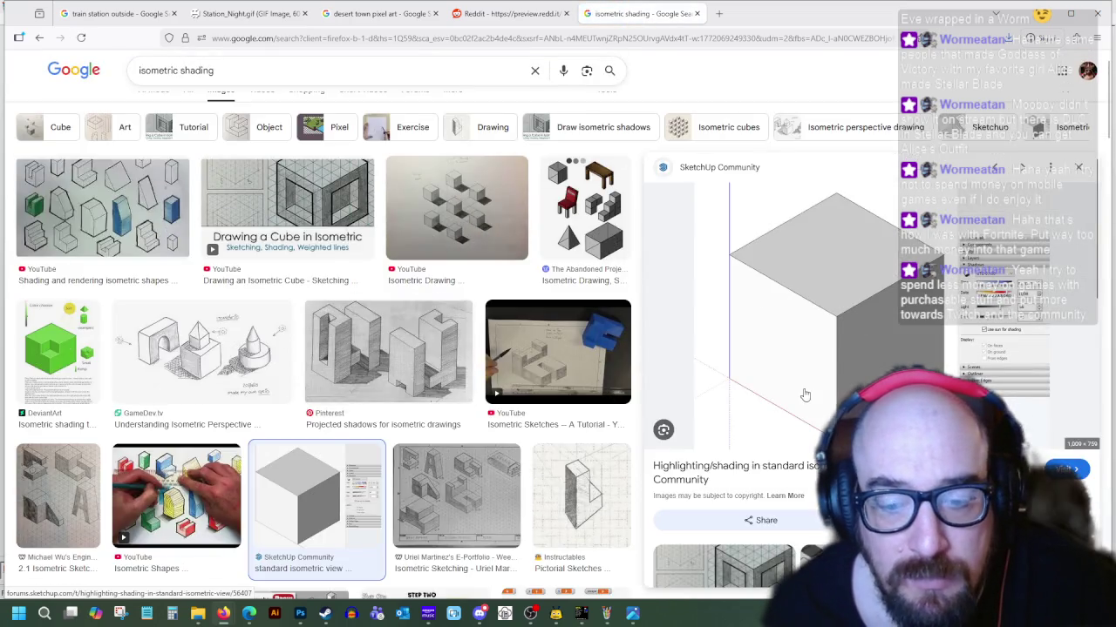
mouse_move(606, 613)
left_click(670, 547)
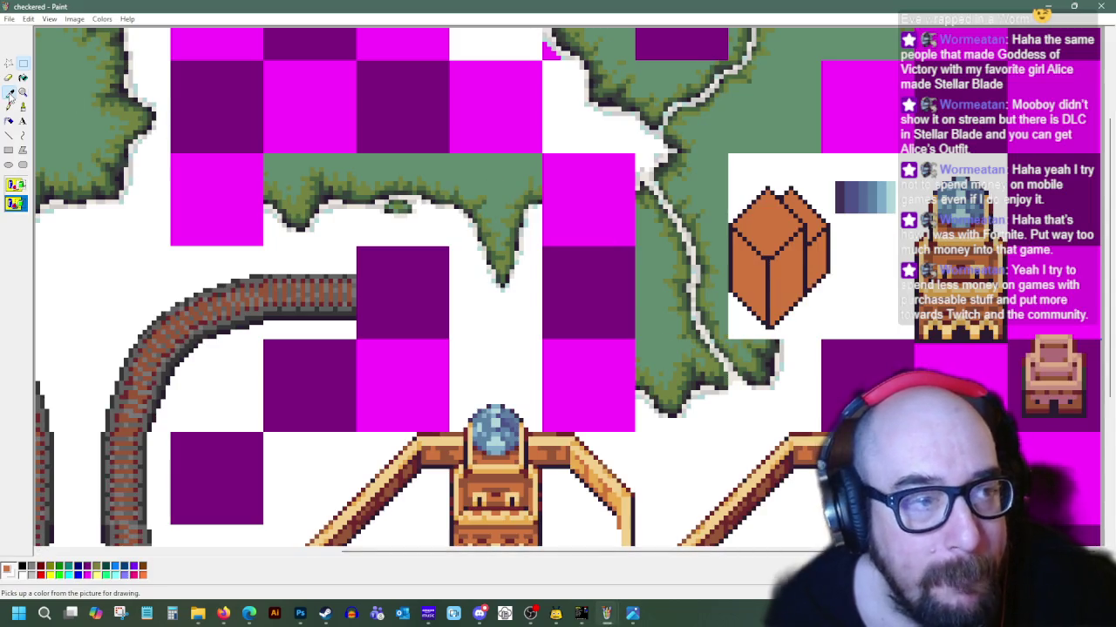
Fill the box's right face darker brown and sample the box's brown for line work
left_click(23, 78)
left_click(791, 277)
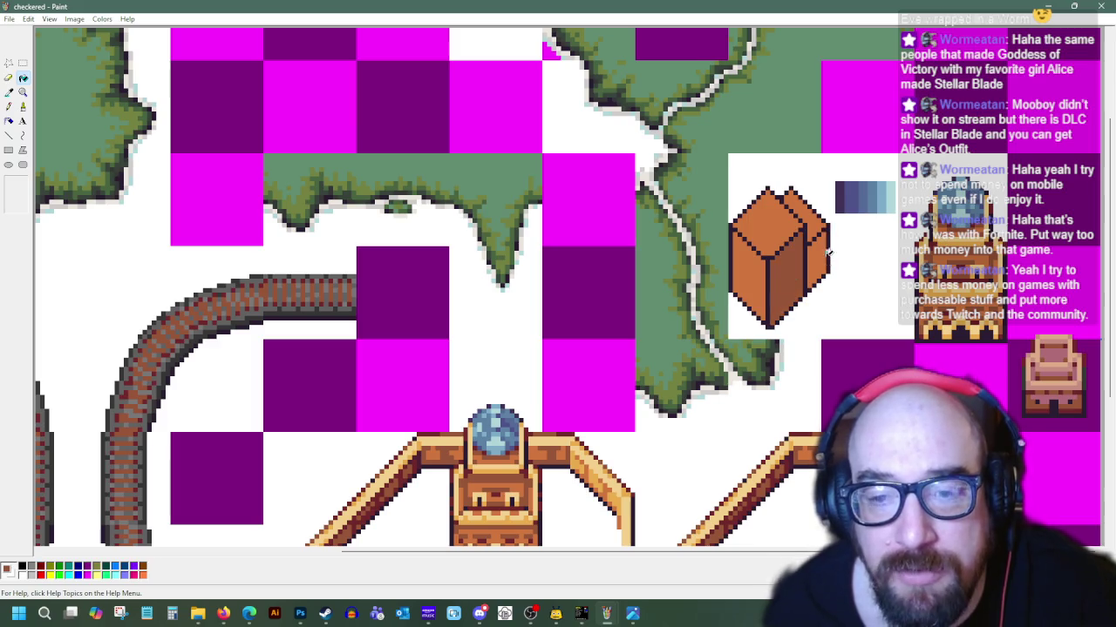
scroll(753, 325, "down", 3)
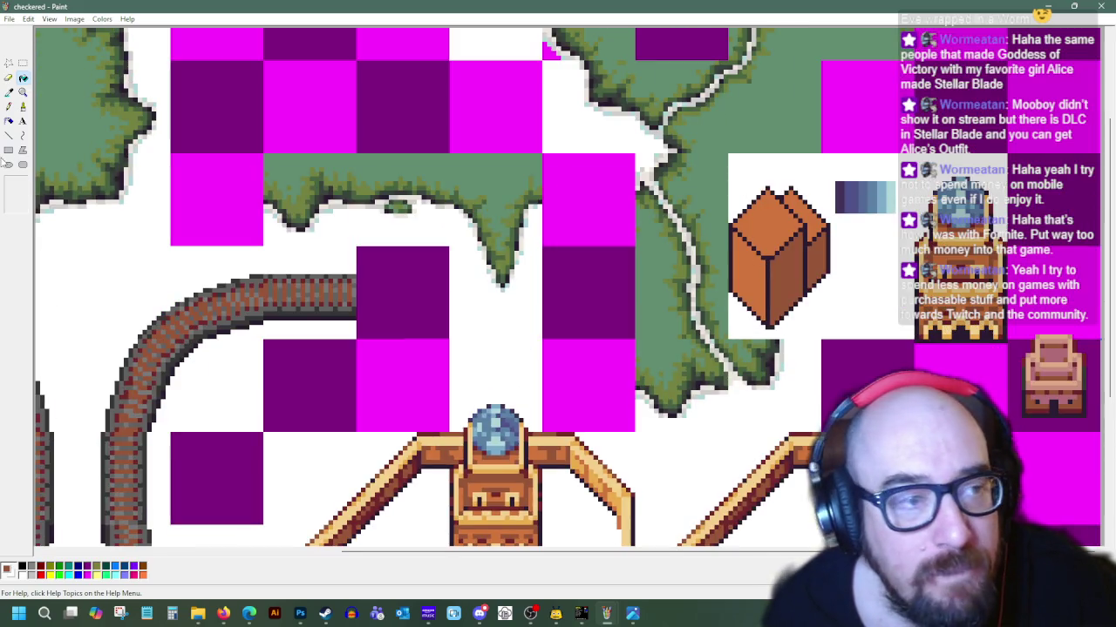
left_click(8, 91)
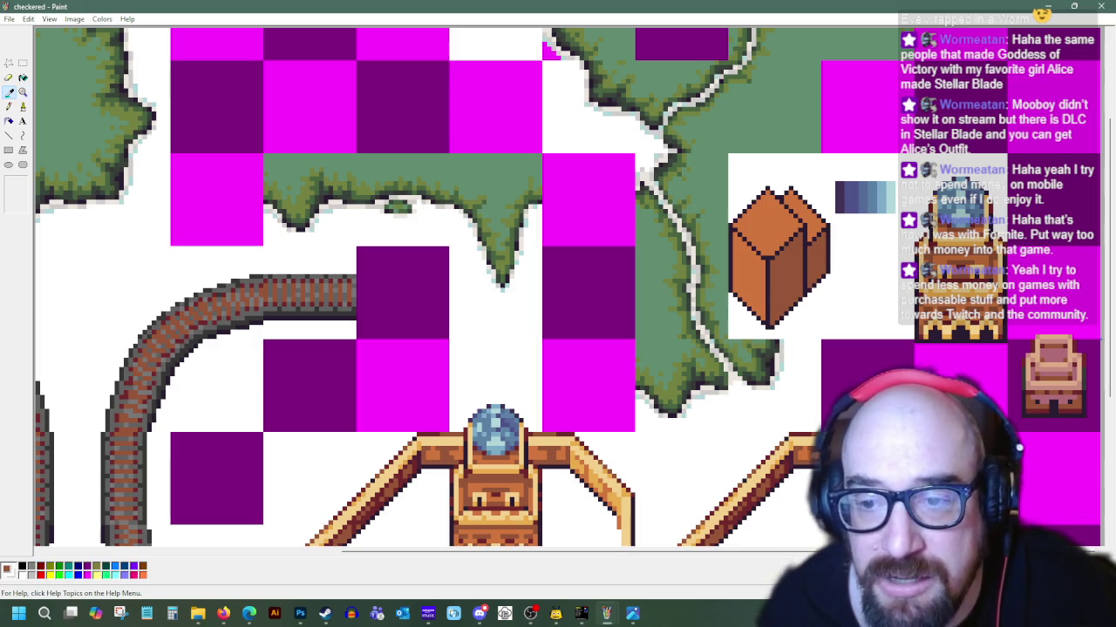
left_click(788, 253)
left_click(9, 135)
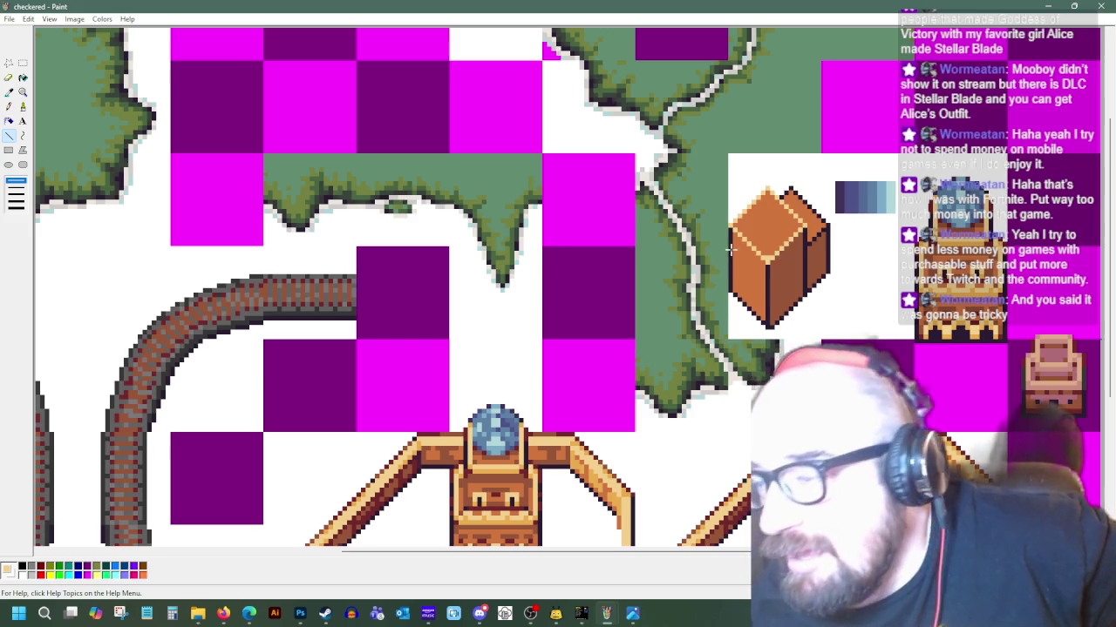
Redraw the box's edge pixels using its sampled dark brown outline and orange colours
left_click(9, 92)
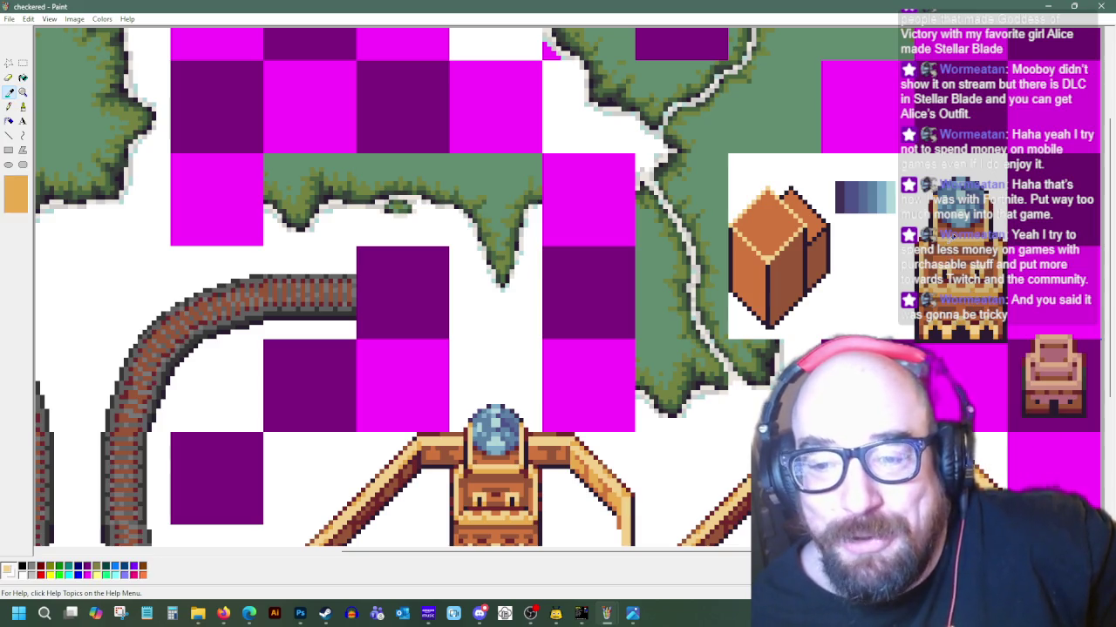
left_click(729, 228)
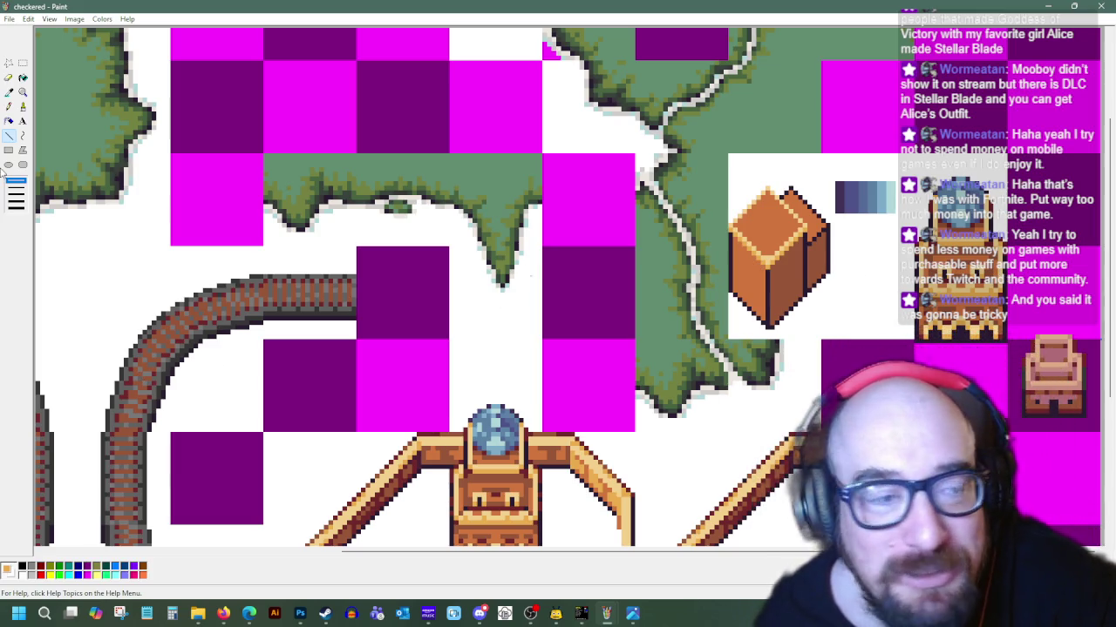
left_click(8, 91)
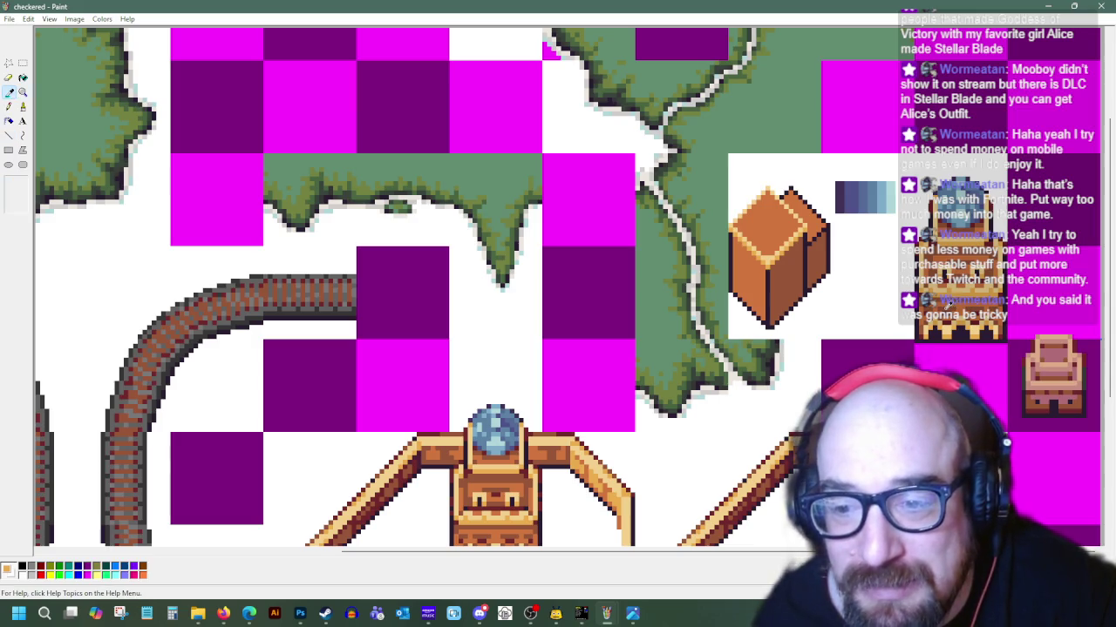
left_click(791, 282)
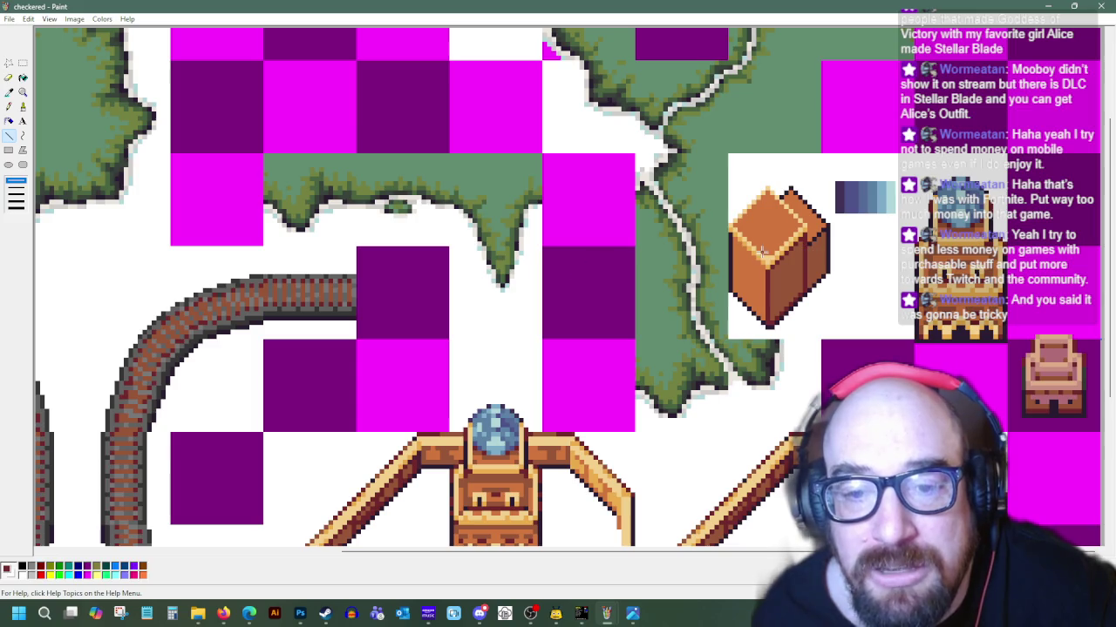
left_click(9, 93)
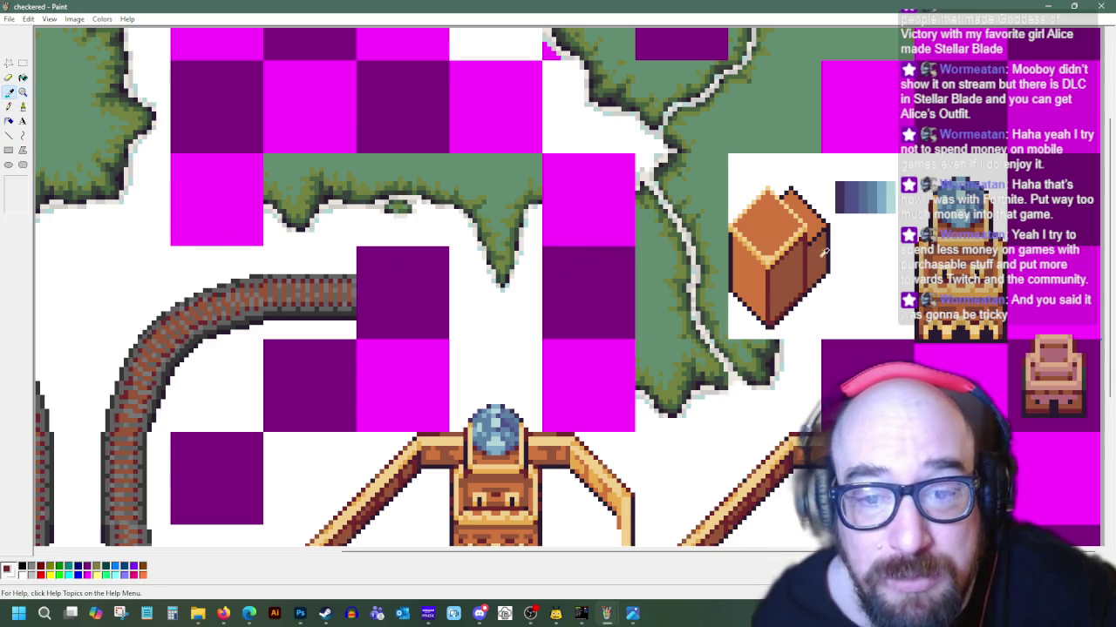
left_click(767, 264)
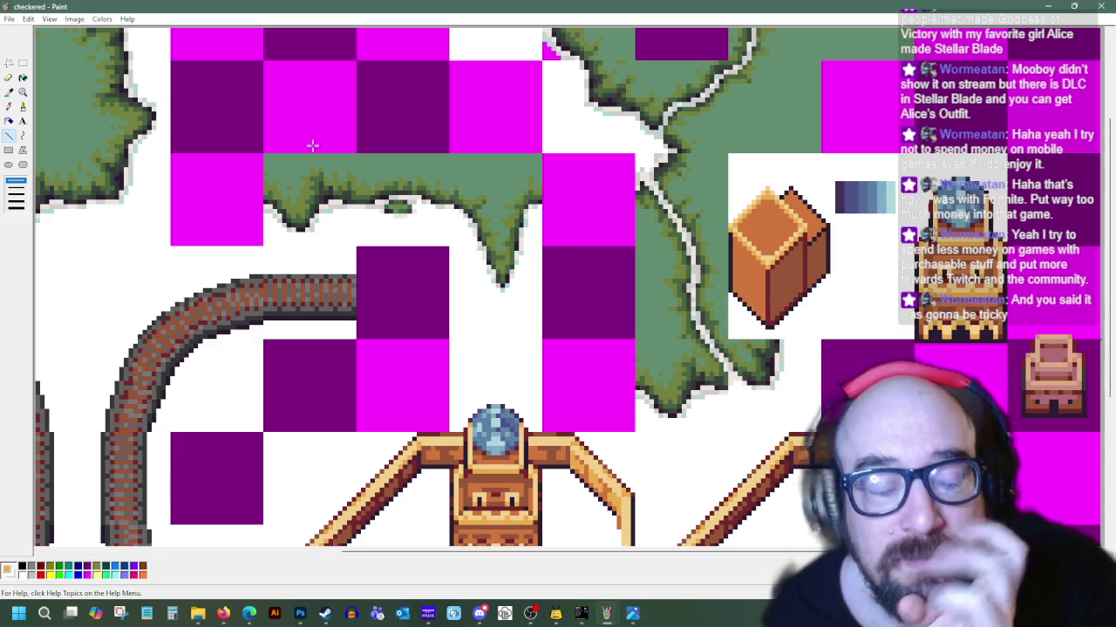
Sample the box's orange and brown tones to draw a dark doorway on its right face
left_click(8, 92)
left_click(758, 244)
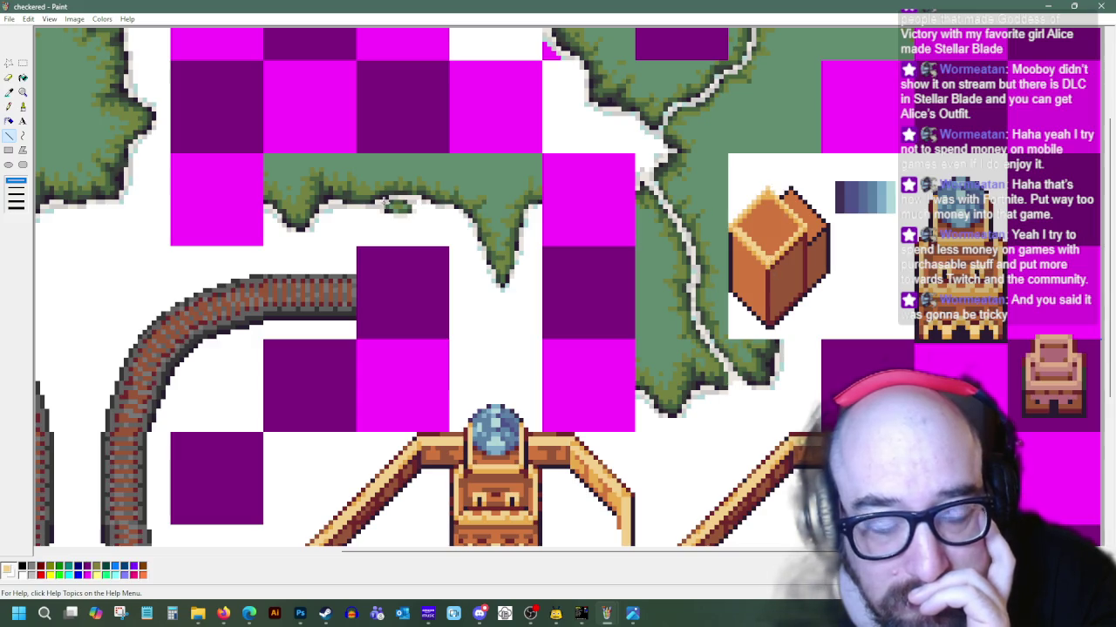
left_click(9, 91)
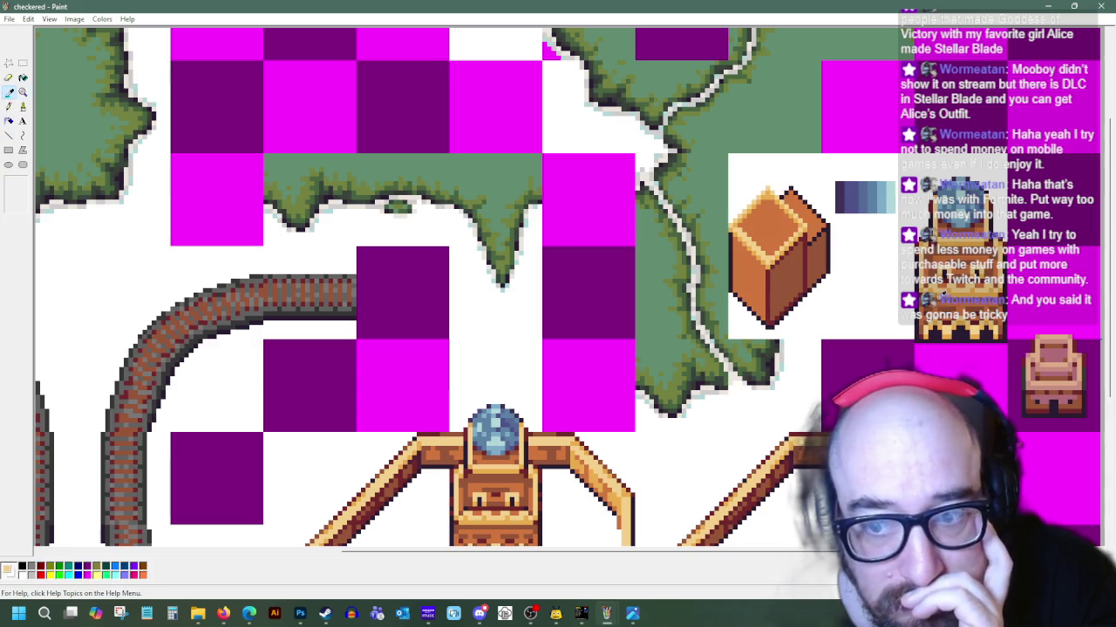
left_click(747, 206)
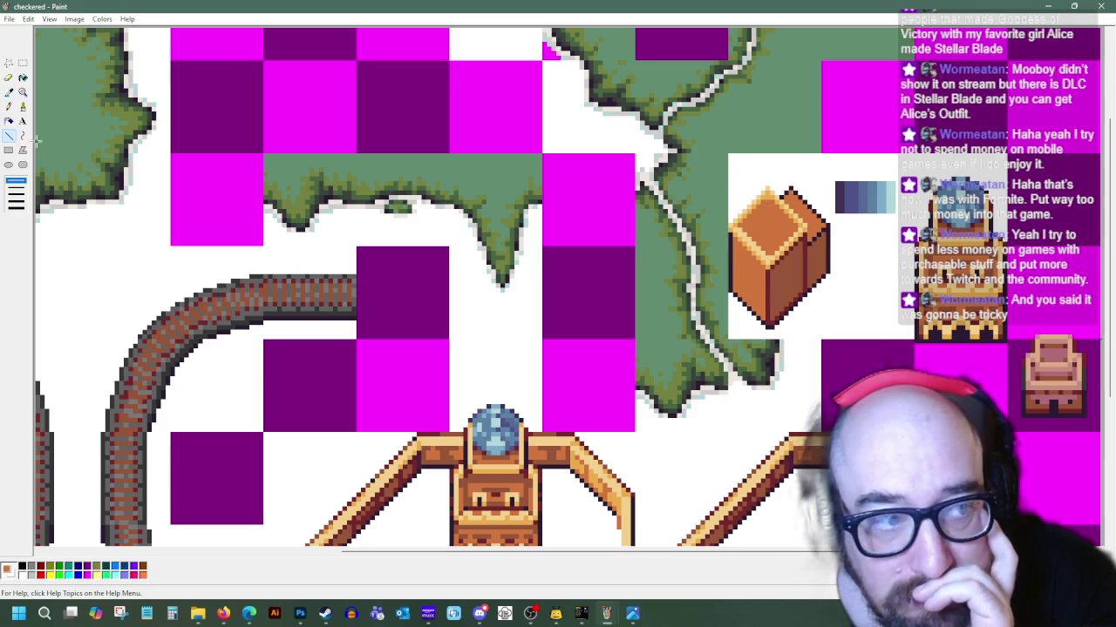
left_click(9, 91)
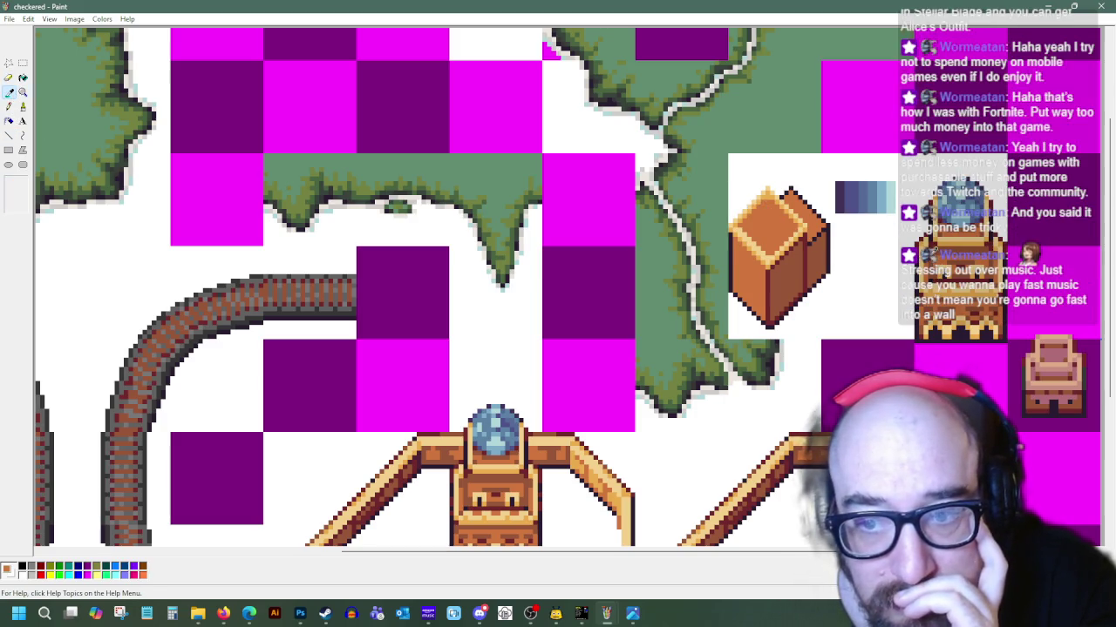
left_click(906, 245)
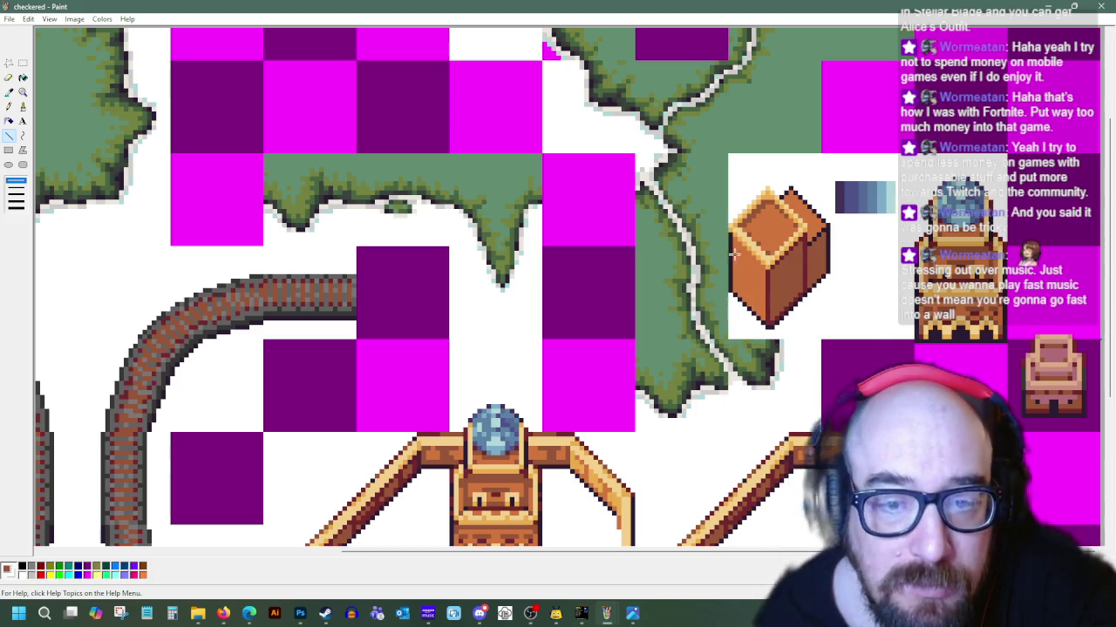
left_click(9, 91)
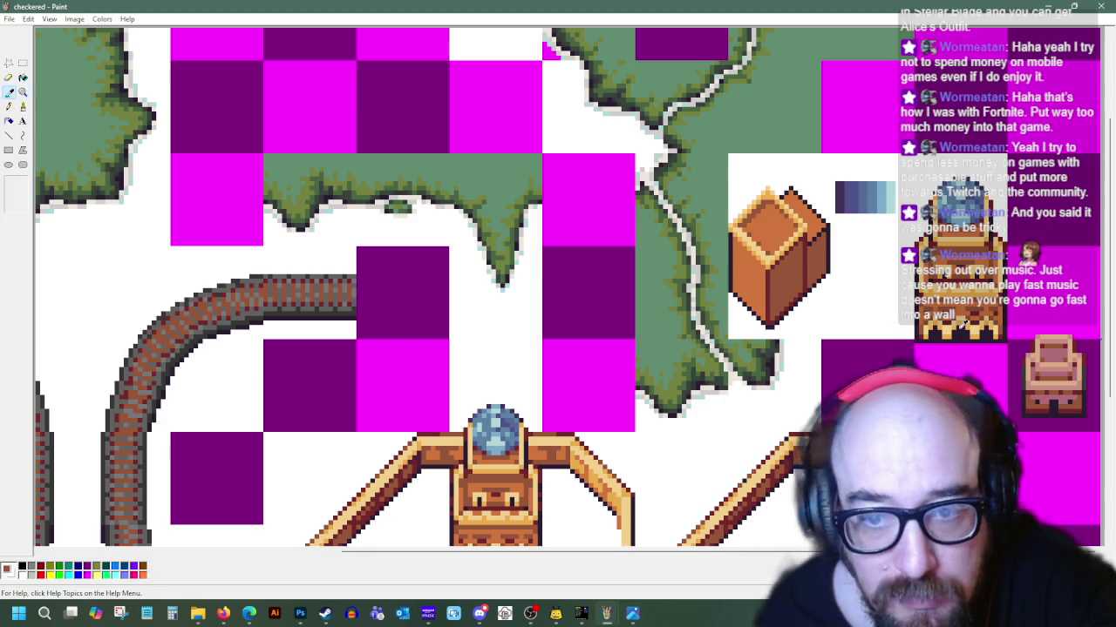
left_click(783, 302)
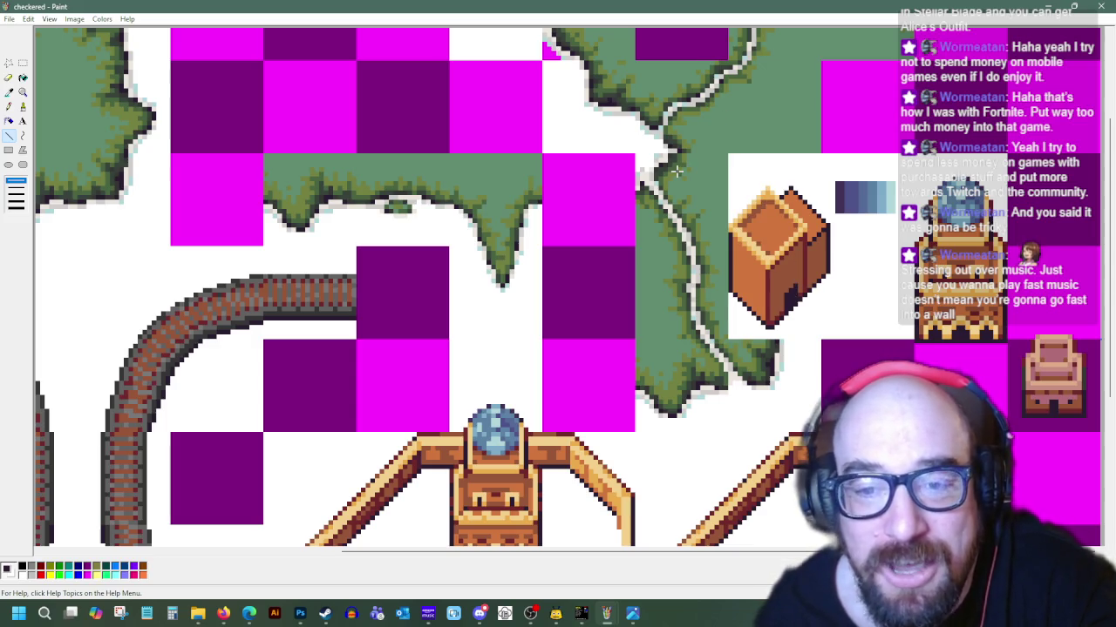
left_click(9, 91)
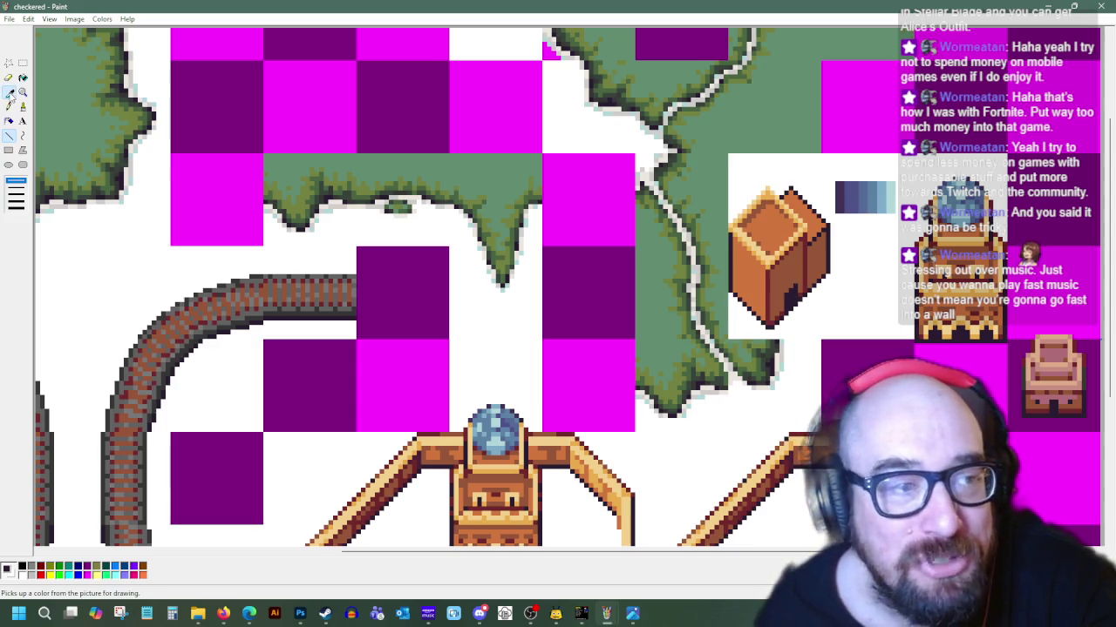
Sample the box building's orange with the Color Picker as the doorway arch colour
left_click(966, 317)
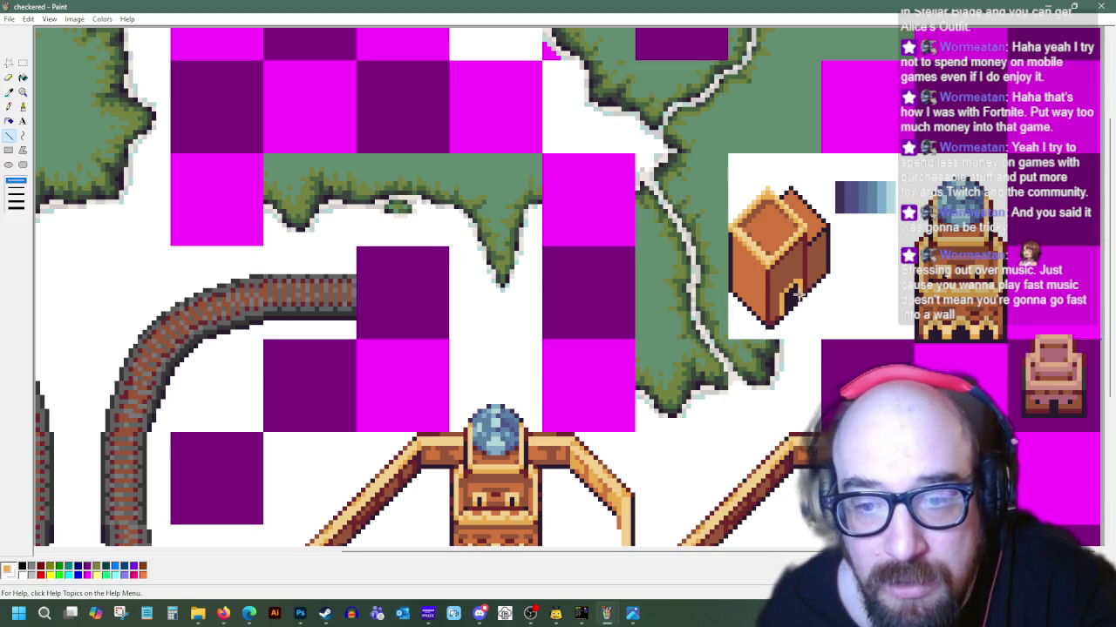
left_click(8, 92)
left_click(790, 324)
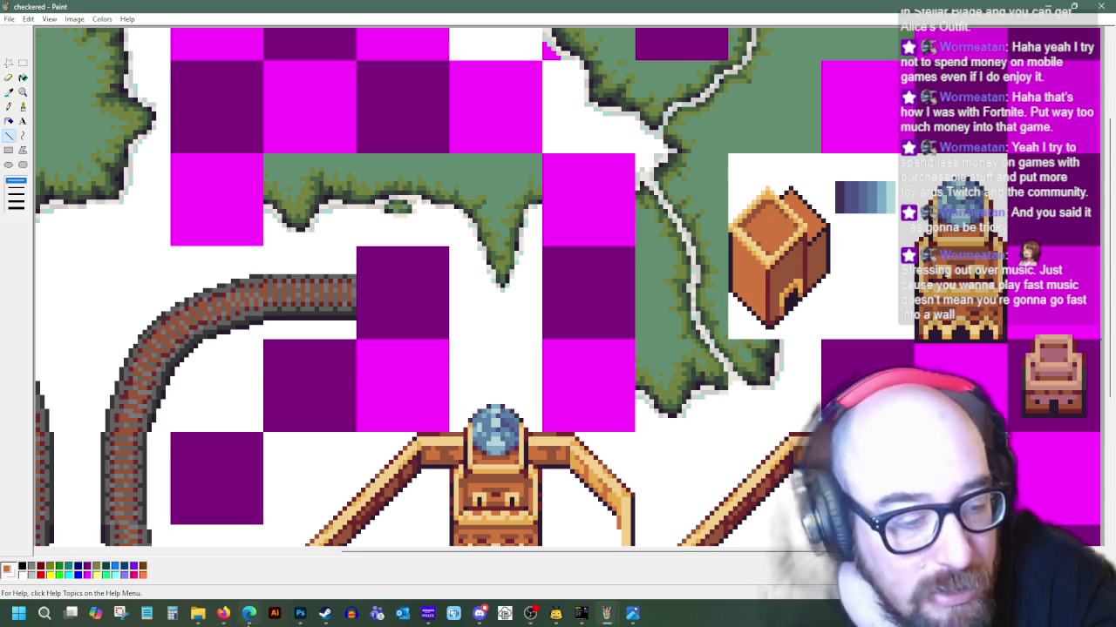
left_click(223, 613)
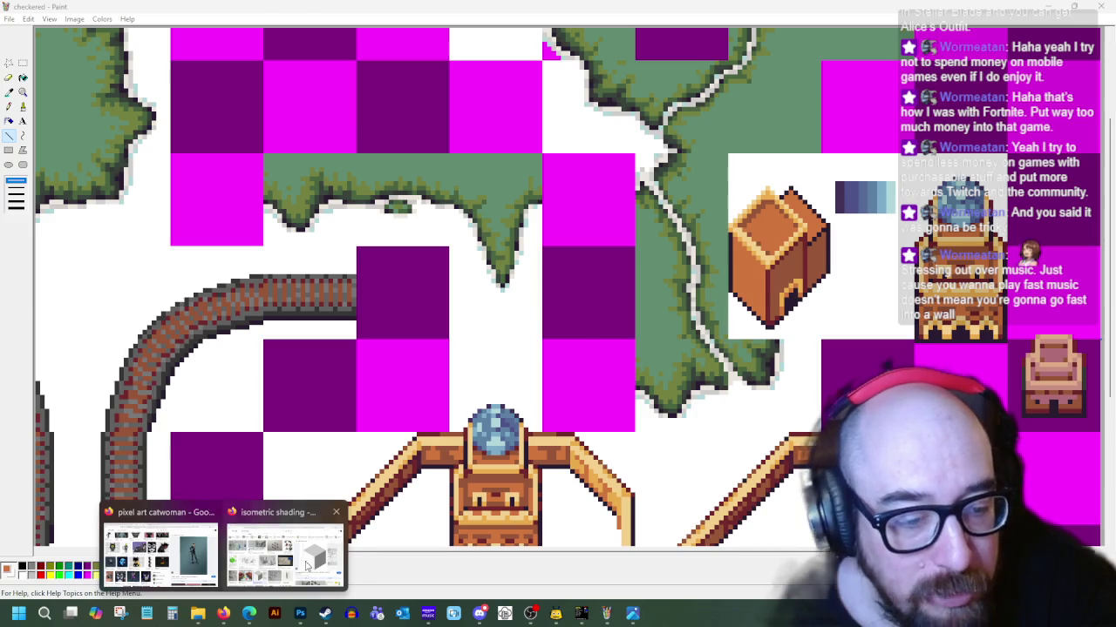
left_click(285, 549)
left_click(509, 13)
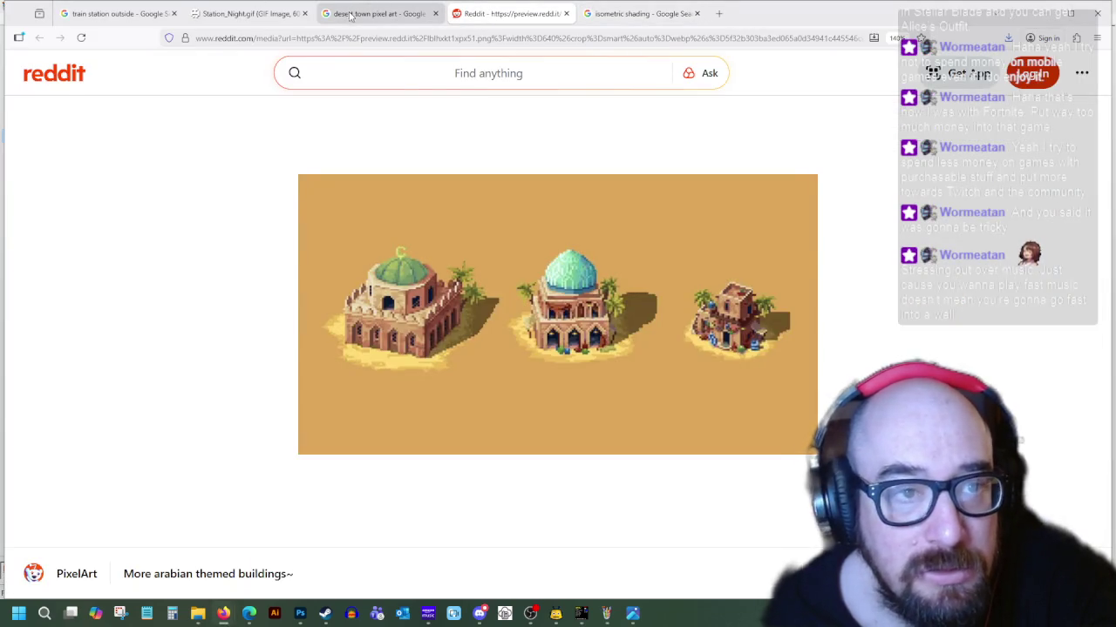
left_click(366, 13)
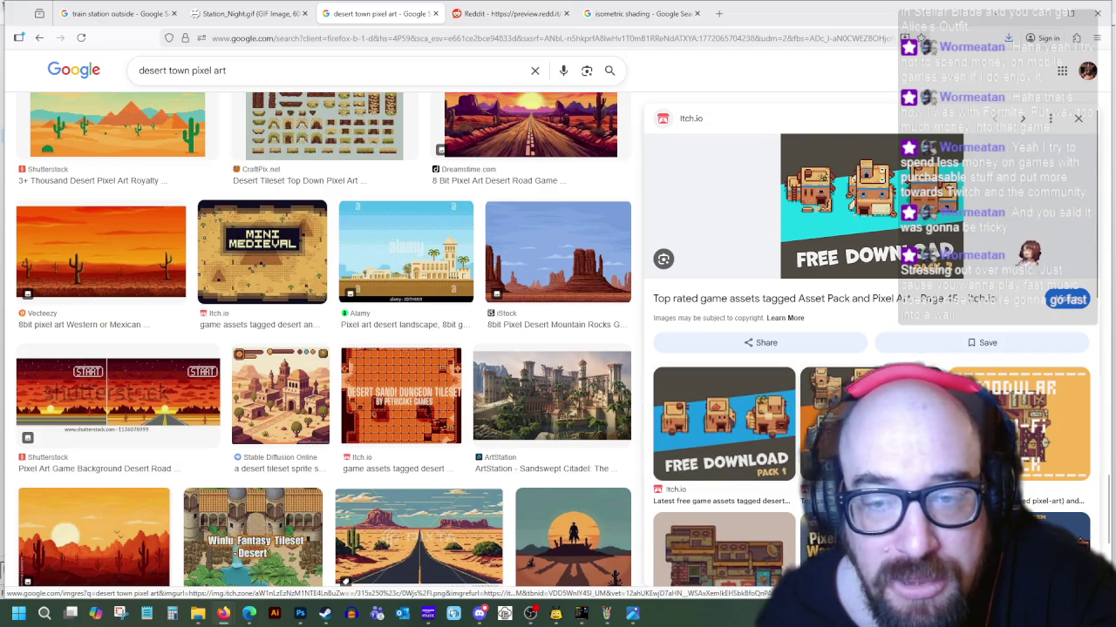
left_click(584, 616)
left_click(586, 619)
left_click(588, 619)
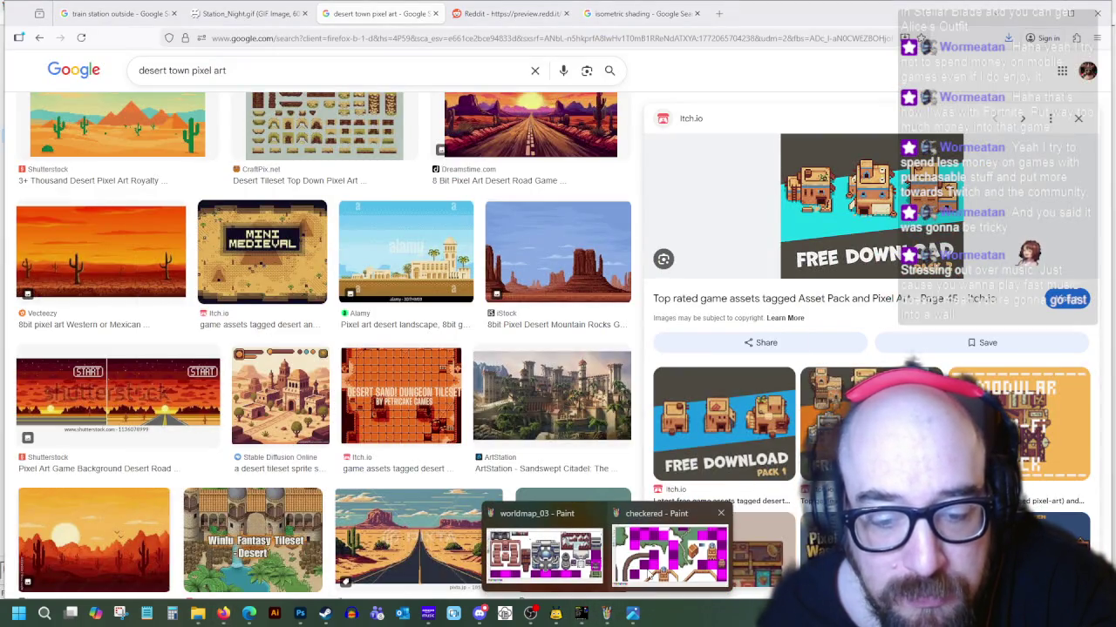
left_click(650, 573)
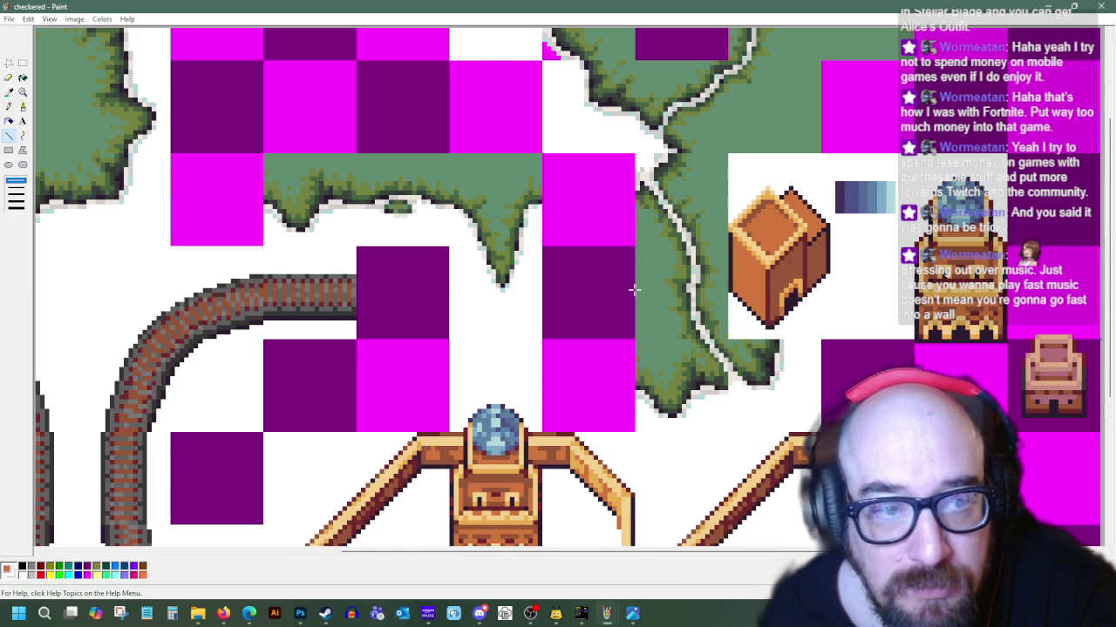
Sample the grassland green, undo the stray green line on the box, and resample green
scroll(634, 289, "up", 3)
left_click(9, 92)
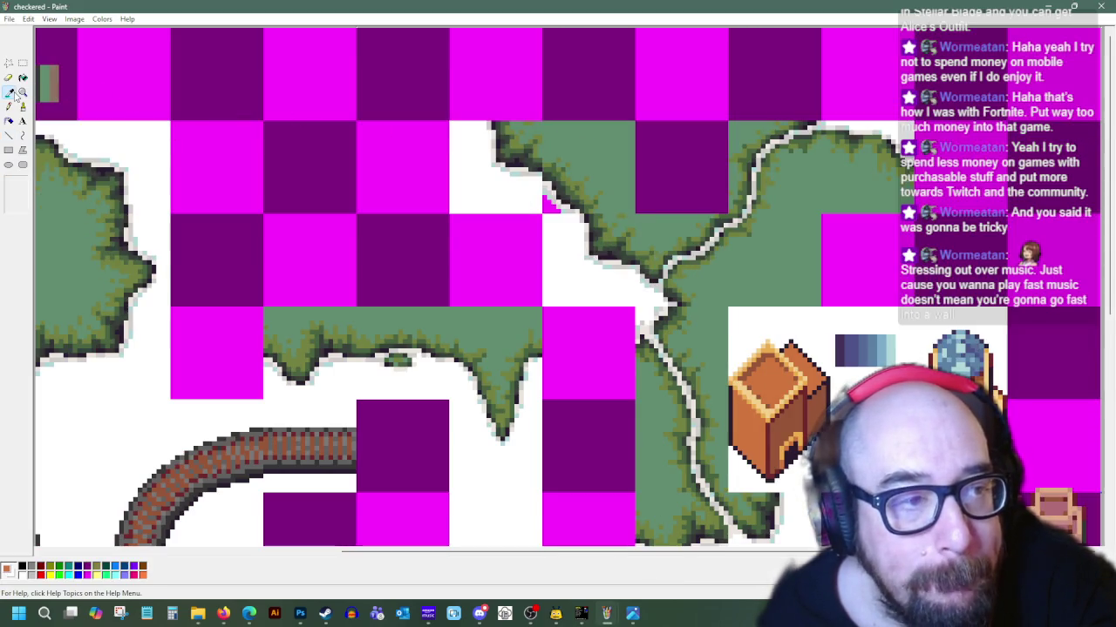
left_click(501, 333)
scroll(501, 334, "down", 3)
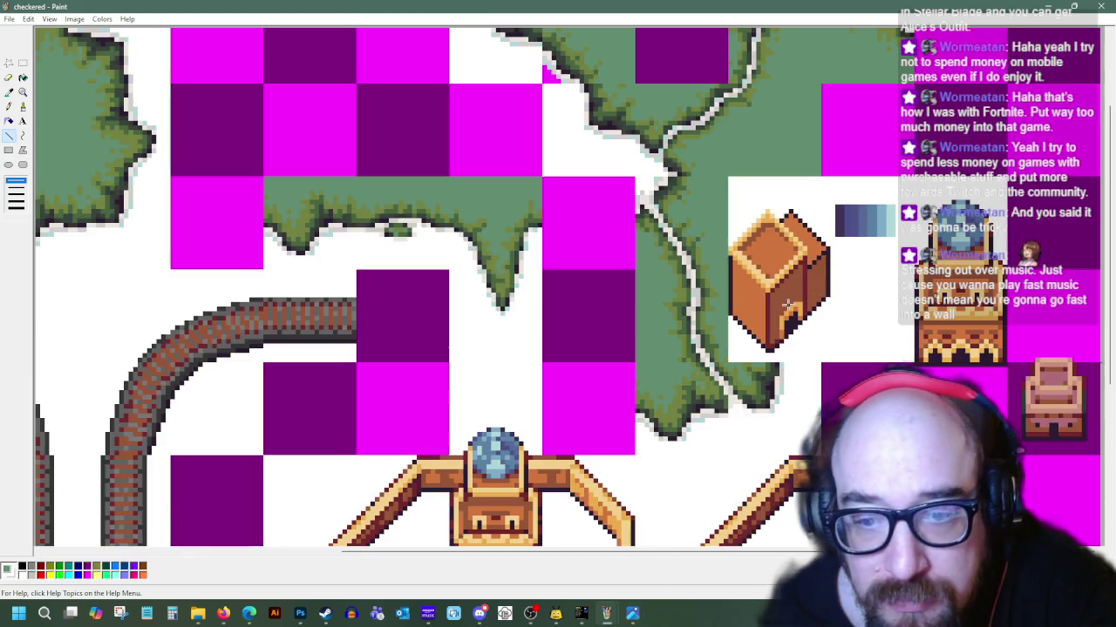
key("ctrl+z")
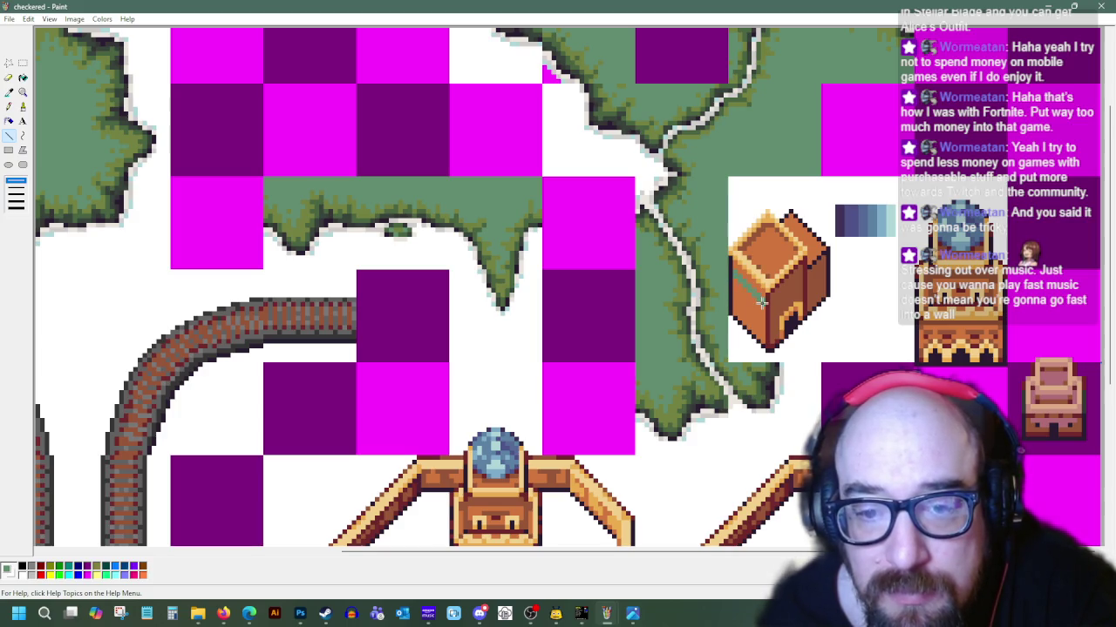
left_click(8, 92)
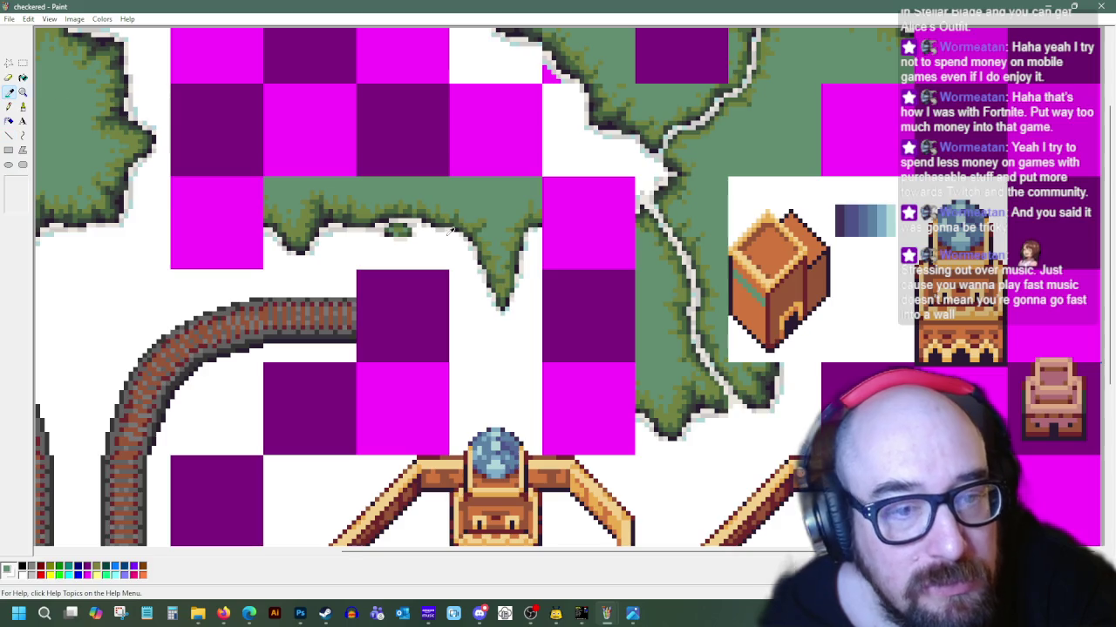
left_click(490, 254)
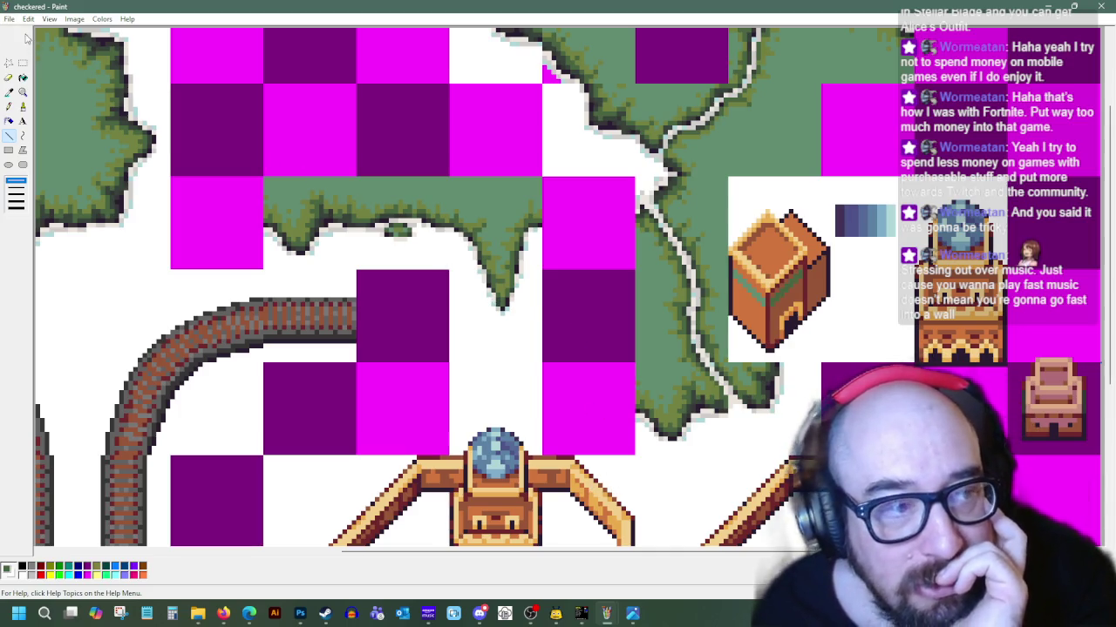
left_click(9, 92)
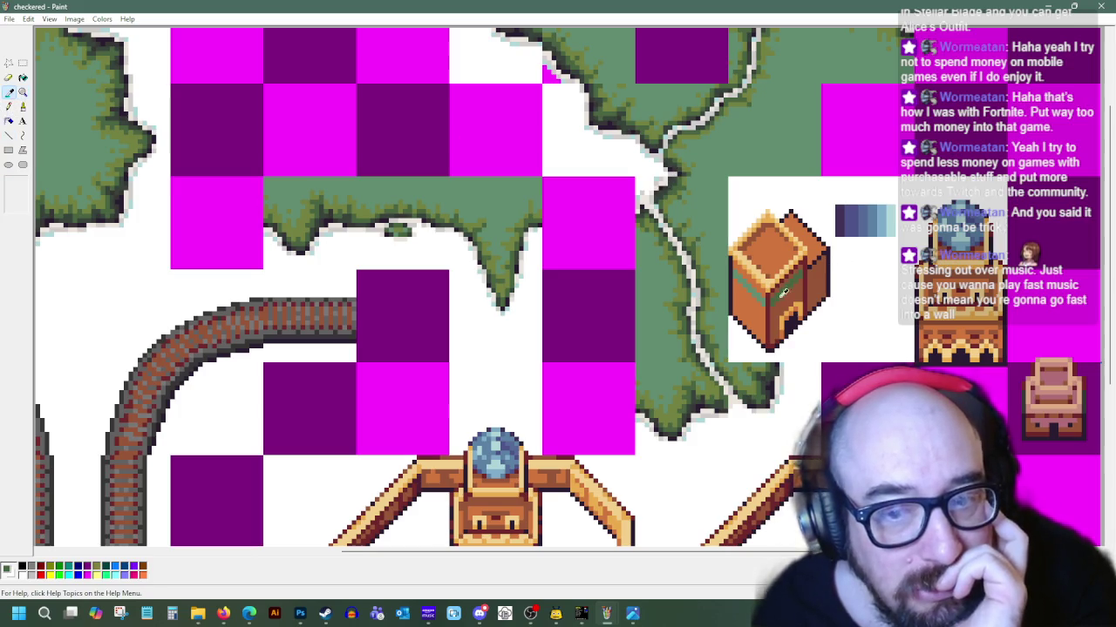
Switch among the Pick Color, Fill and Pencil tools
left_click(9, 135)
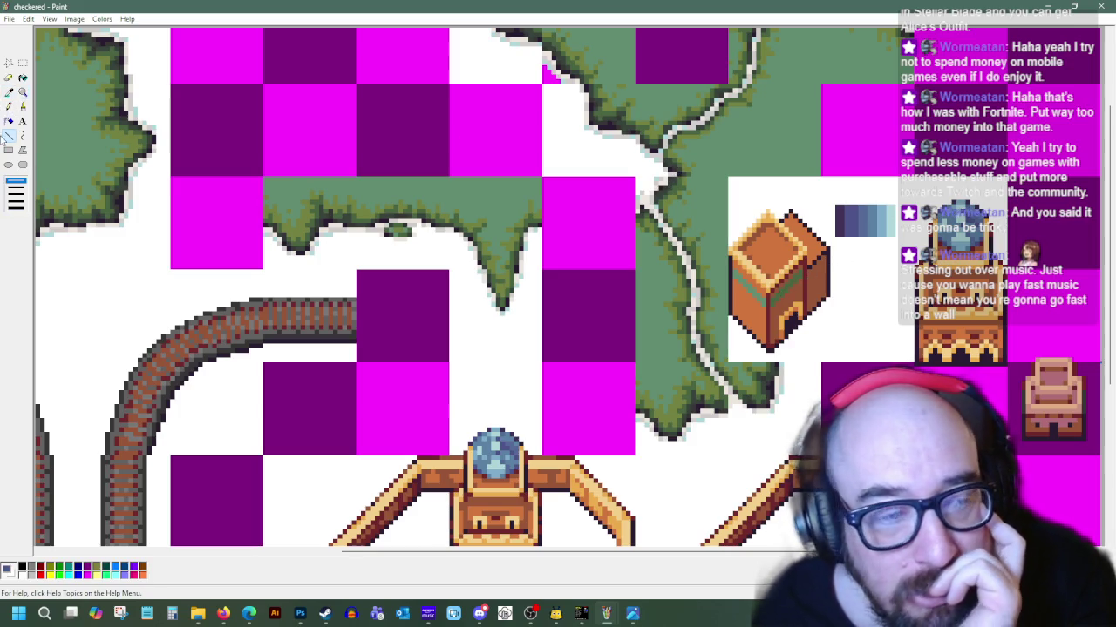
left_click(23, 77)
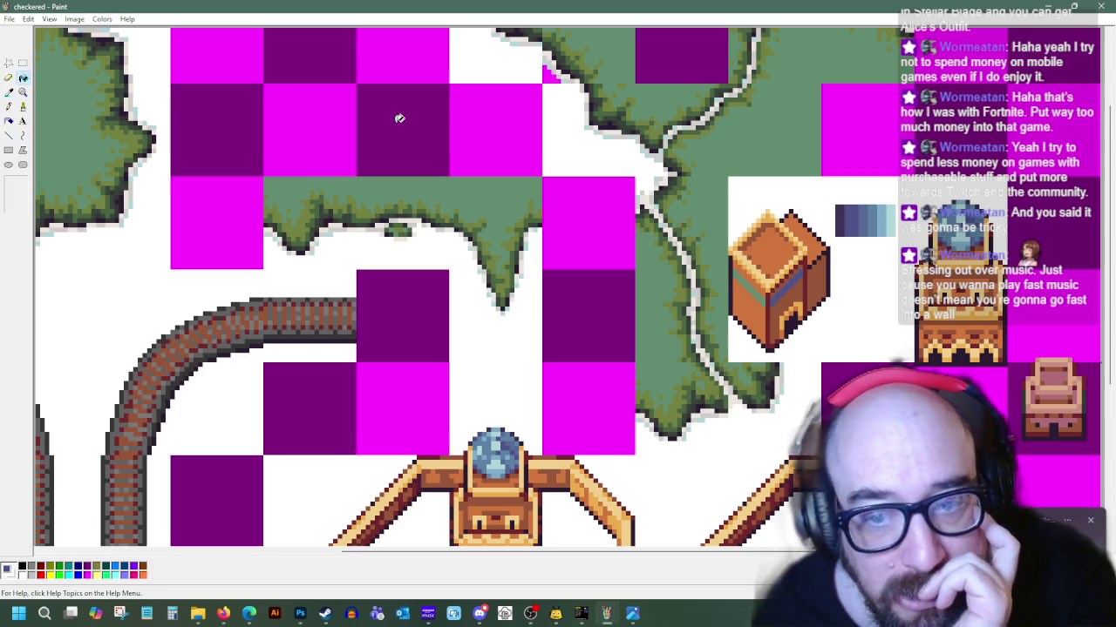
left_click(9, 91)
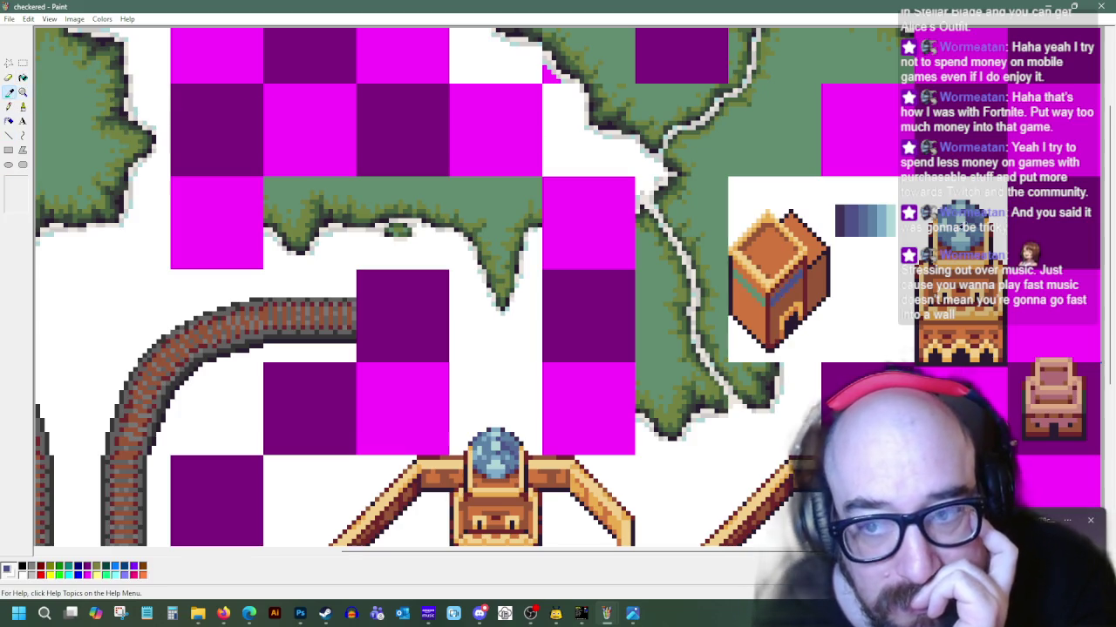
left_click(23, 78)
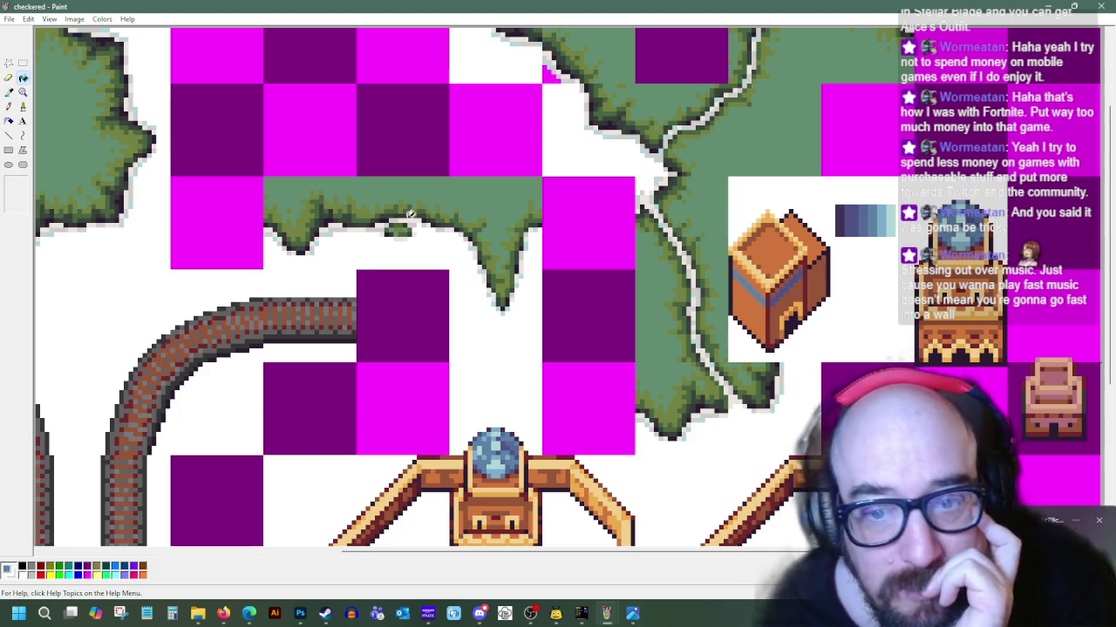
left_click(11, 94)
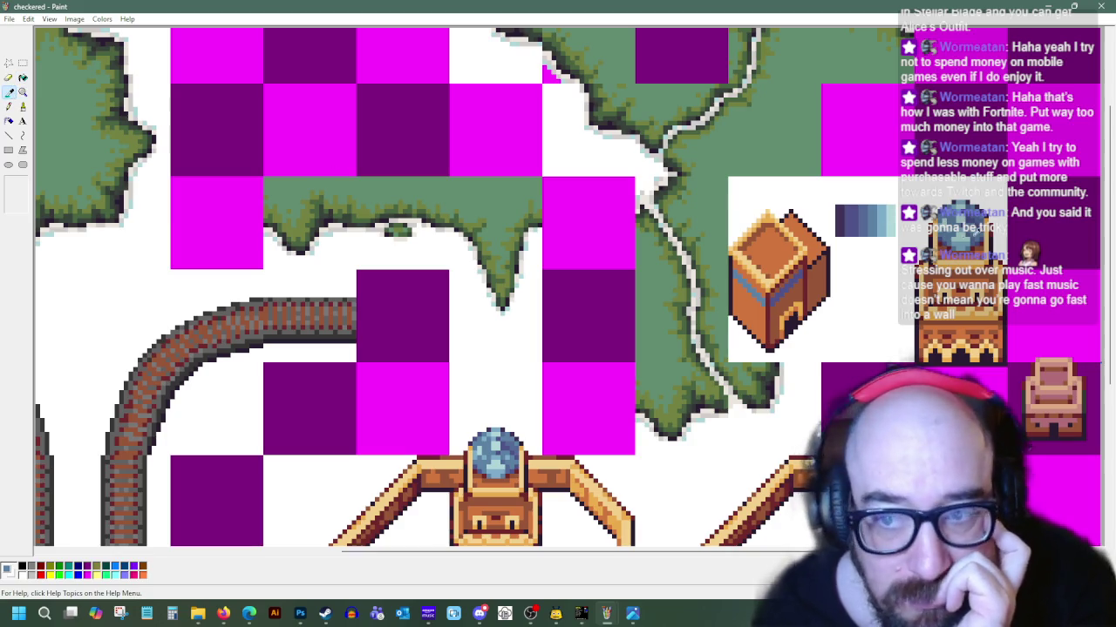
left_click(9, 106)
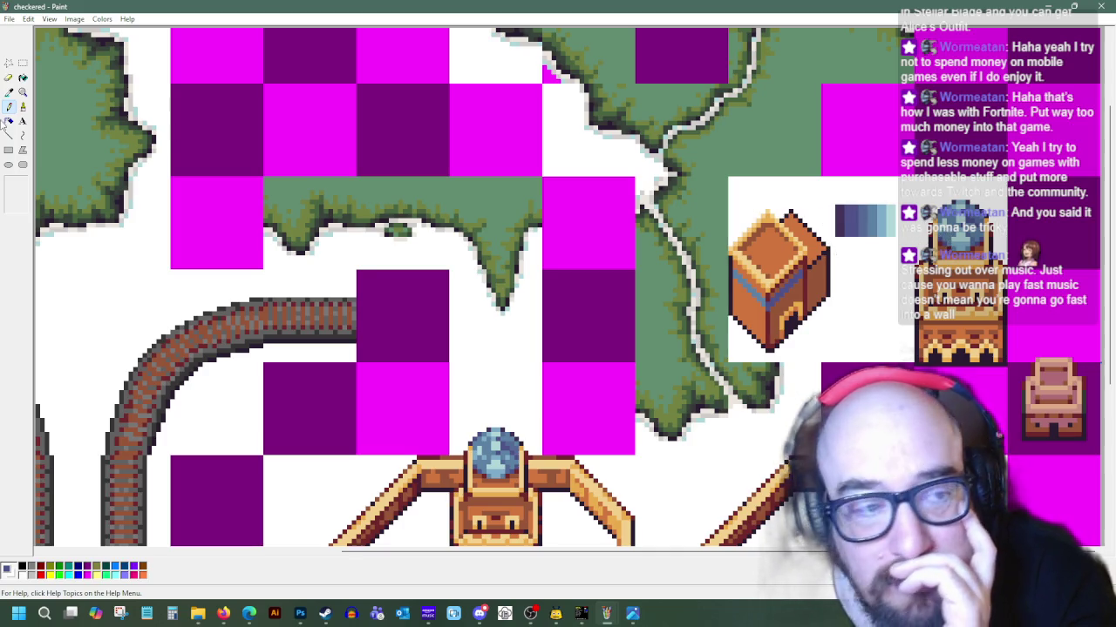
Sample a colour from the palette strip, then bring up the desert town pixel art results
left_click(8, 92)
left_click(843, 225)
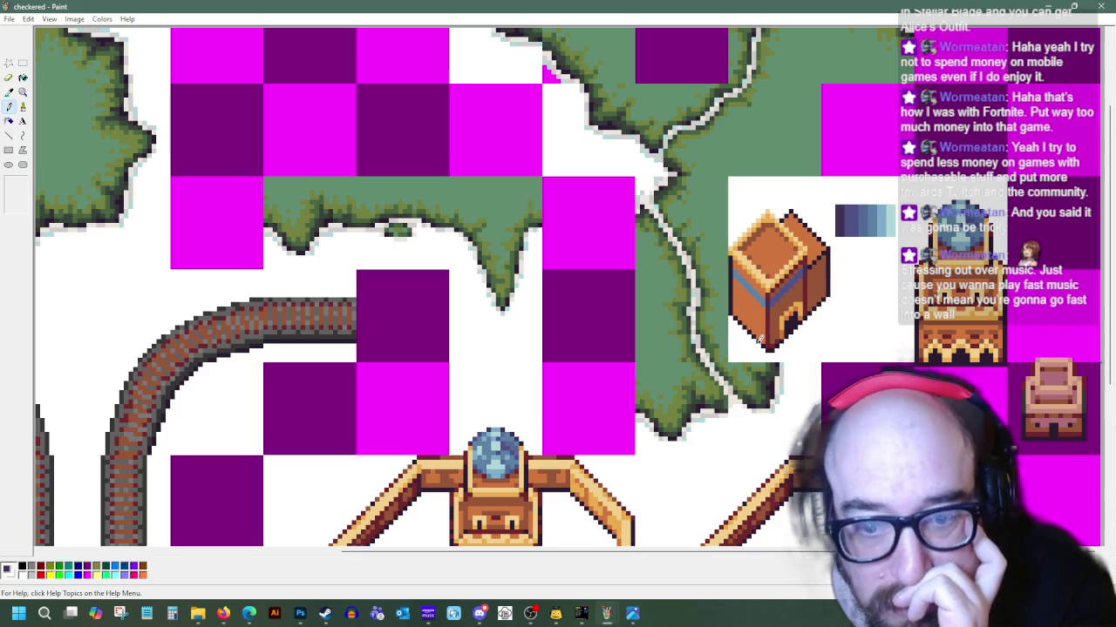
left_click(223, 614)
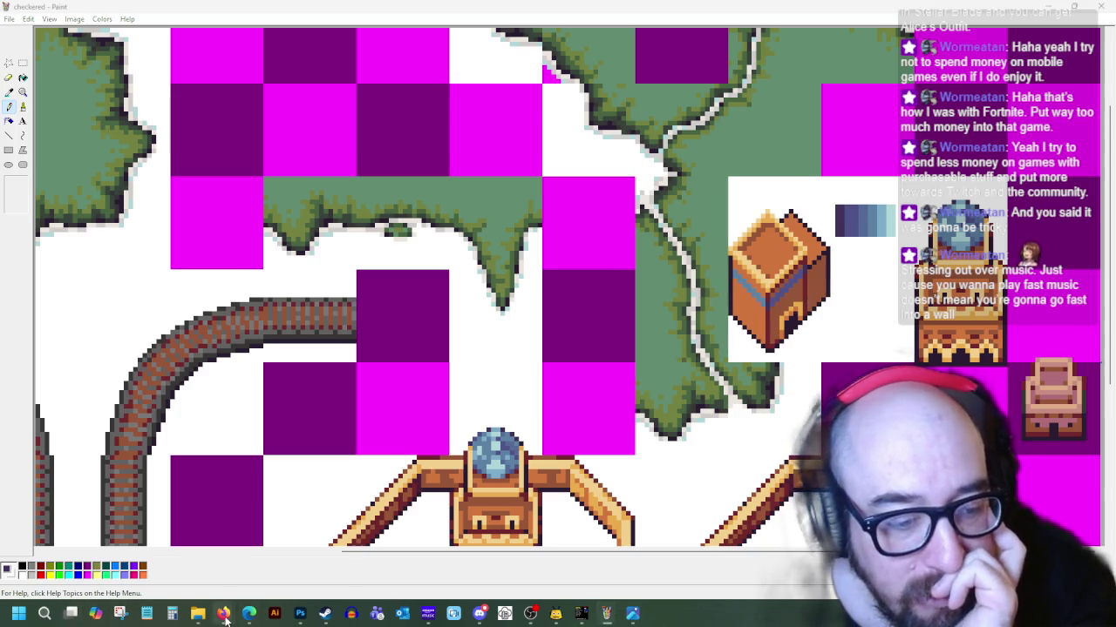
left_click(270, 572)
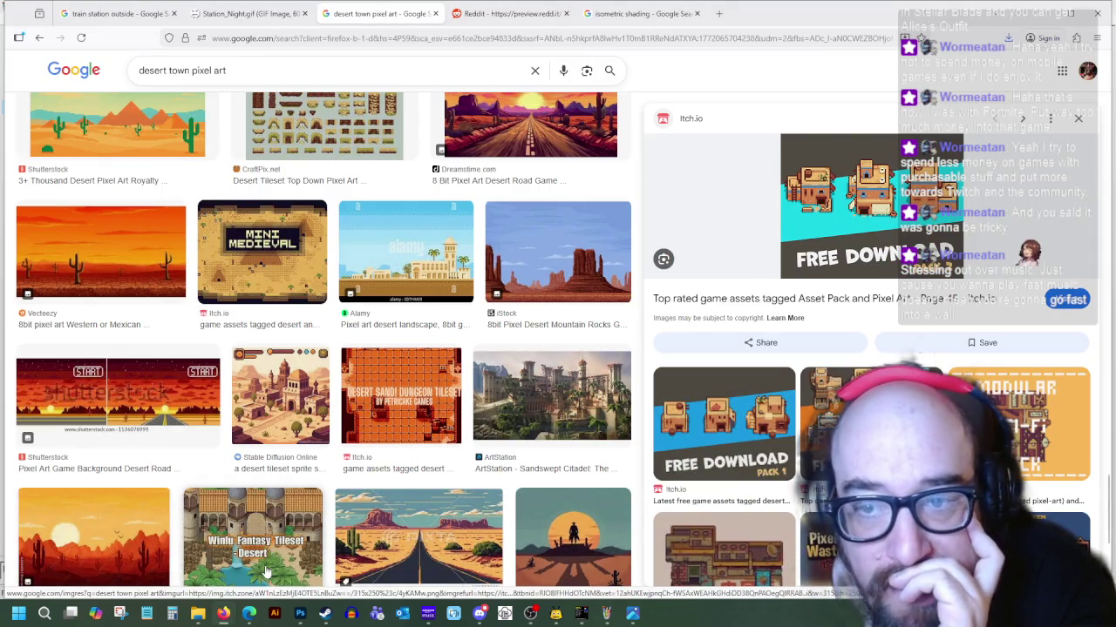
Return to the 'checkered - Paint' window with the Pencil tool selected
left_click(606, 614)
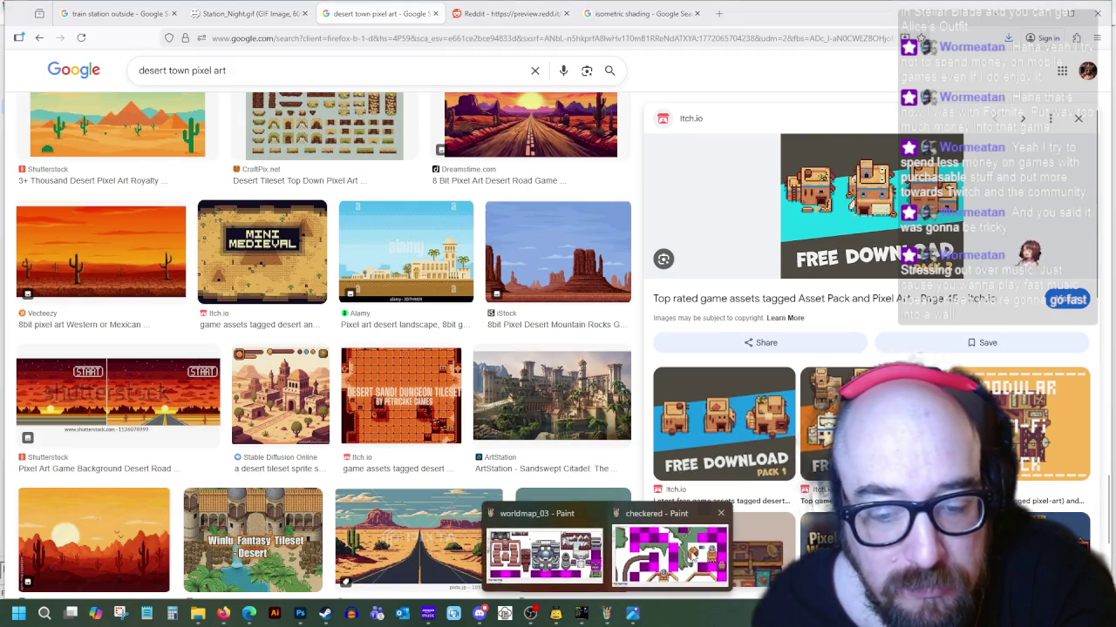
left_click(695, 556)
left_click(10, 105)
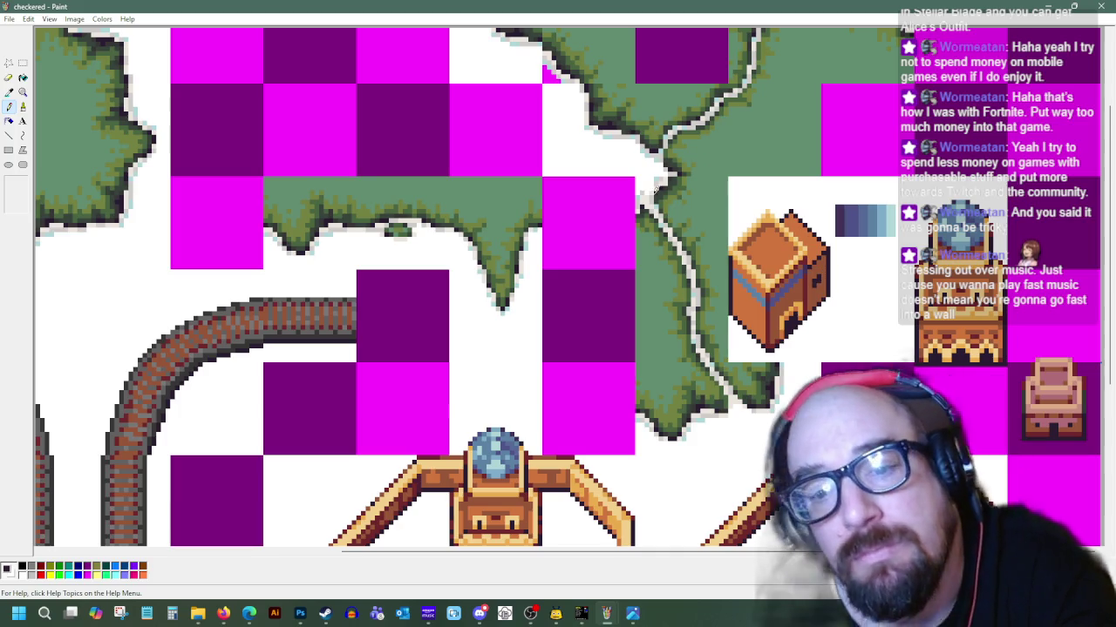
Sample several orange shades from the box building with Pick Color
left_click(8, 90)
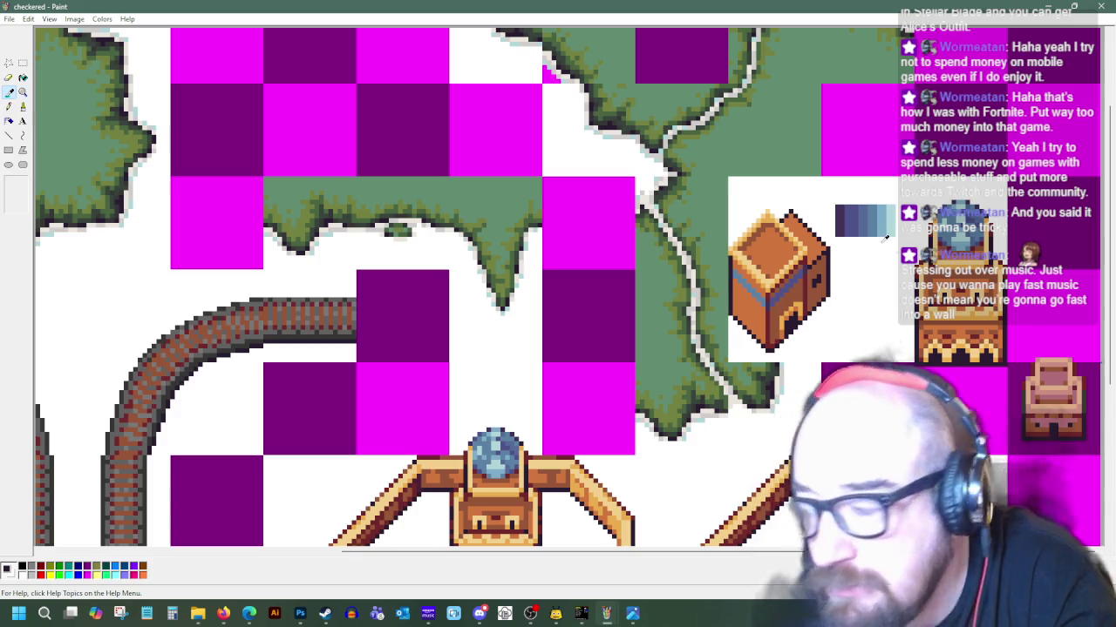
left_click(817, 272)
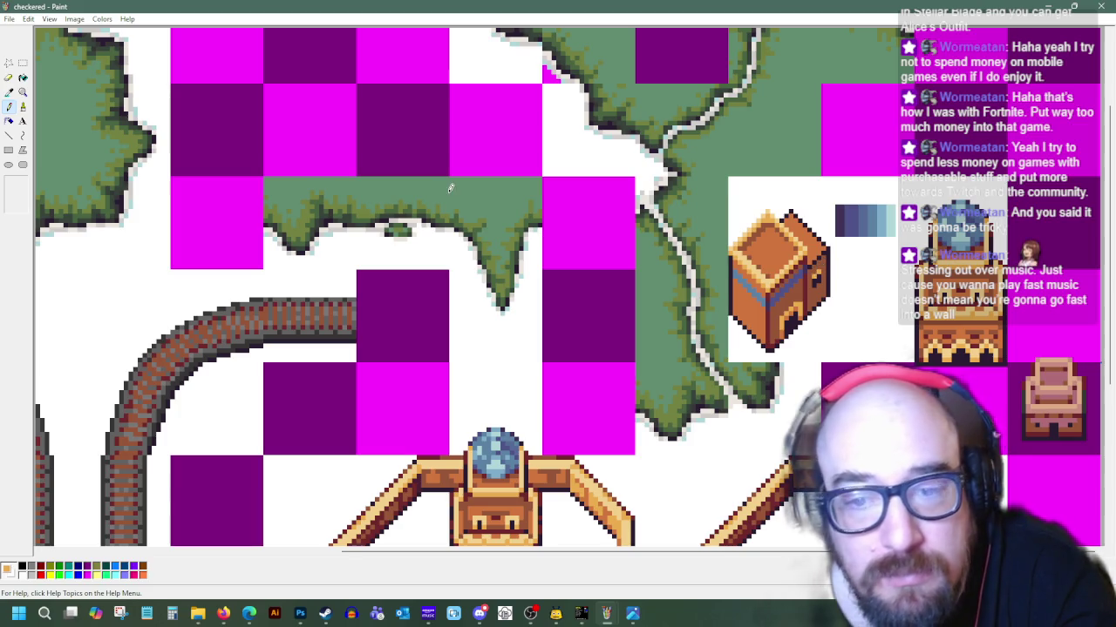
left_click(822, 287)
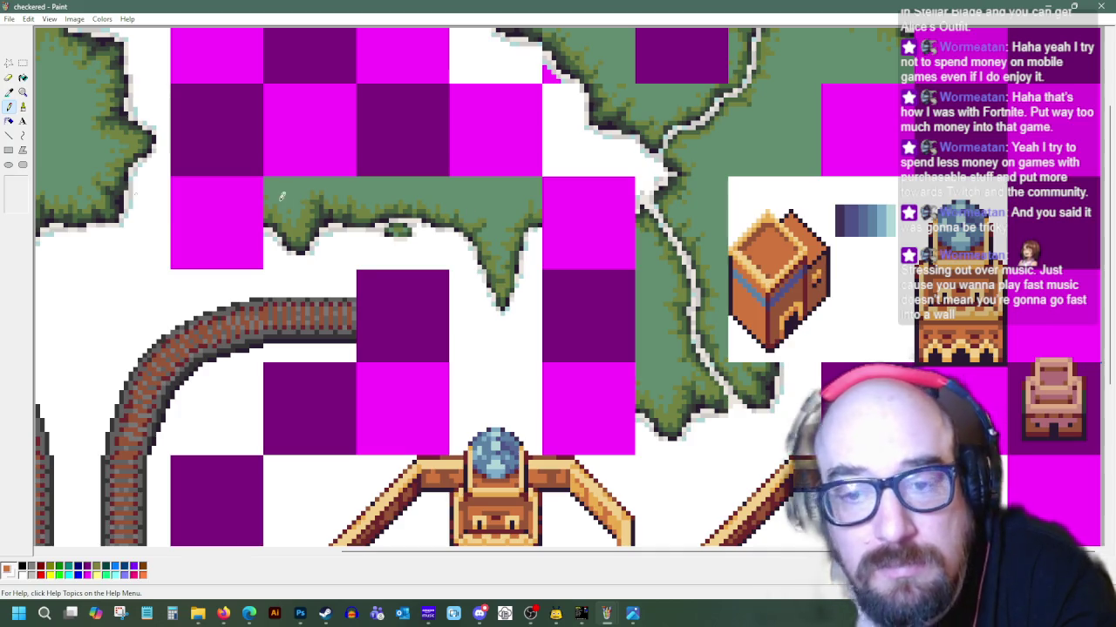
left_click(9, 90)
left_click(819, 278)
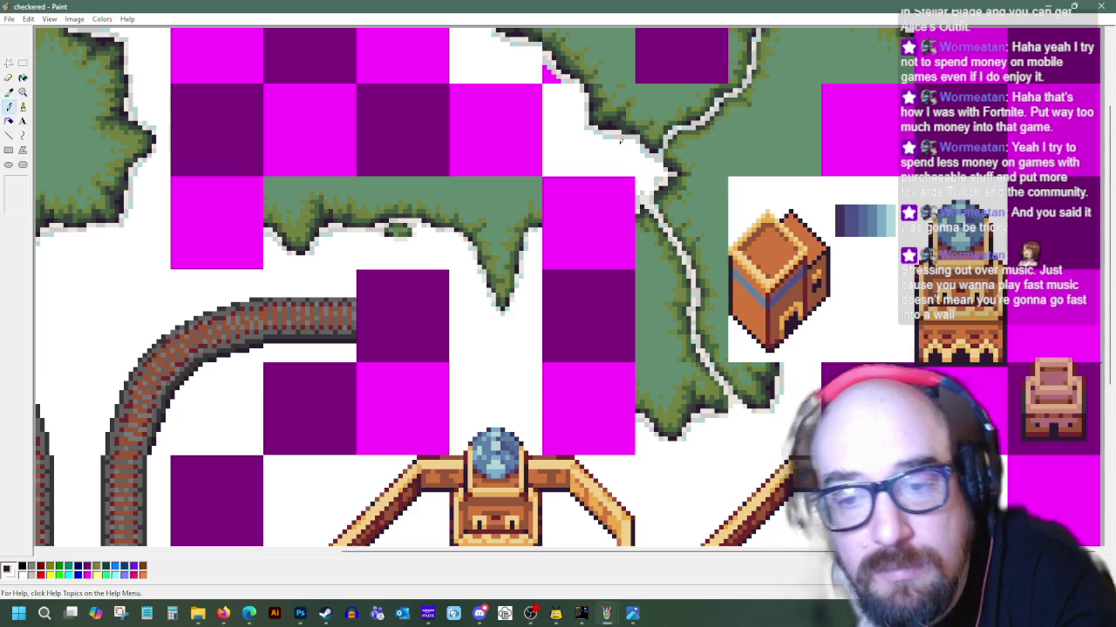
left_click(8, 90)
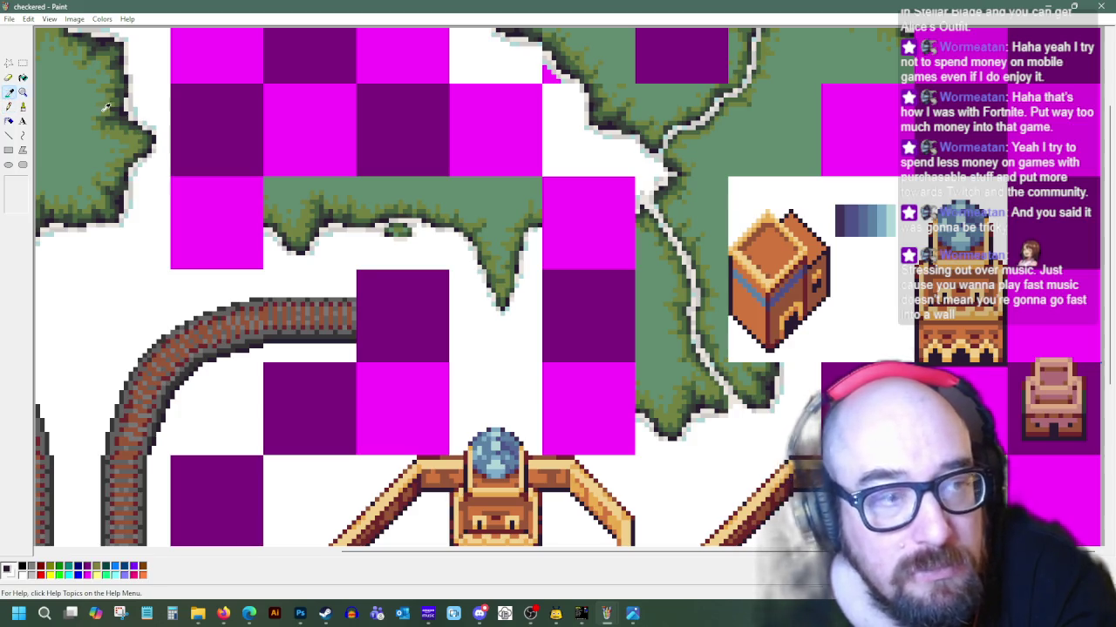
left_click(810, 277)
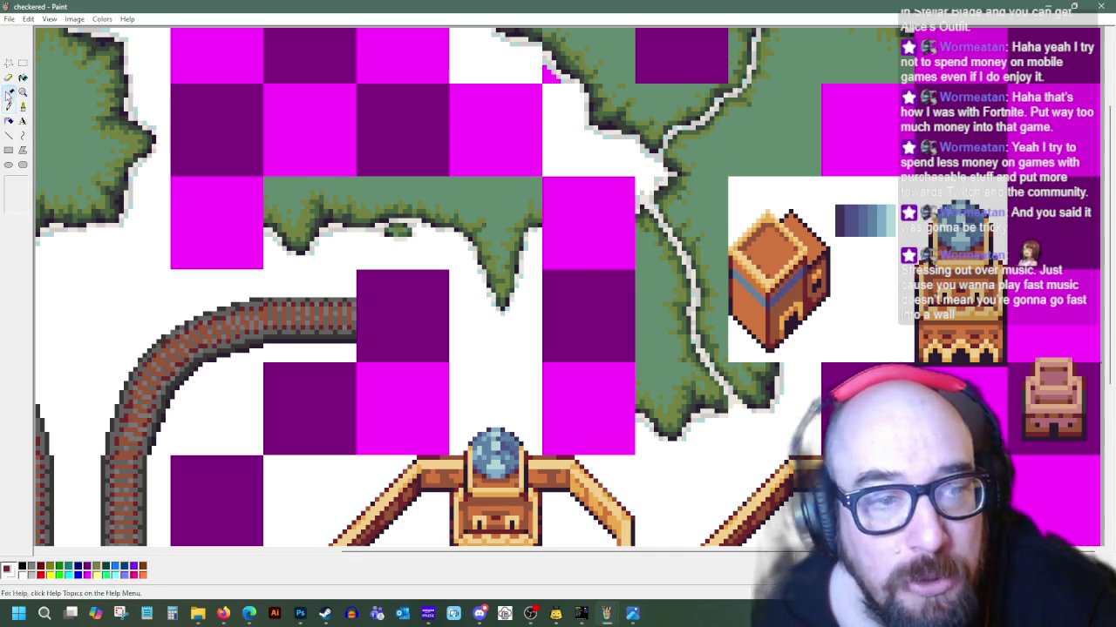
Sample the light beige and nearby shades from the box for line drawing
left_click(8, 92)
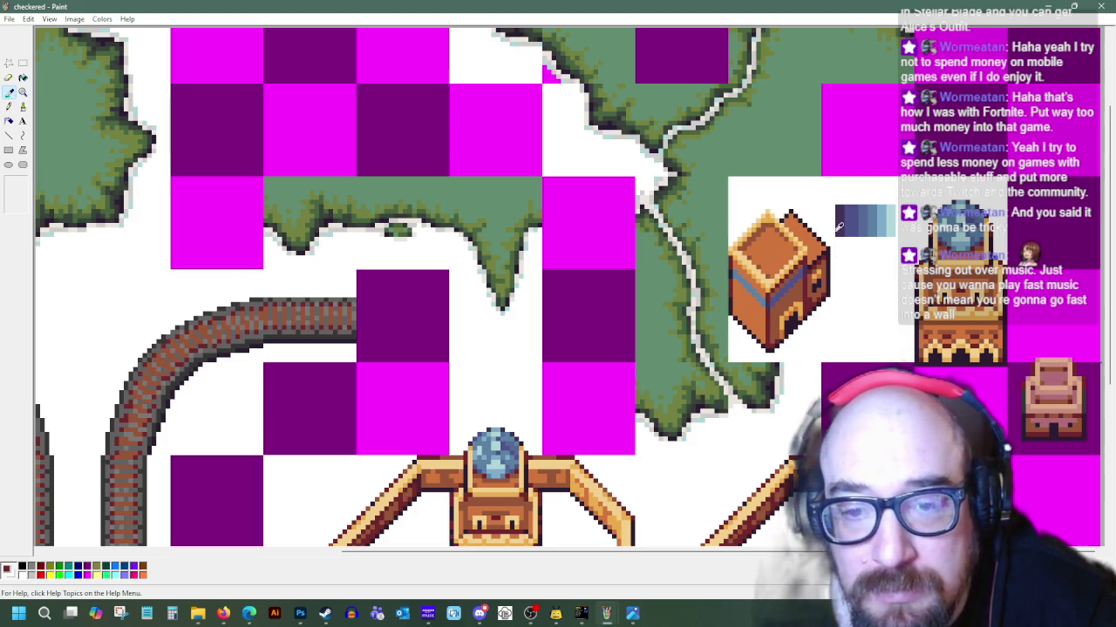
left_click(774, 209)
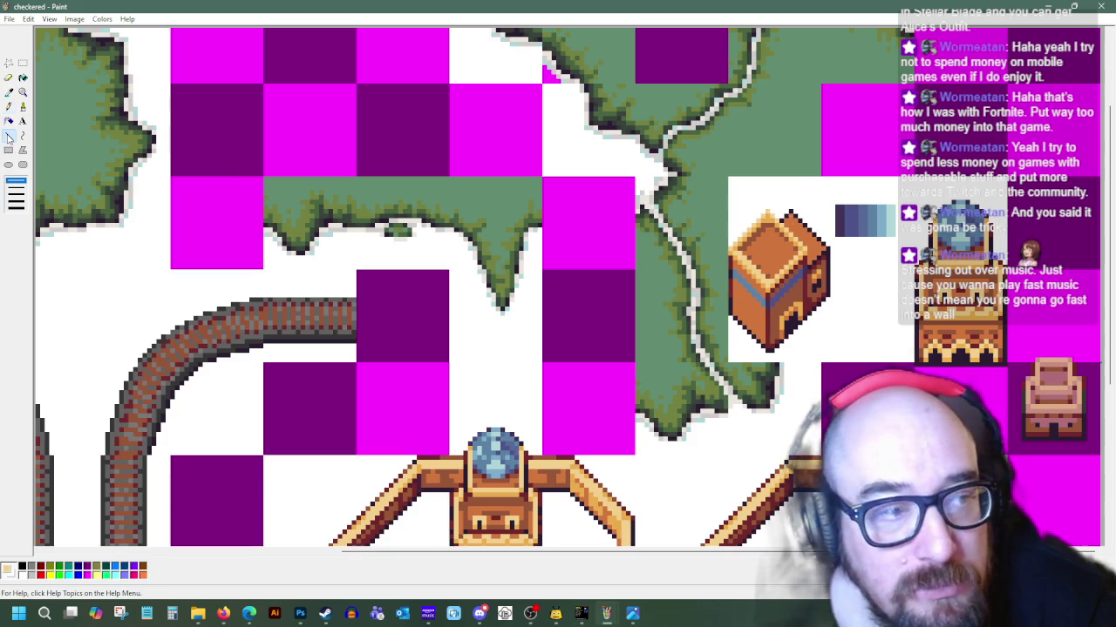
key("l")
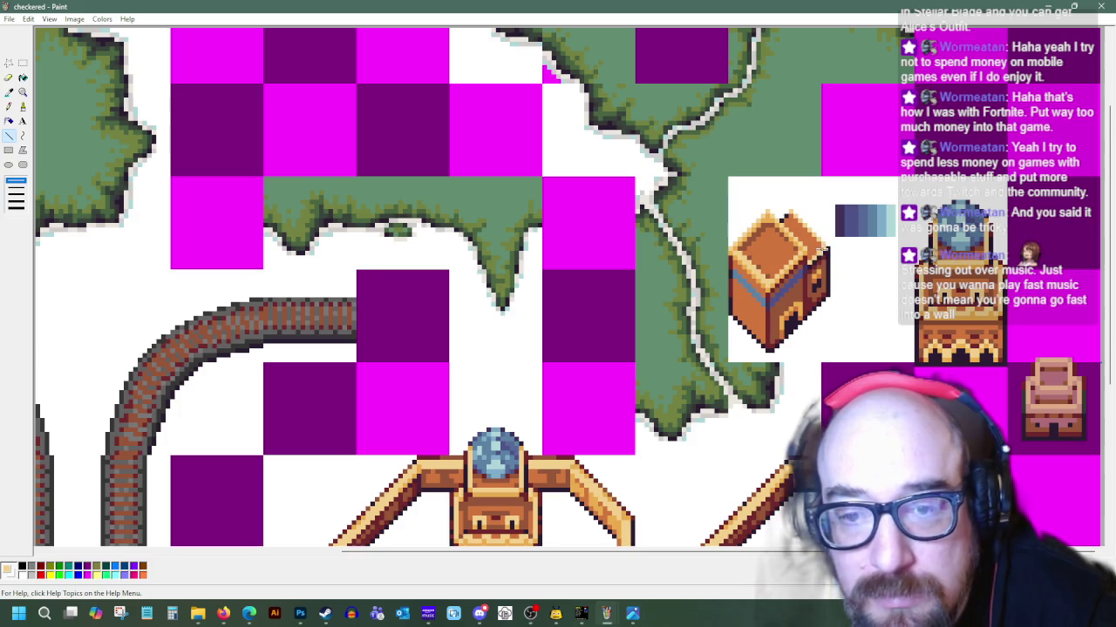
left_click(8, 91)
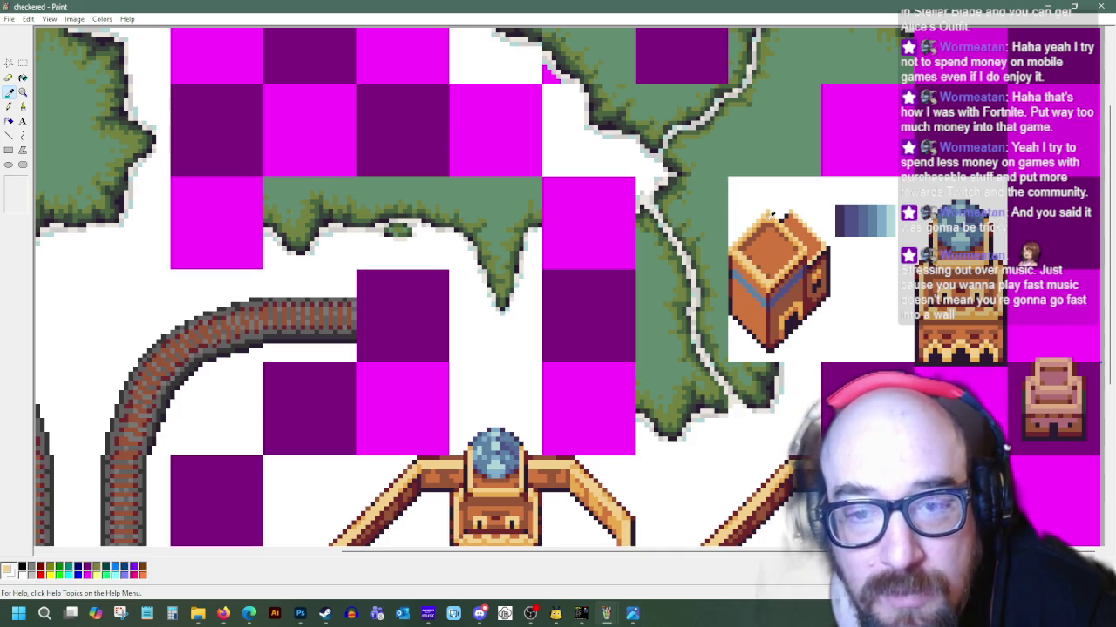
left_click(776, 216)
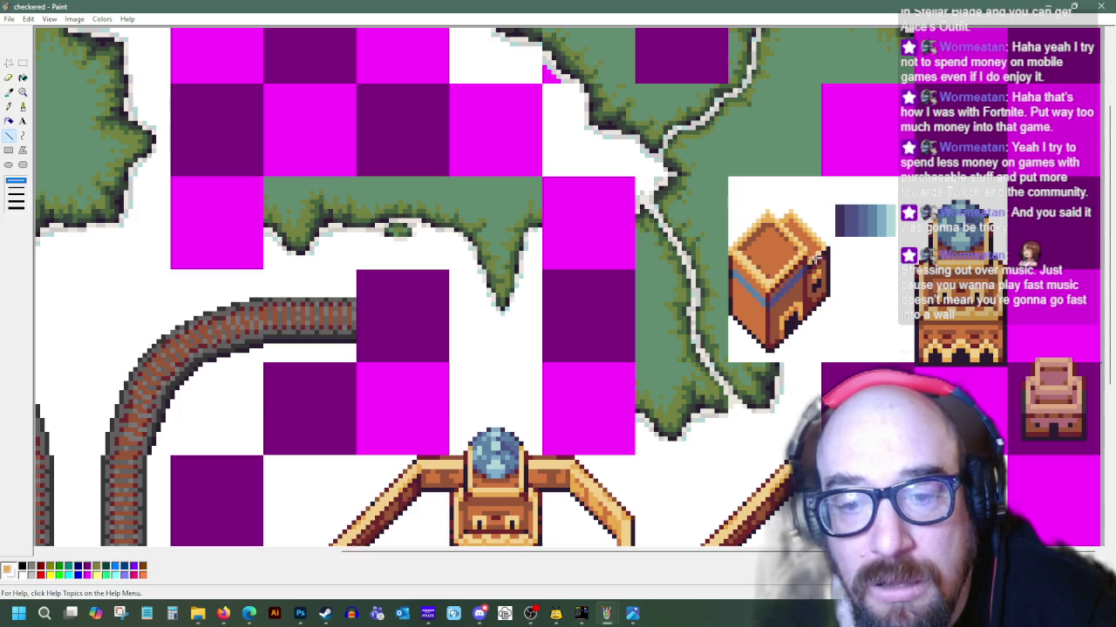
left_click(8, 91)
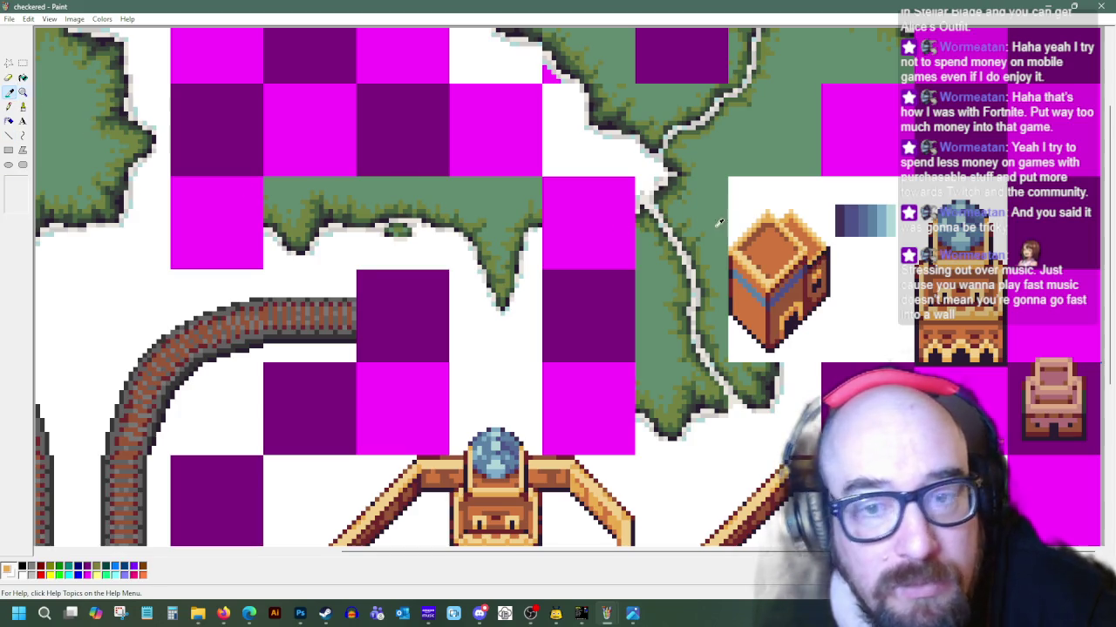
left_click(814, 248)
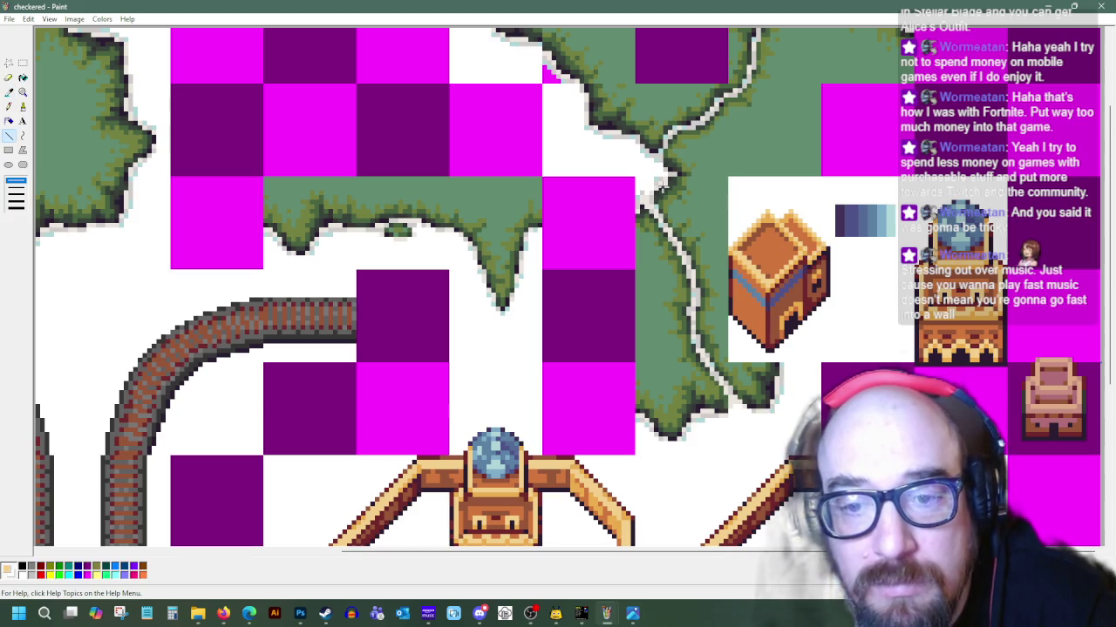
Sample further box colours for drawing the band across the building
left_click(9, 92)
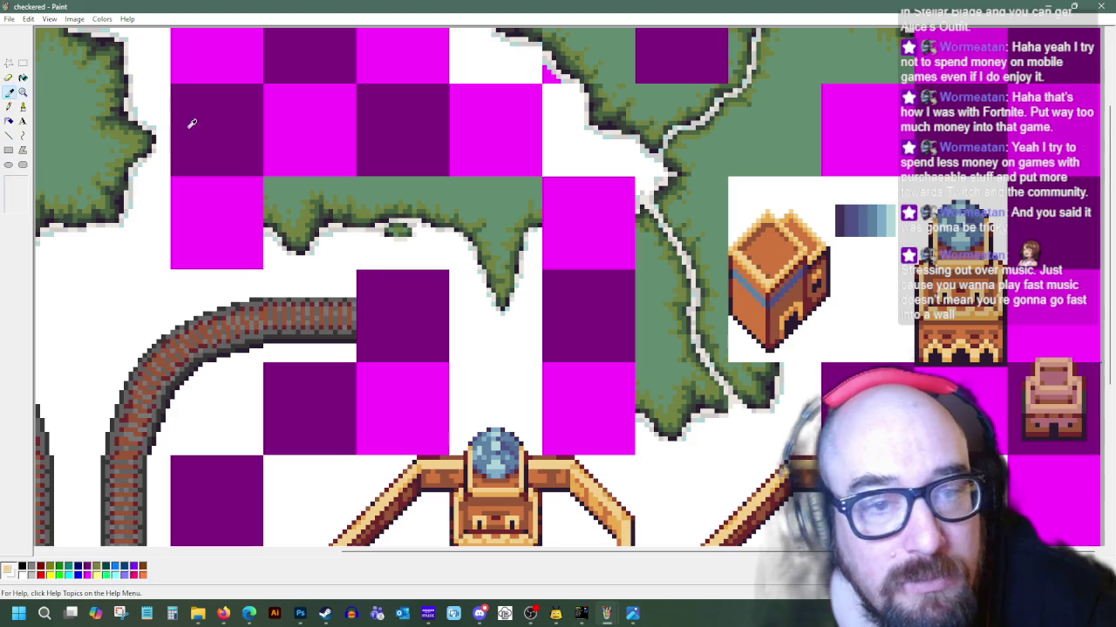
left_click(778, 224)
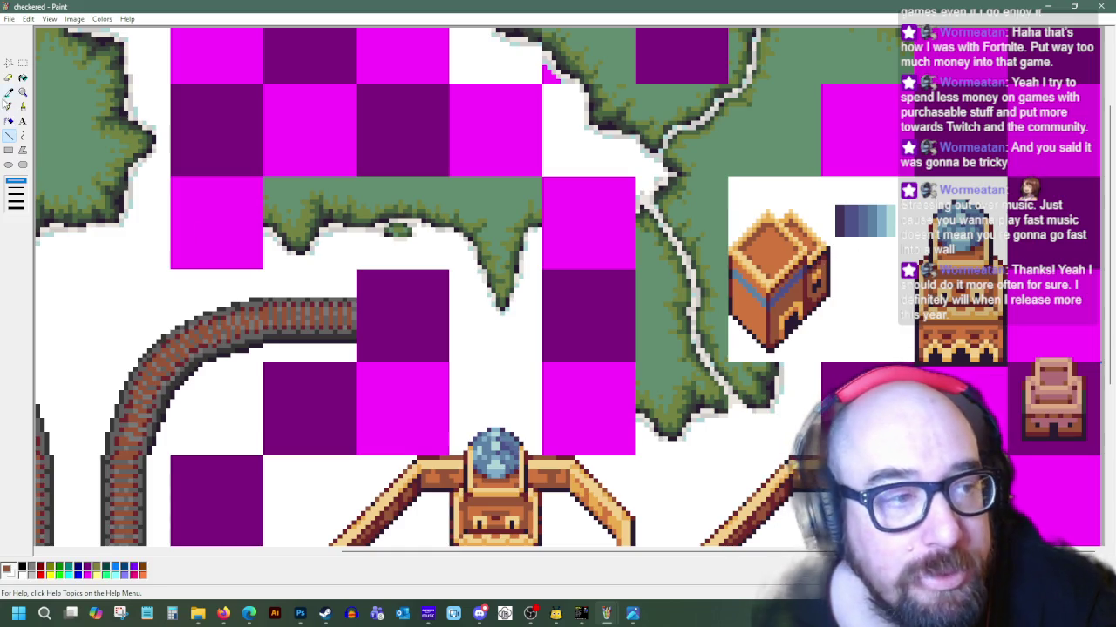
left_click(8, 92)
left_click(819, 281)
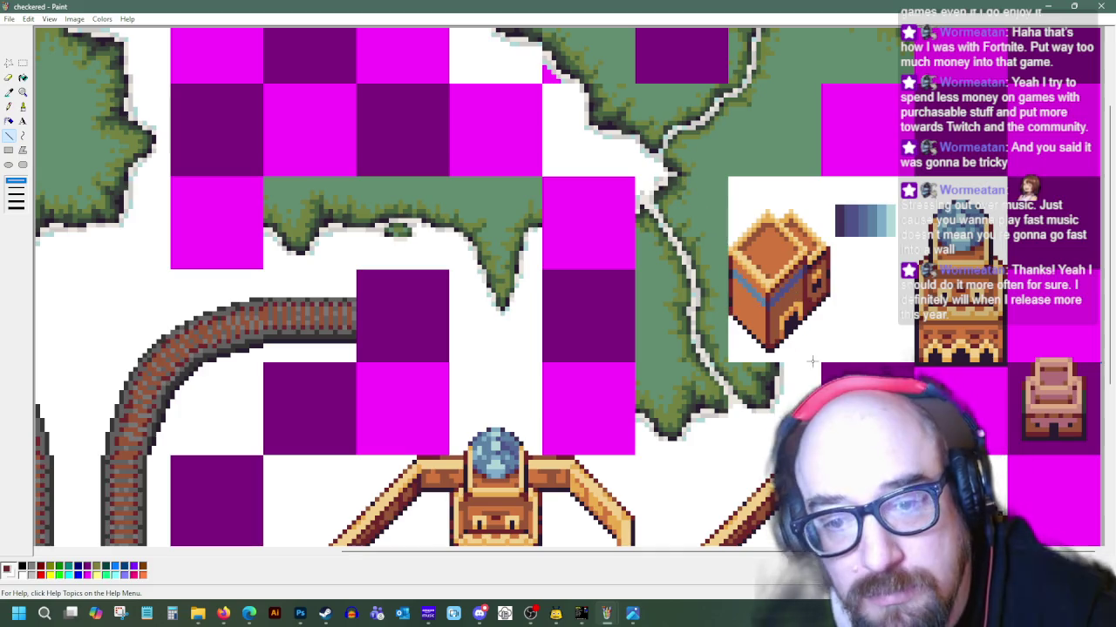
left_click(9, 92)
left_click(8, 135)
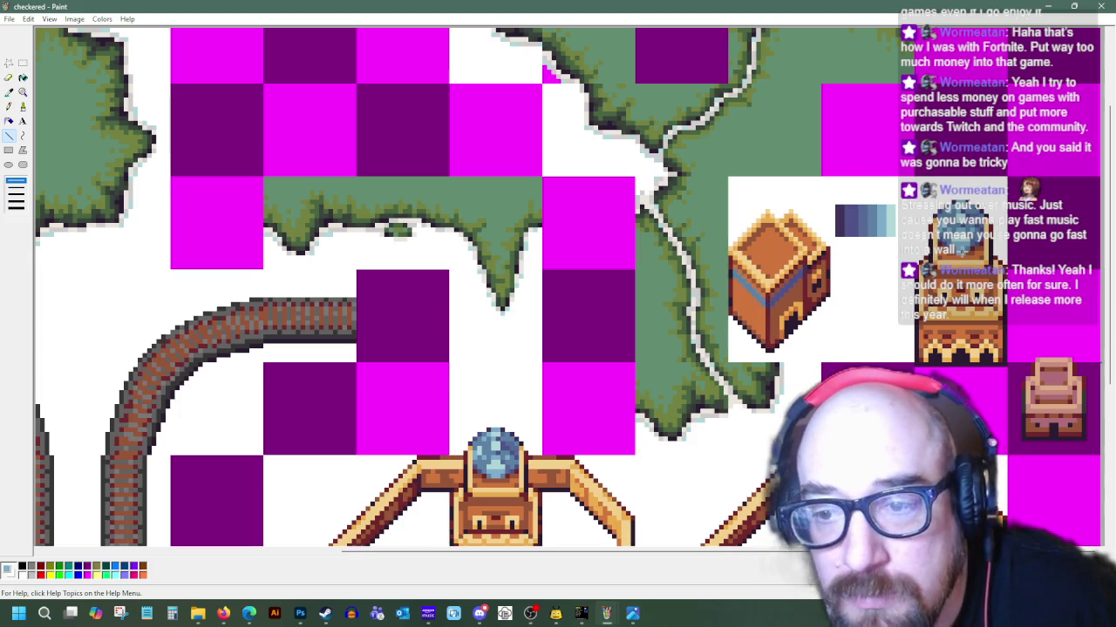
left_click(8, 91)
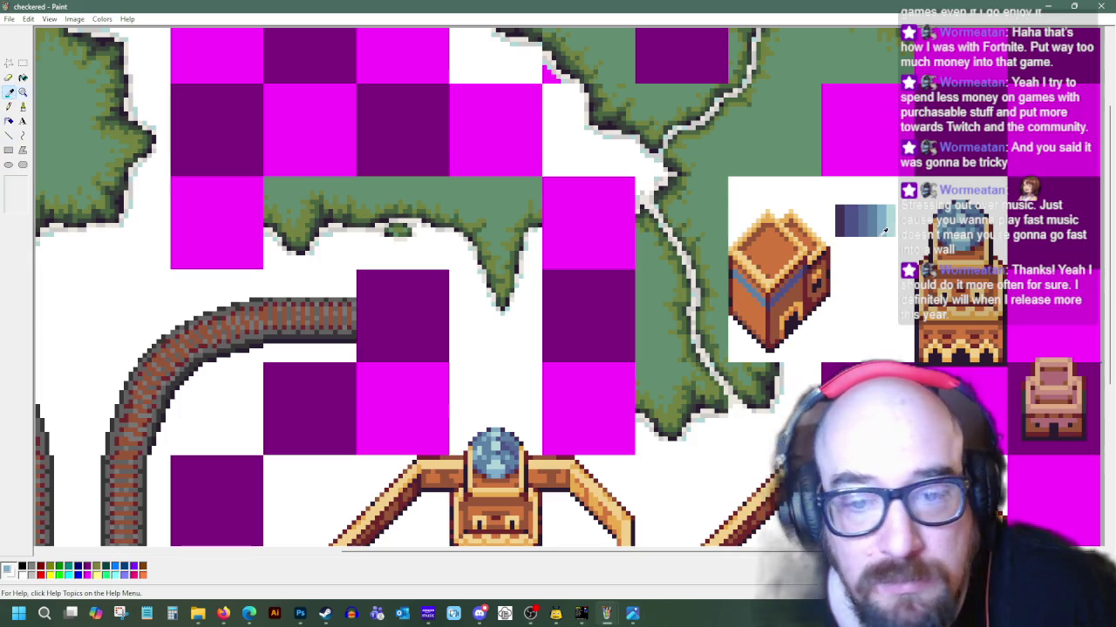
Sample a blue from the palette strip, then the dark red from the drawing
left_click(752, 278)
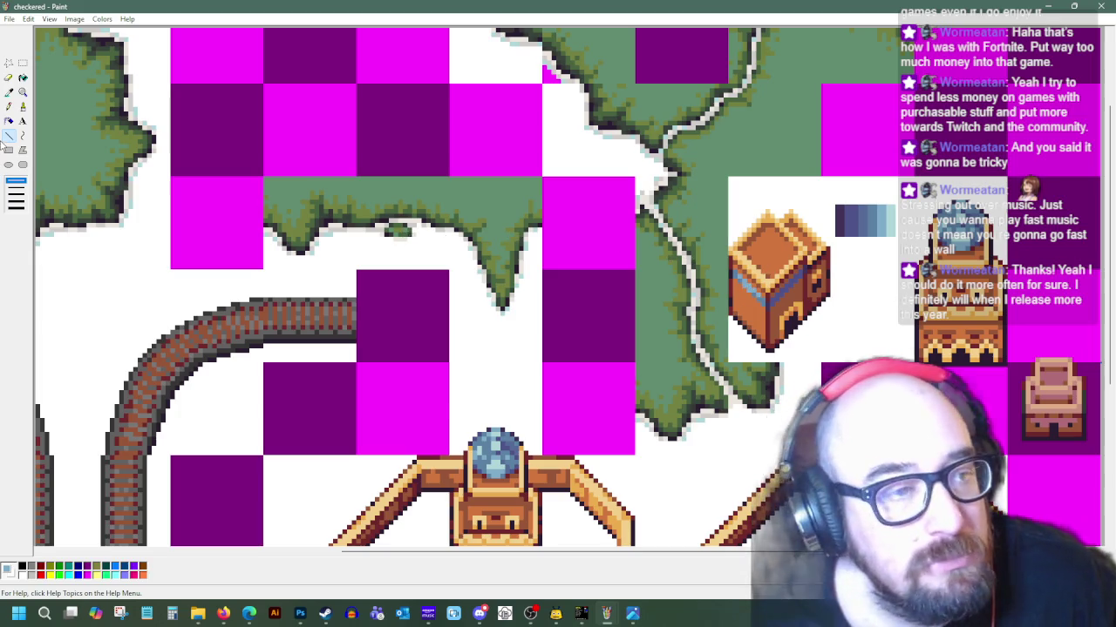
left_click(10, 94)
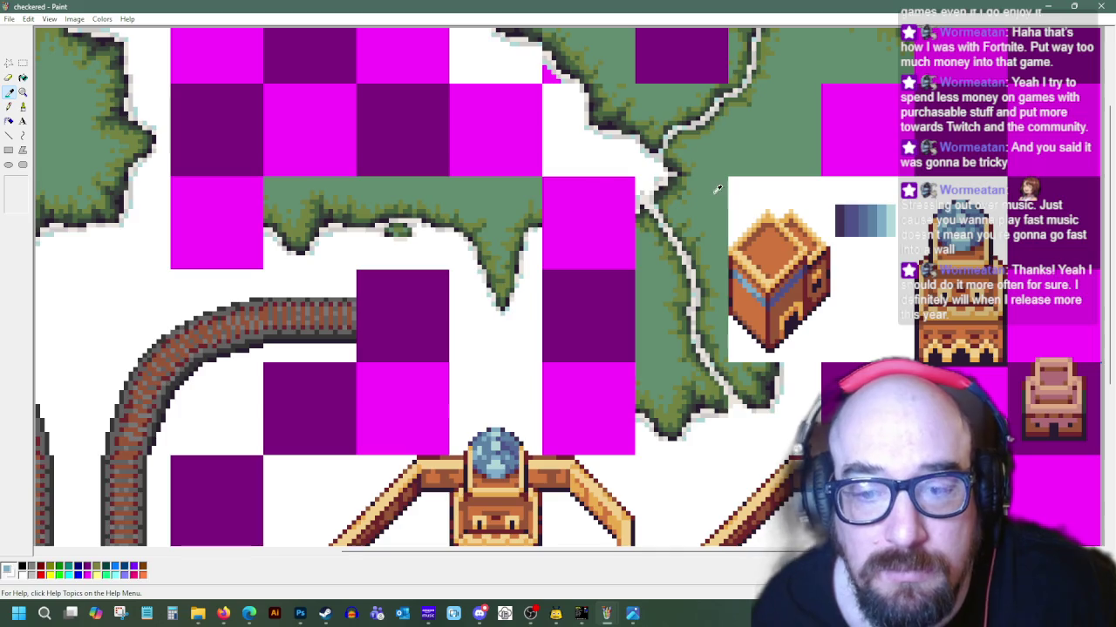
left_click(722, 233)
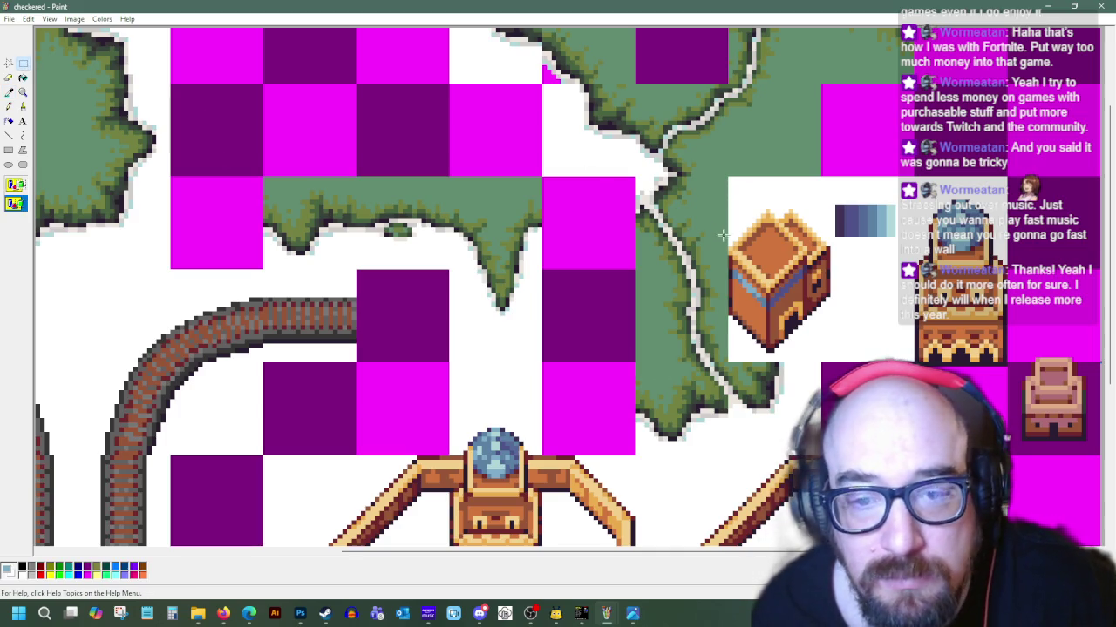
left_click(10, 94)
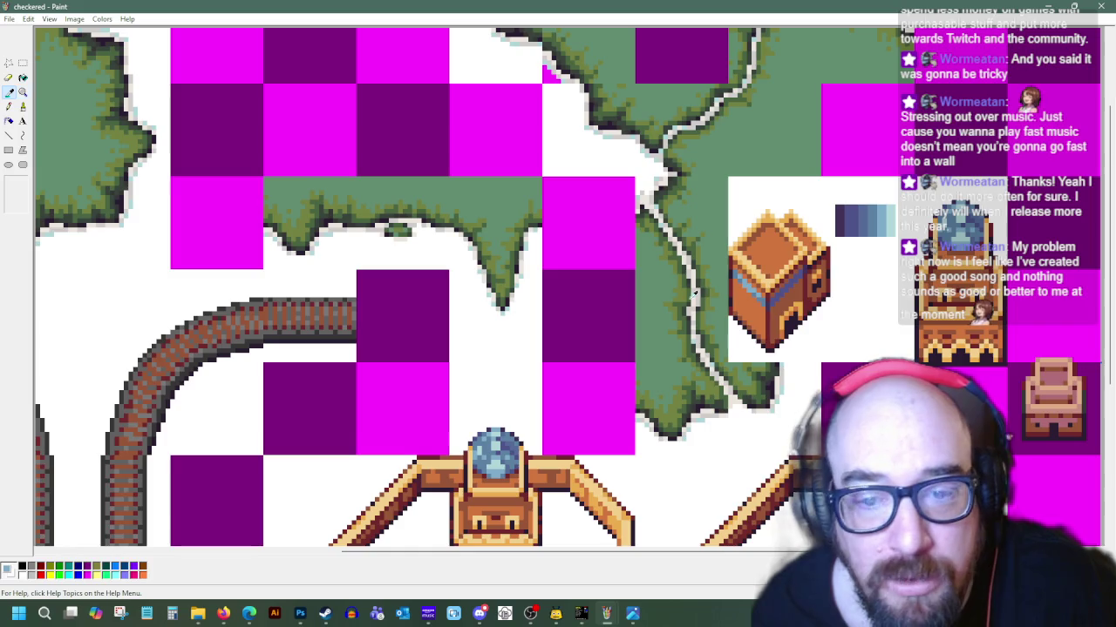
left_click(733, 303)
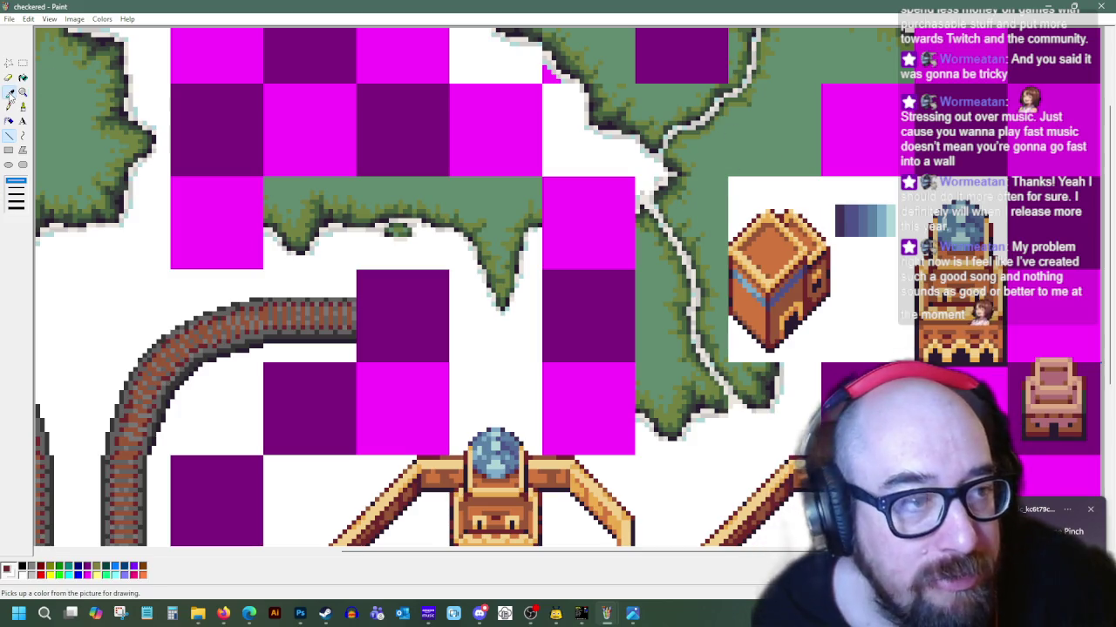
left_click(10, 92)
left_click(772, 312)
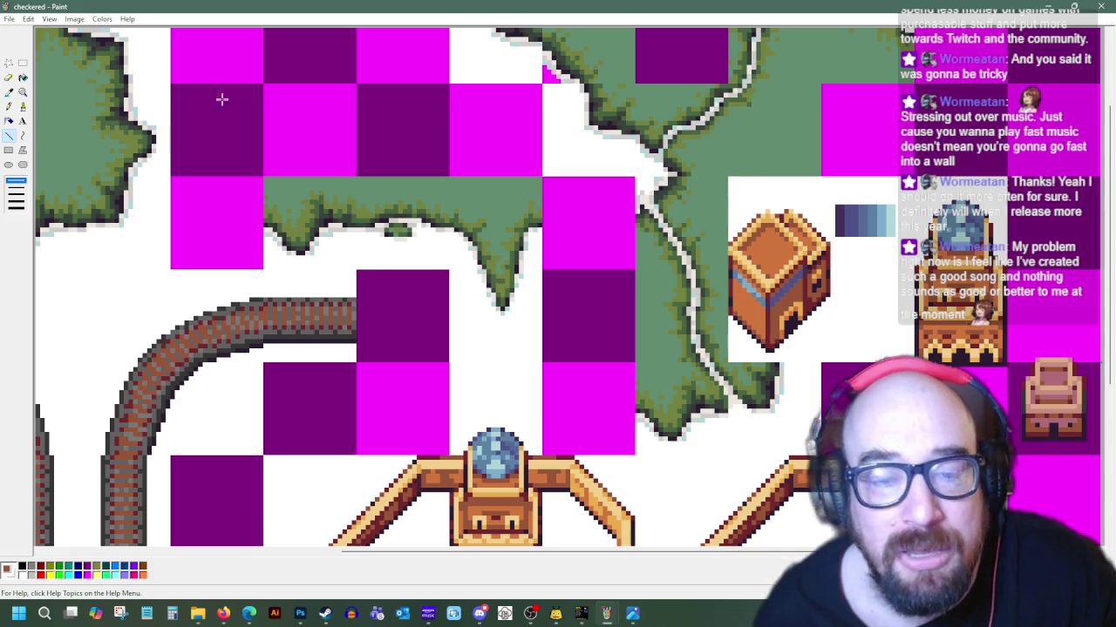
Select and copy the brown box building, then paste a copy
left_click(22, 62)
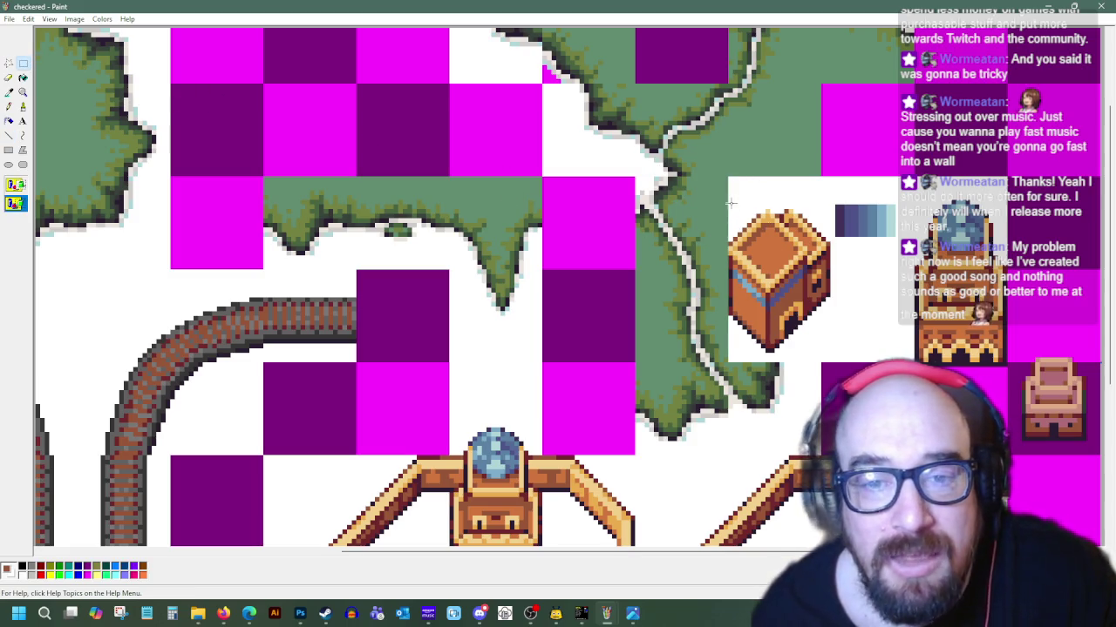
left_click_drag(728, 199, 832, 355)
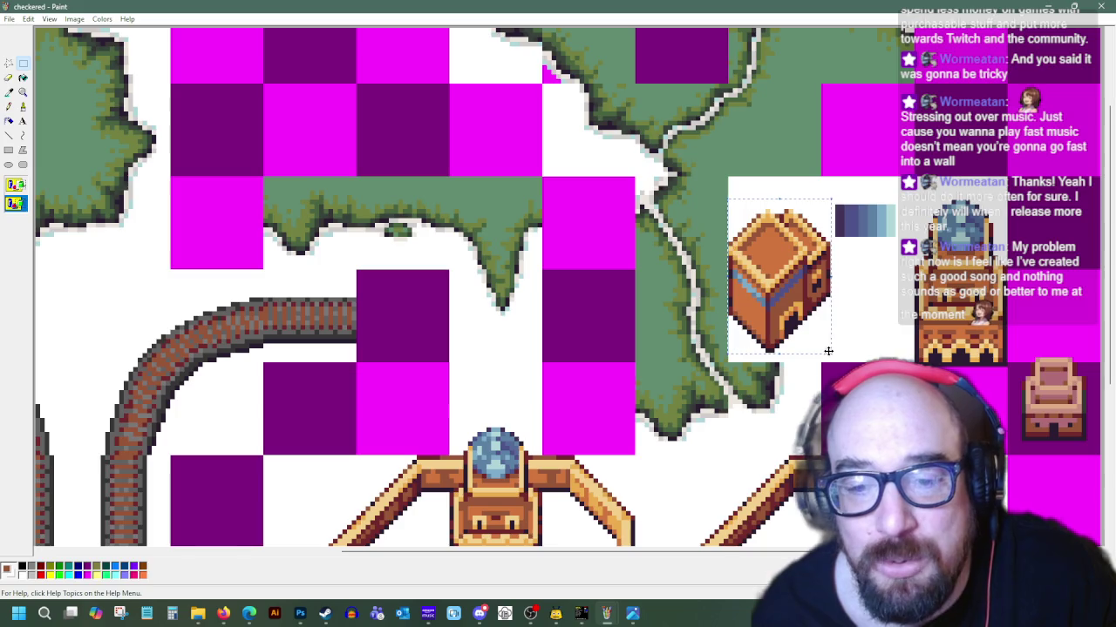
right_click(798, 323)
left_click(823, 337)
scroll(564, 236, "down", 3)
right_click(354, 228)
left_click(375, 253)
Place the copy on the octagonal platform left of the domed tower, then zoom out
left_click_drag(72, 100, 347, 303)
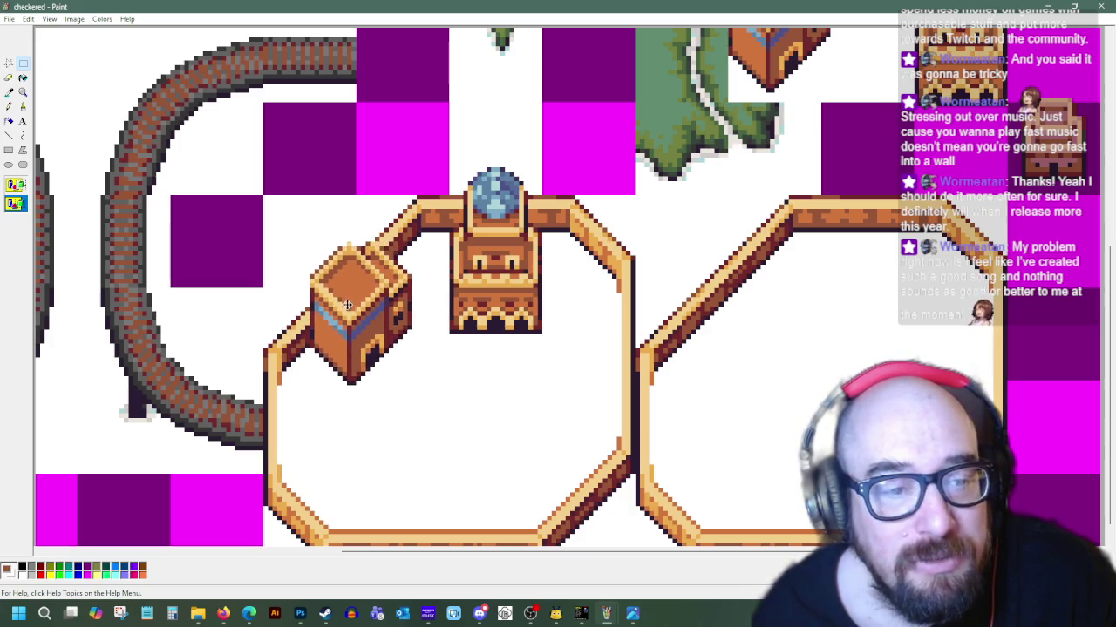
left_click_drag(348, 301, 346, 307)
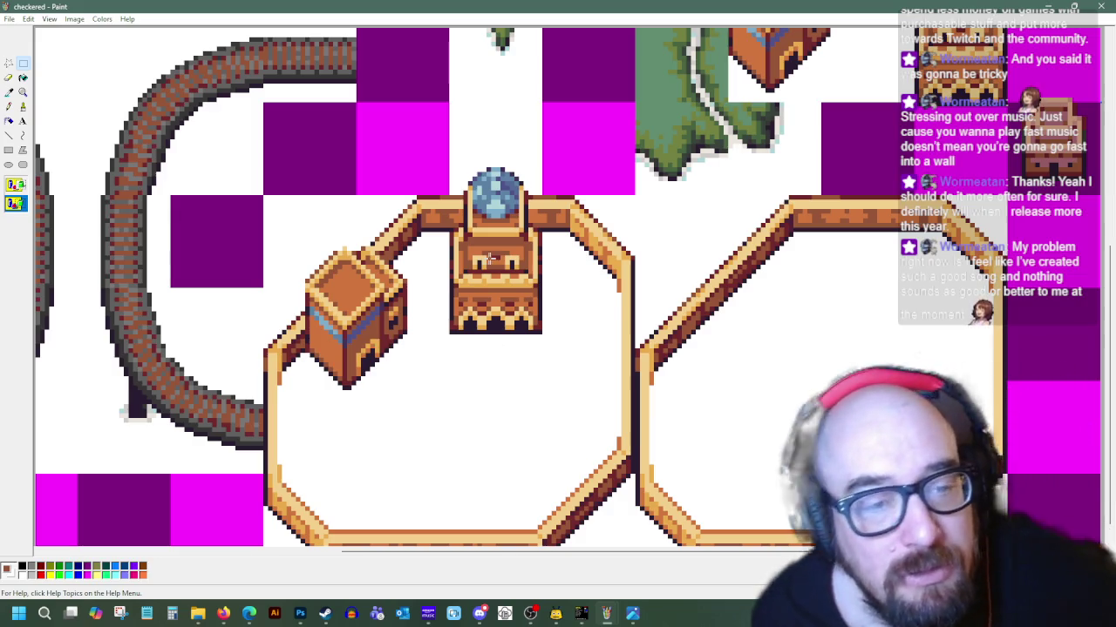
key("ctrl+z")
key("ctrl+v")
mouse_move(80, 109)
left_mouse_down()
mouse_move(375, 318)
mouse_move(367, 296)
mouse_move(358, 308)
left_mouse_up()
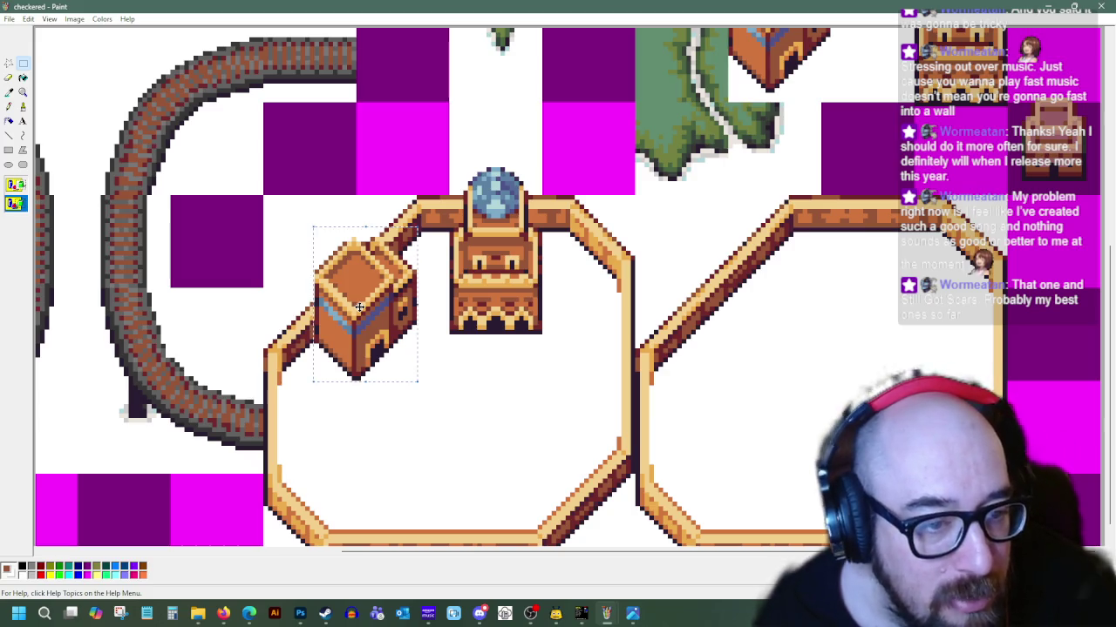
scroll(460, 430, "up", 3)
scroll(694, 383, "up", 3)
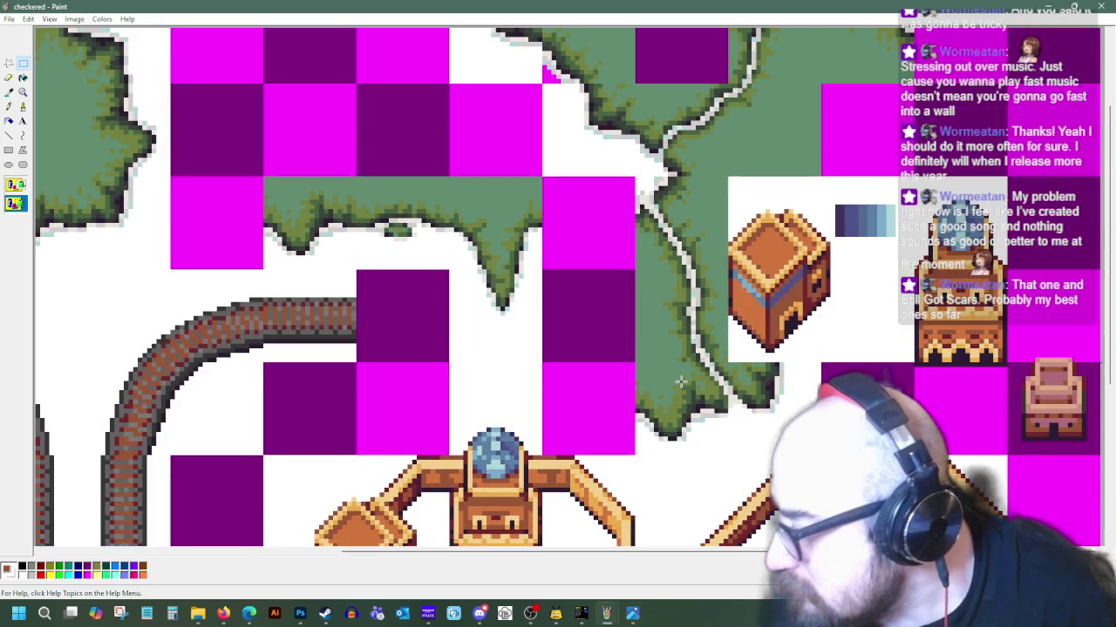
scroll(535, 351, "down", 3)
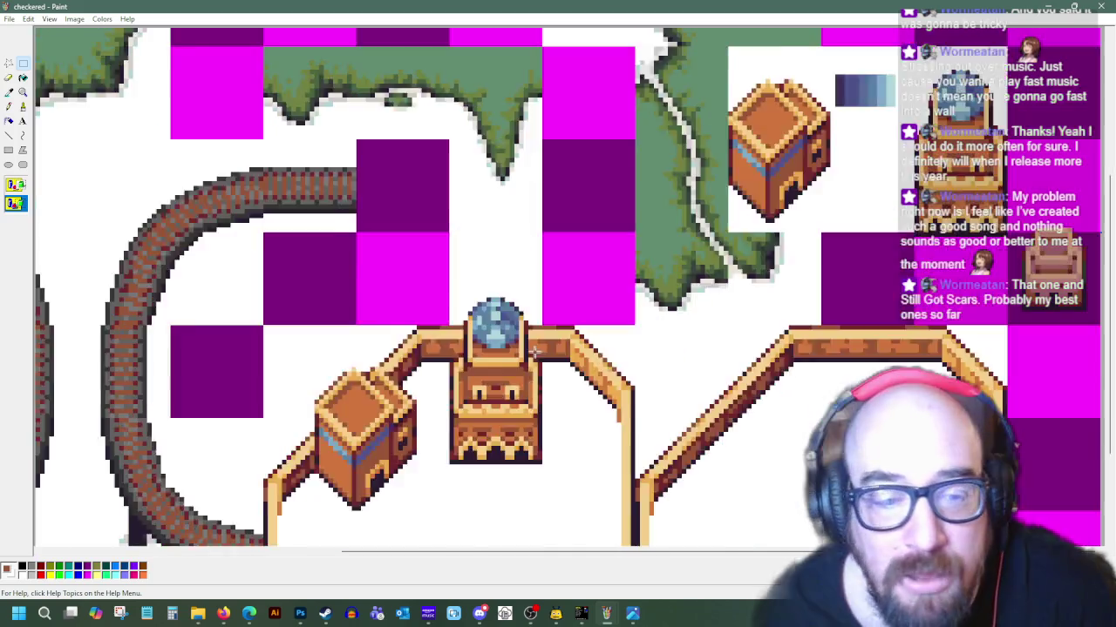
scroll(532, 352, "down", 3)
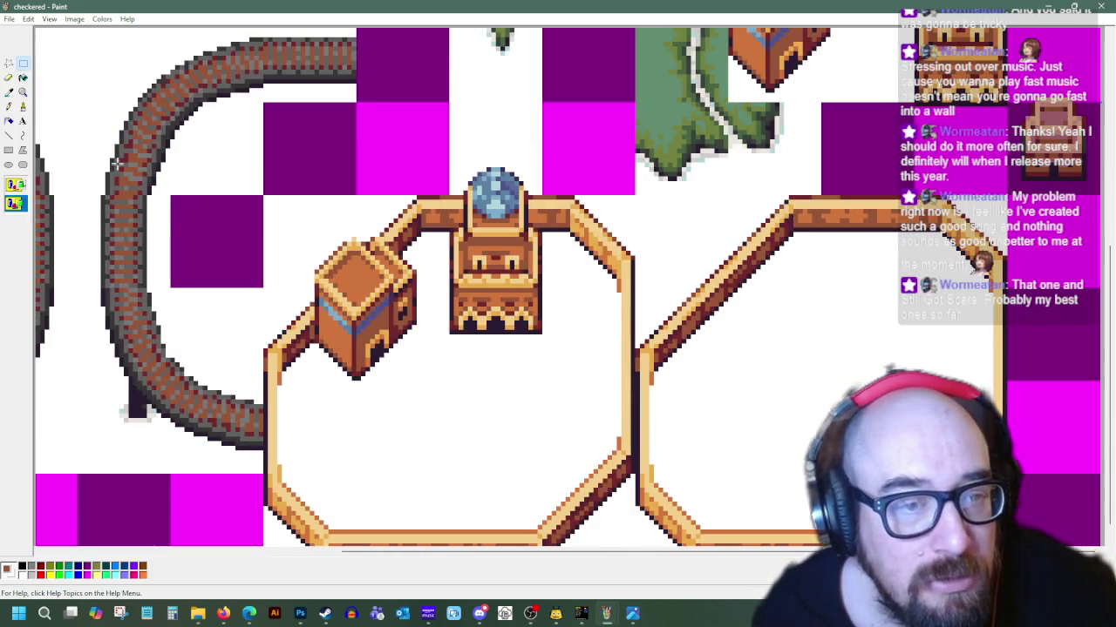
left_click(9, 135)
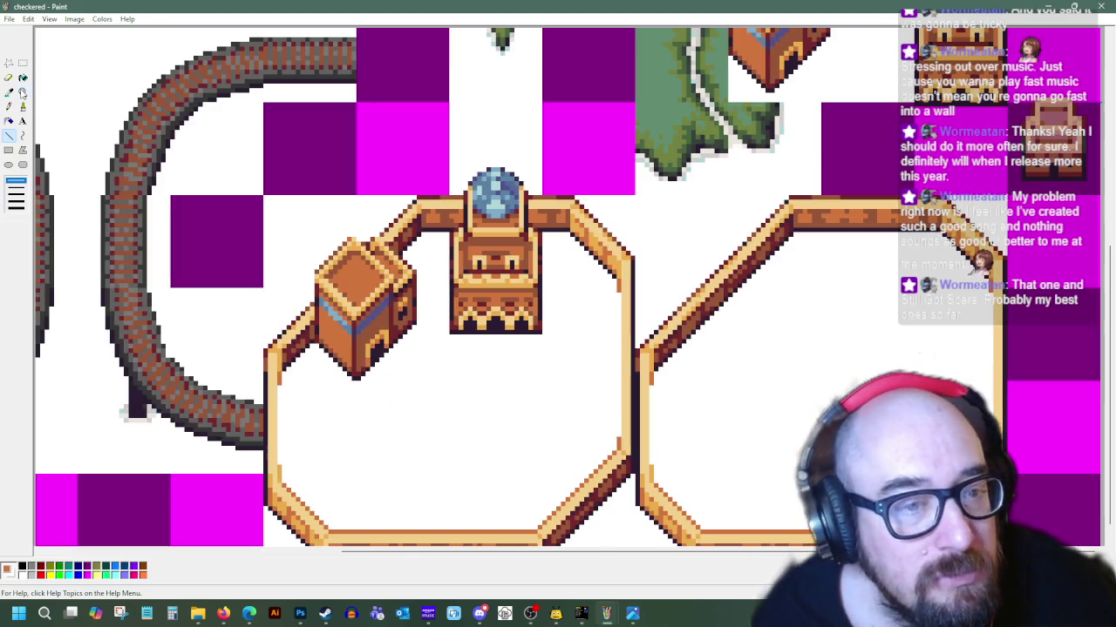
left_click(24, 93)
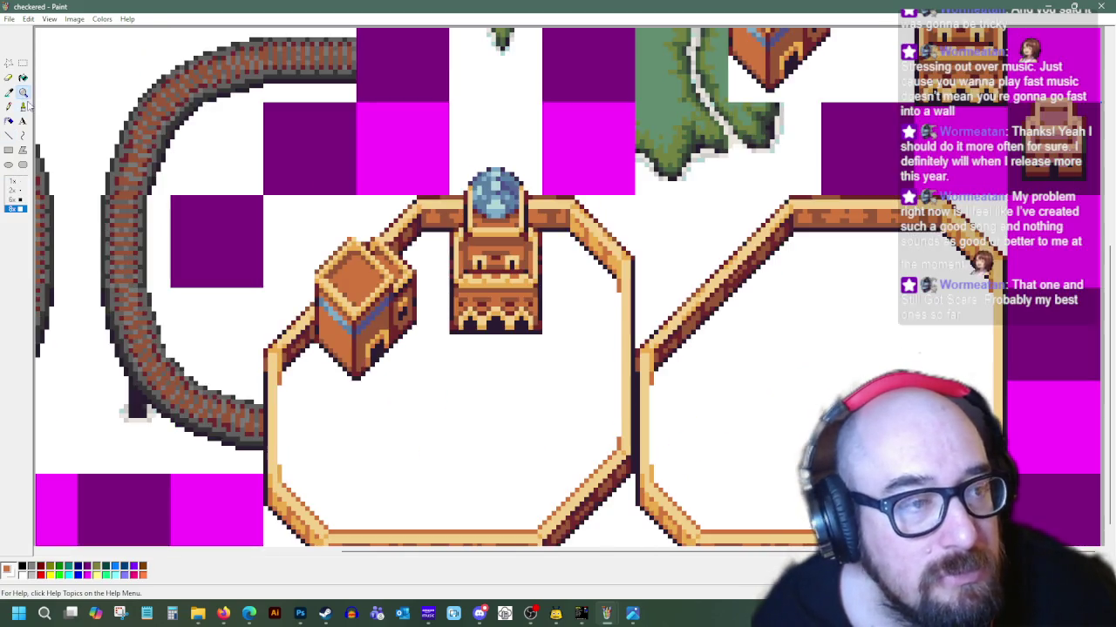
left_click(13, 185)
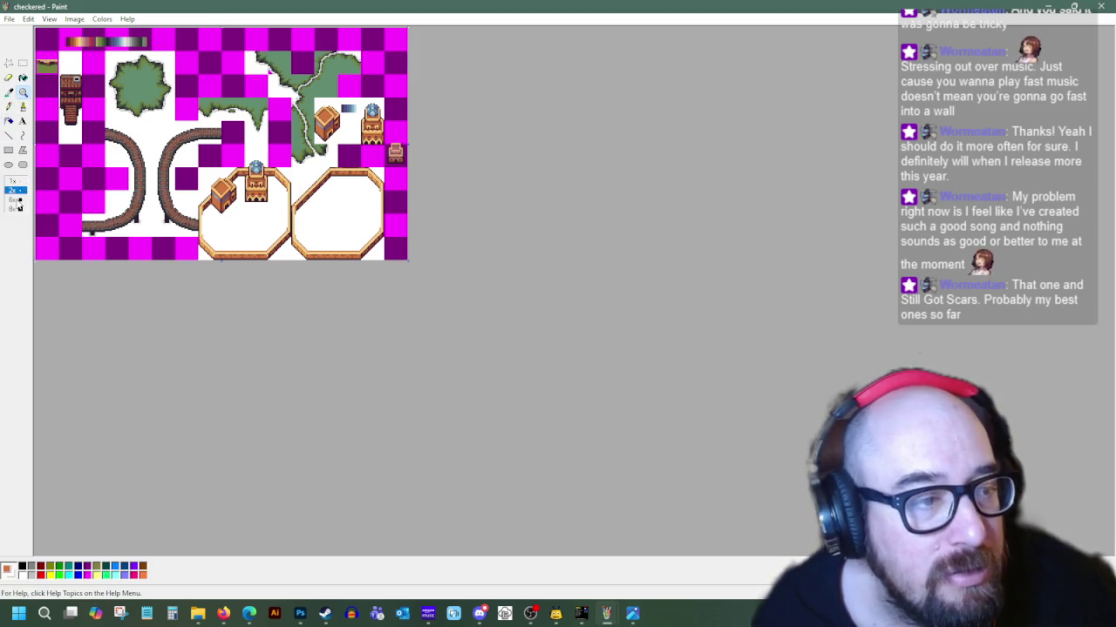
Zoom in on the platform and tower and sample the octagon border's orange
left_click(16, 200)
scroll(349, 288, "down", 2)
left_click(9, 135)
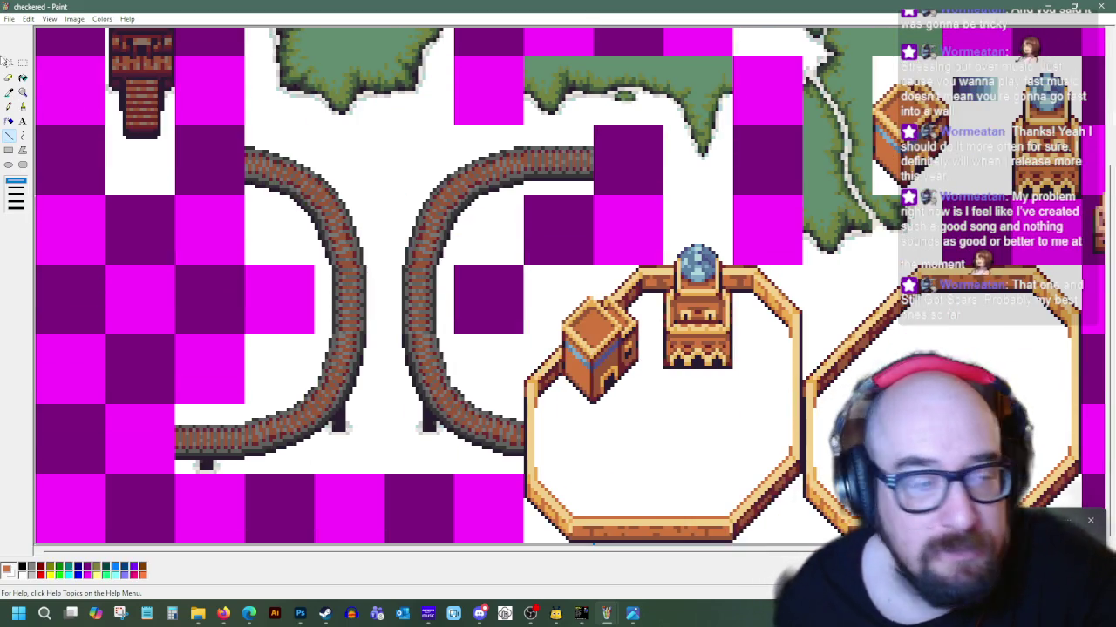
left_click(9, 91)
left_click(796, 328)
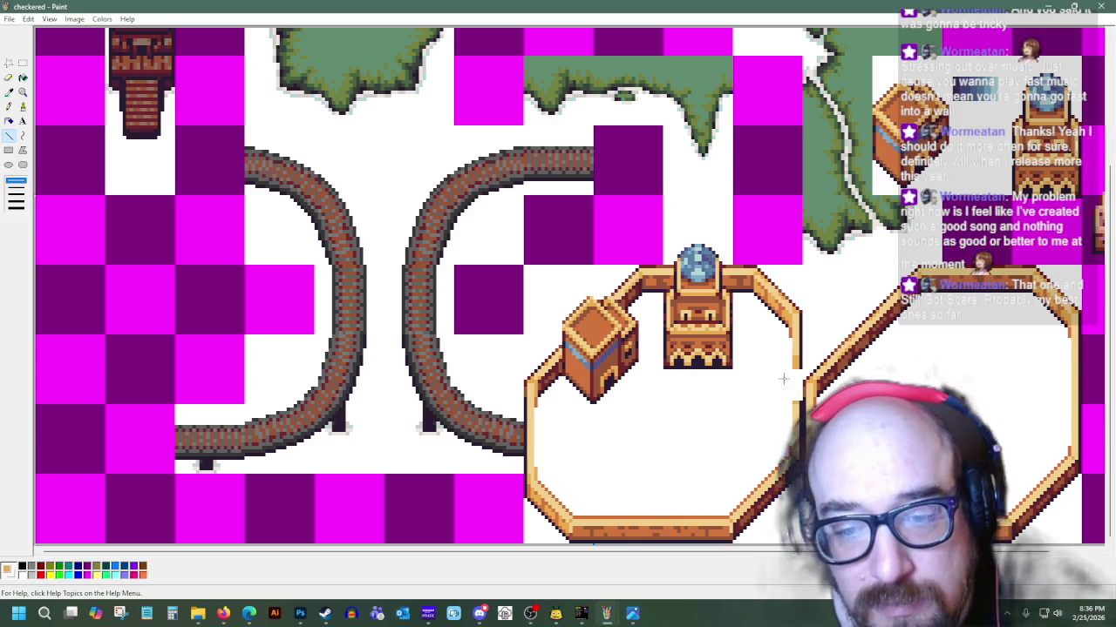
left_click(8, 92)
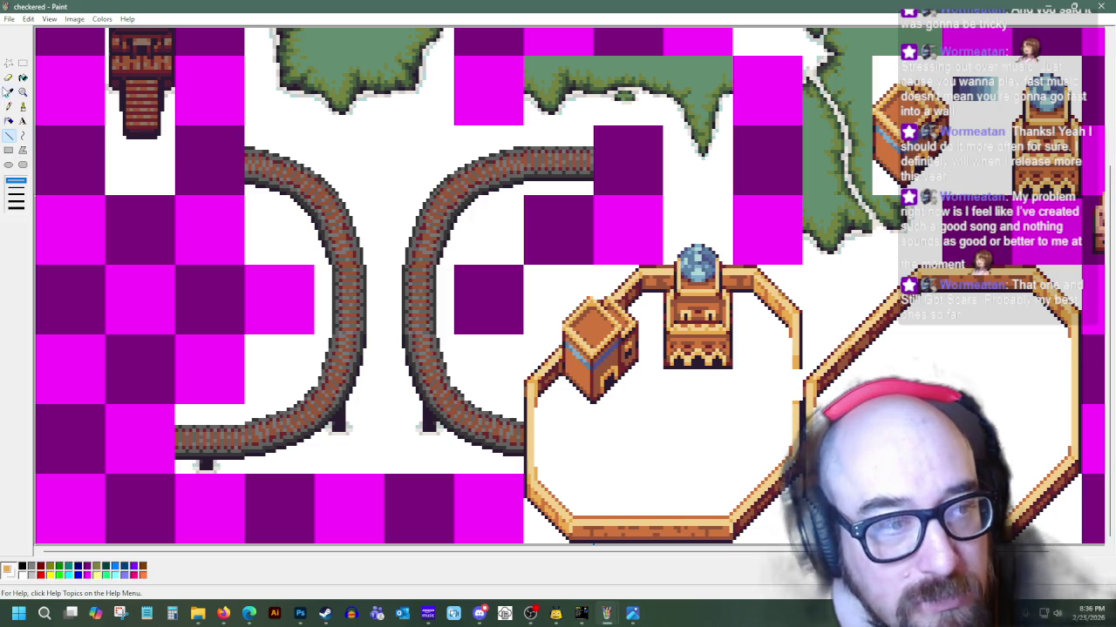
left_click(760, 296)
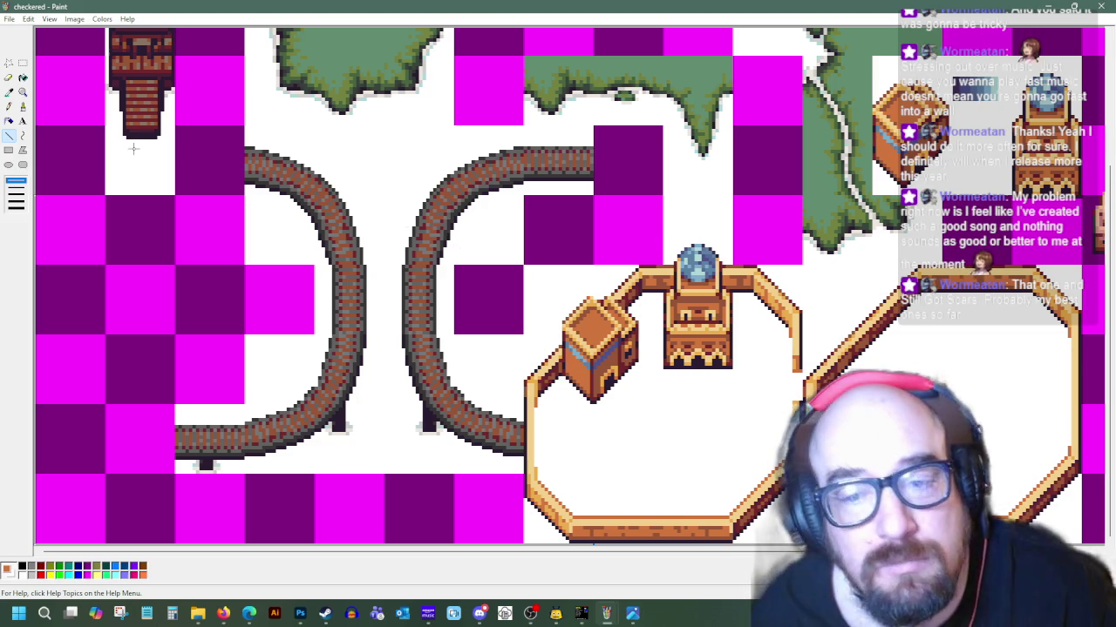
Sample the octagon's dark edge and track outline colours, then make small rectangle selections
left_click(9, 92)
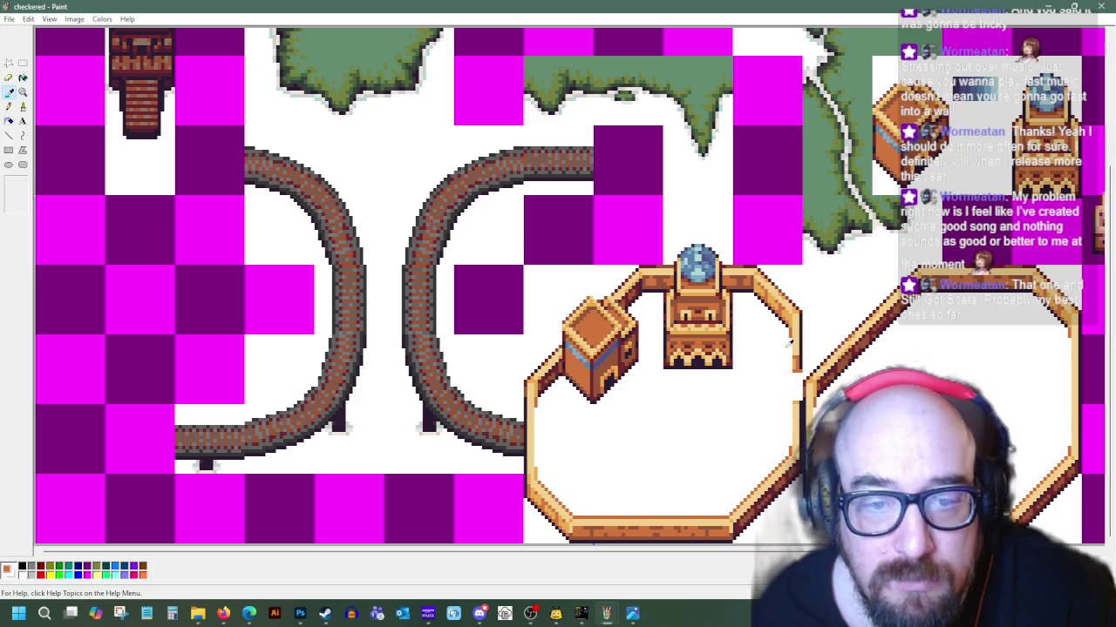
left_click(797, 367)
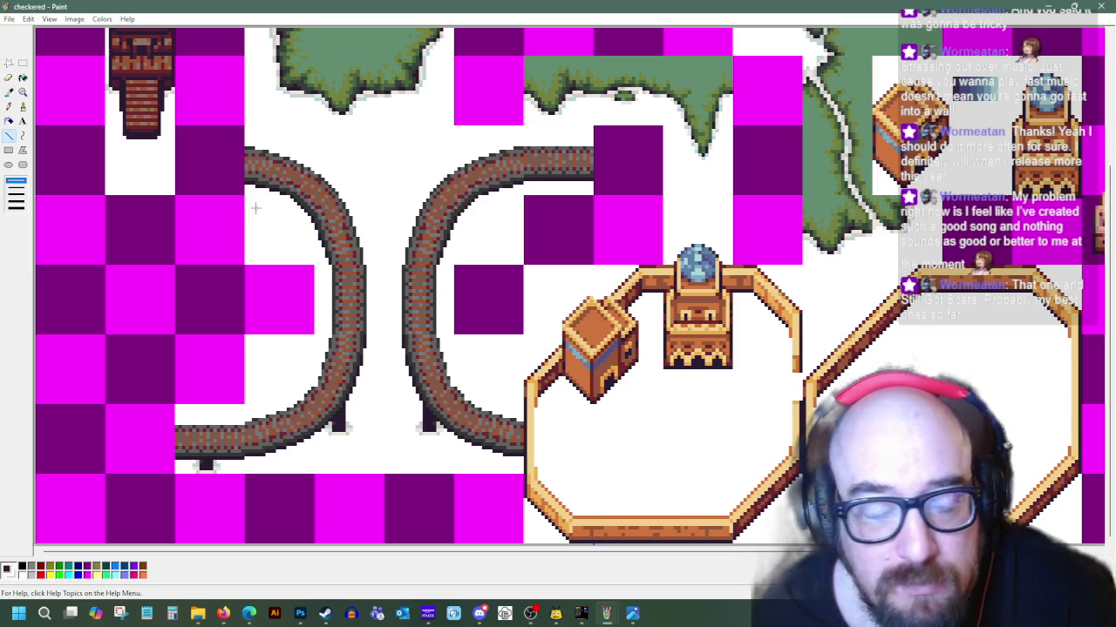
left_click(8, 92)
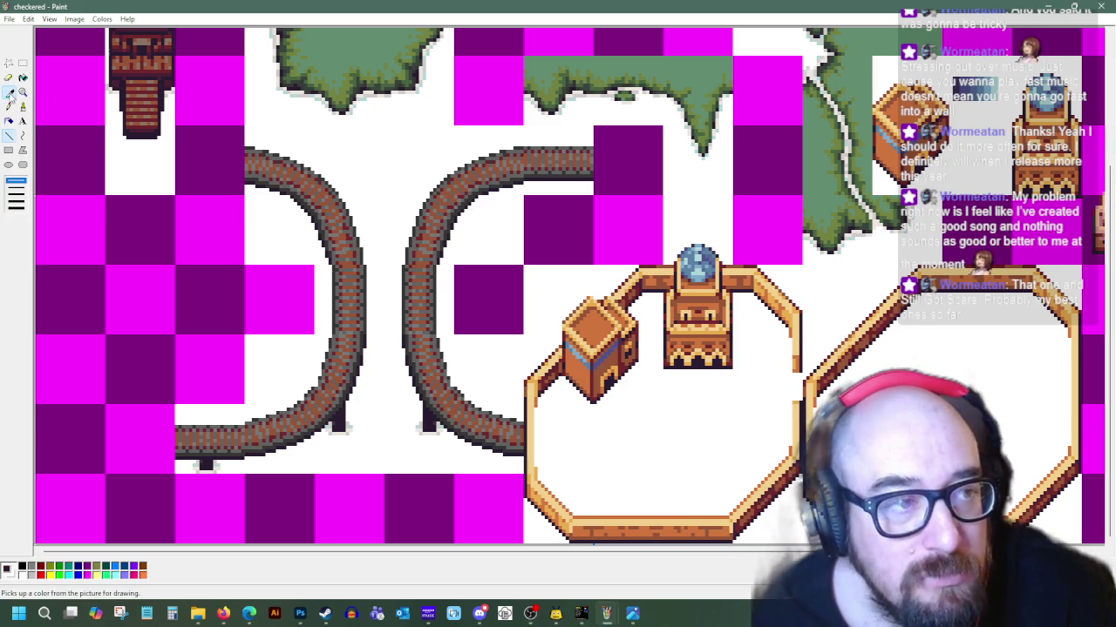
left_click(662, 281)
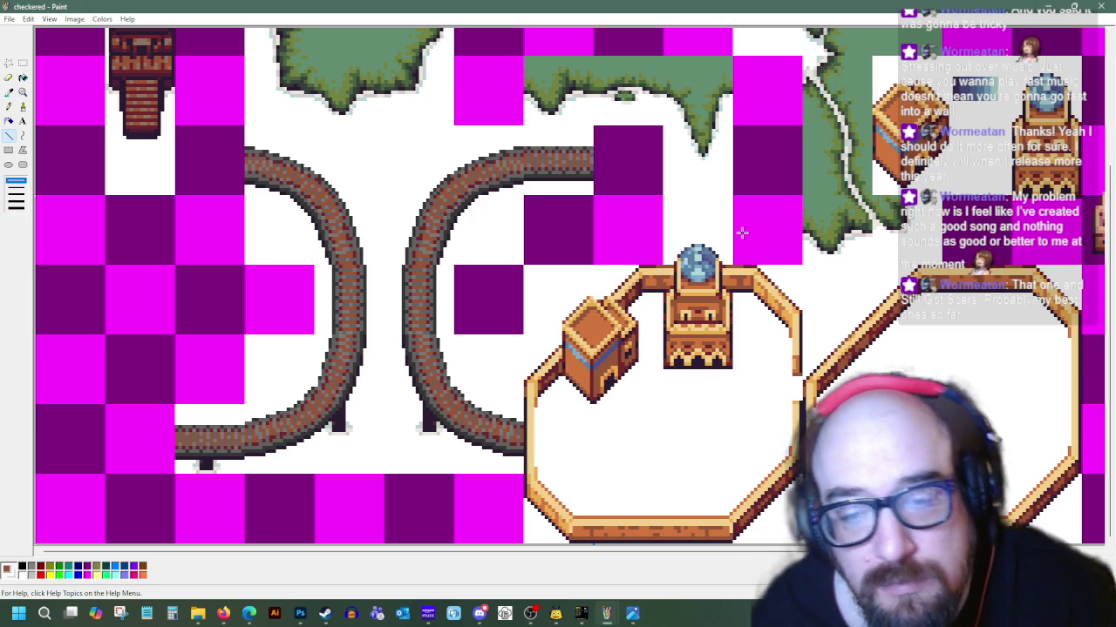
left_click(8, 92)
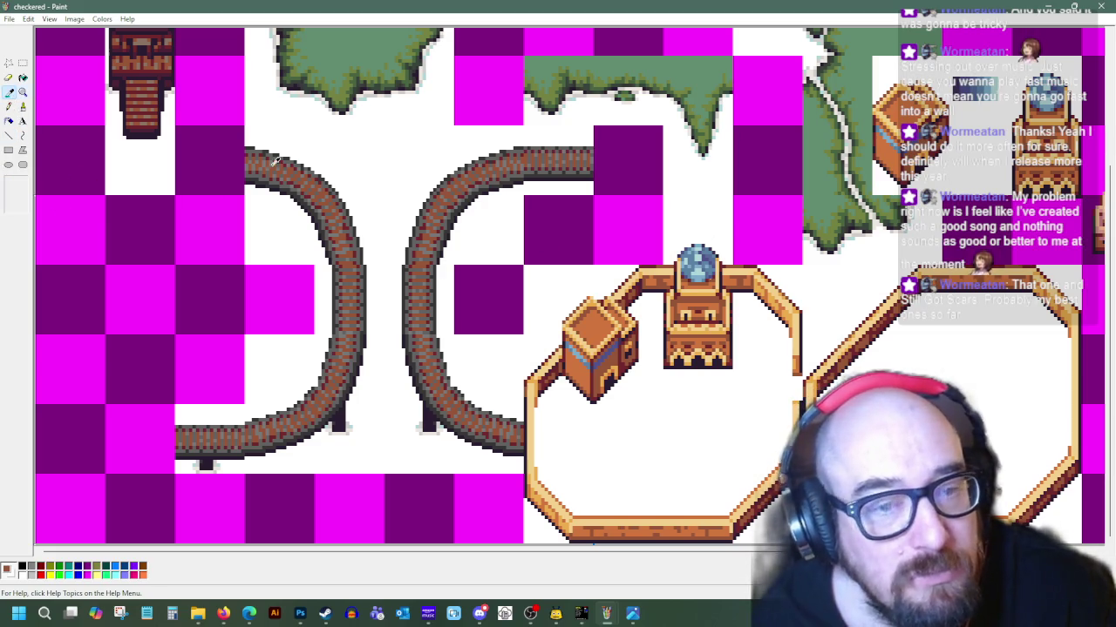
left_click(812, 368)
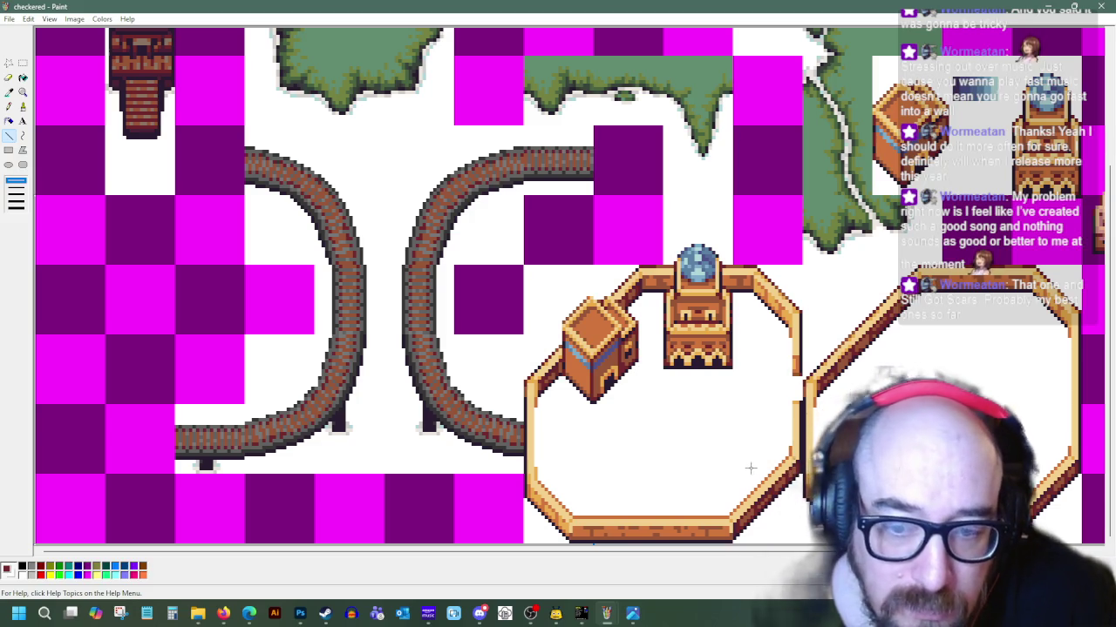
left_click(22, 63)
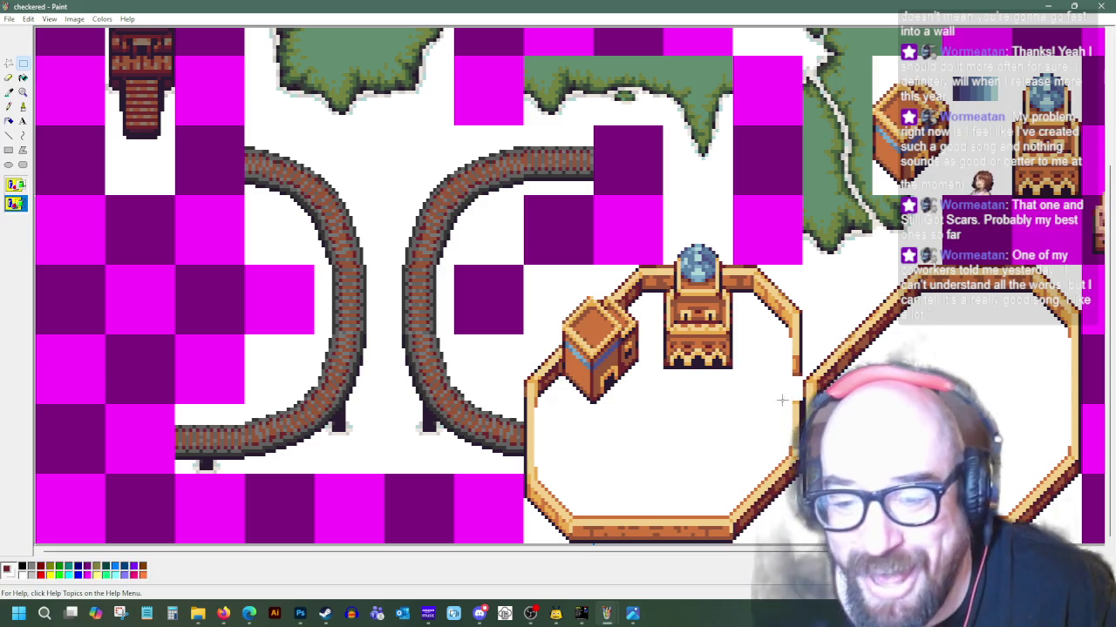
left_click_drag(785, 394, 780, 416)
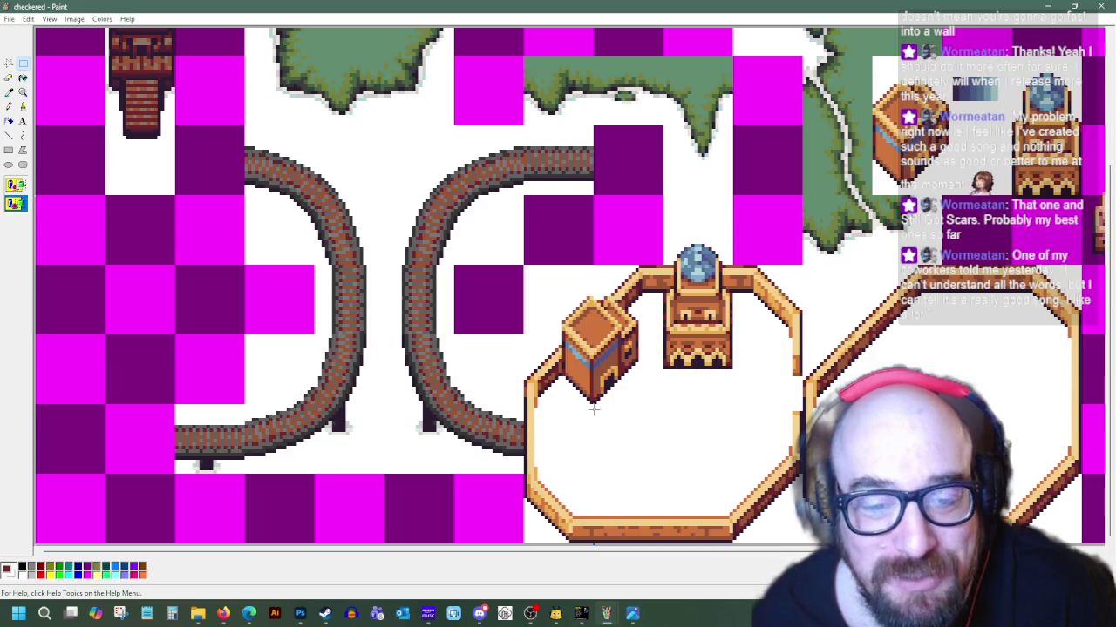
left_click_drag(636, 552, 764, 570)
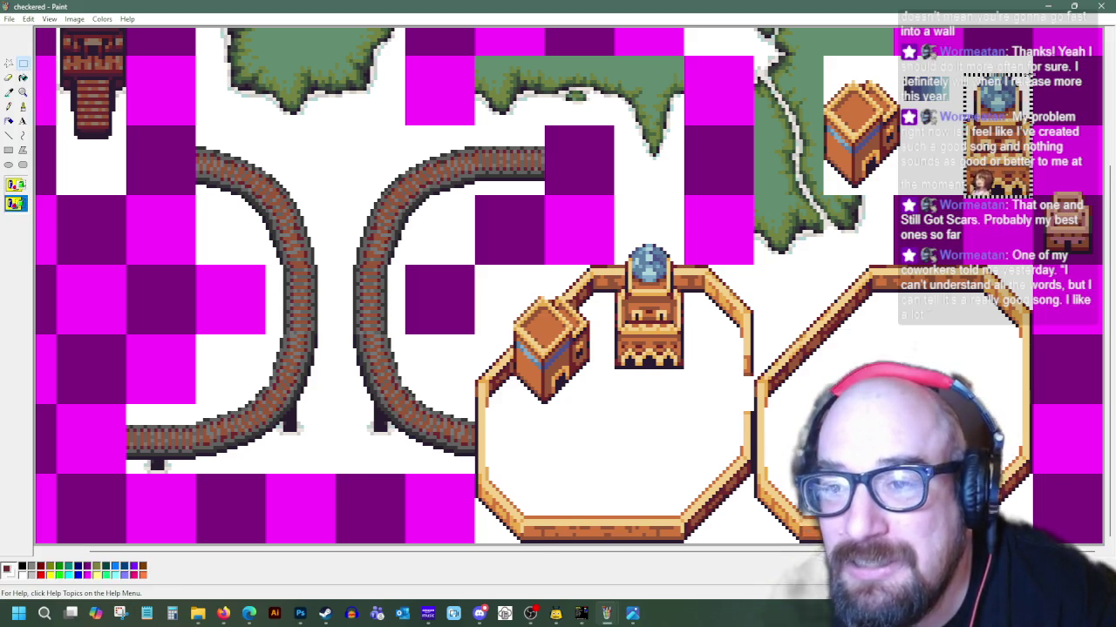
Stamp the pasted tower onto the original and draw a dark horizontal line under its base
right_click(1002, 109)
left_click(1018, 131)
right_click(510, 258)
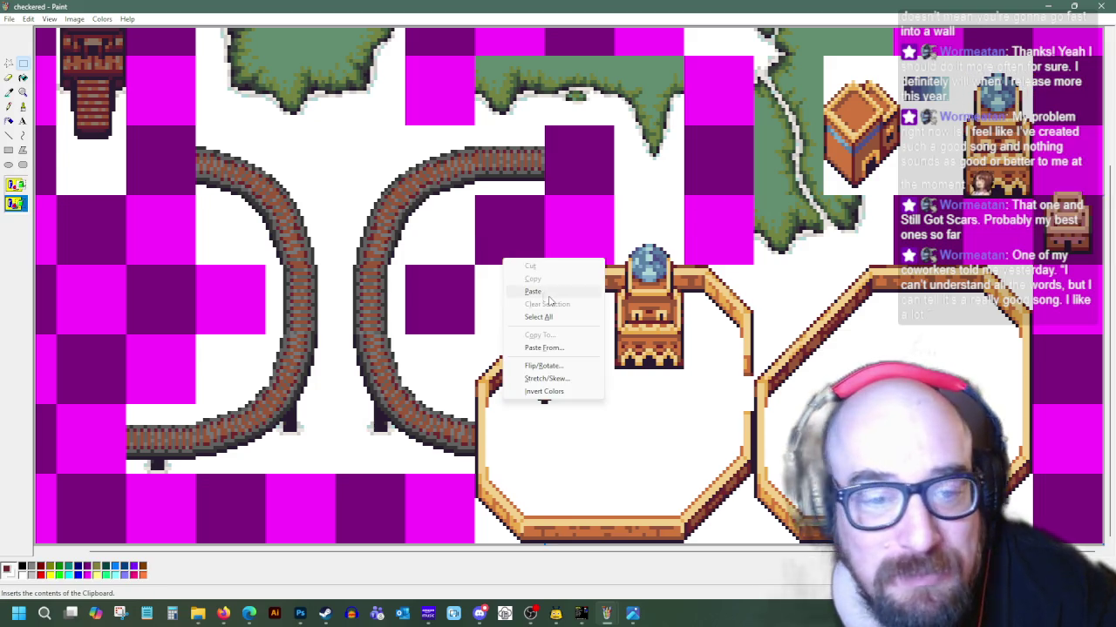
left_click(532, 288)
left_click_drag(52, 105, 635, 315)
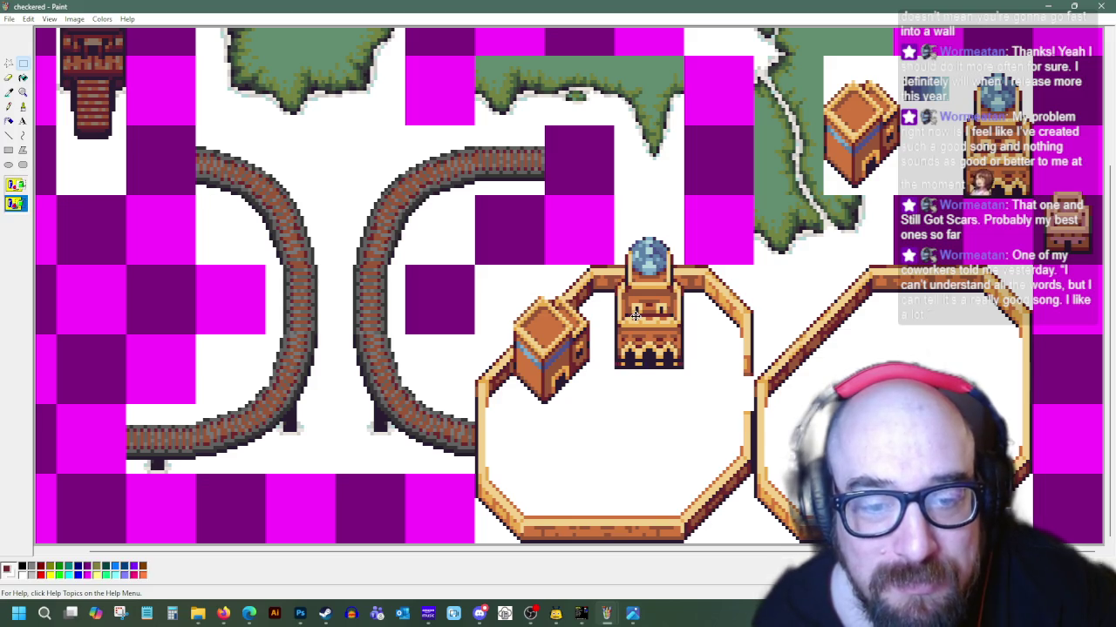
left_click(9, 136)
left_click_drag(615, 366, 685, 366)
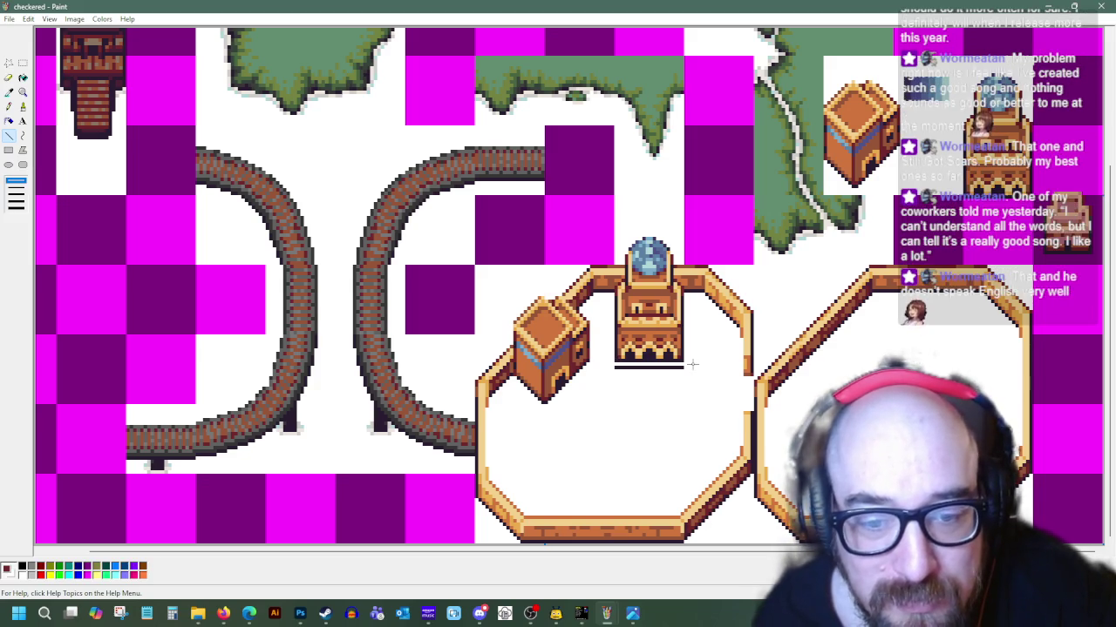
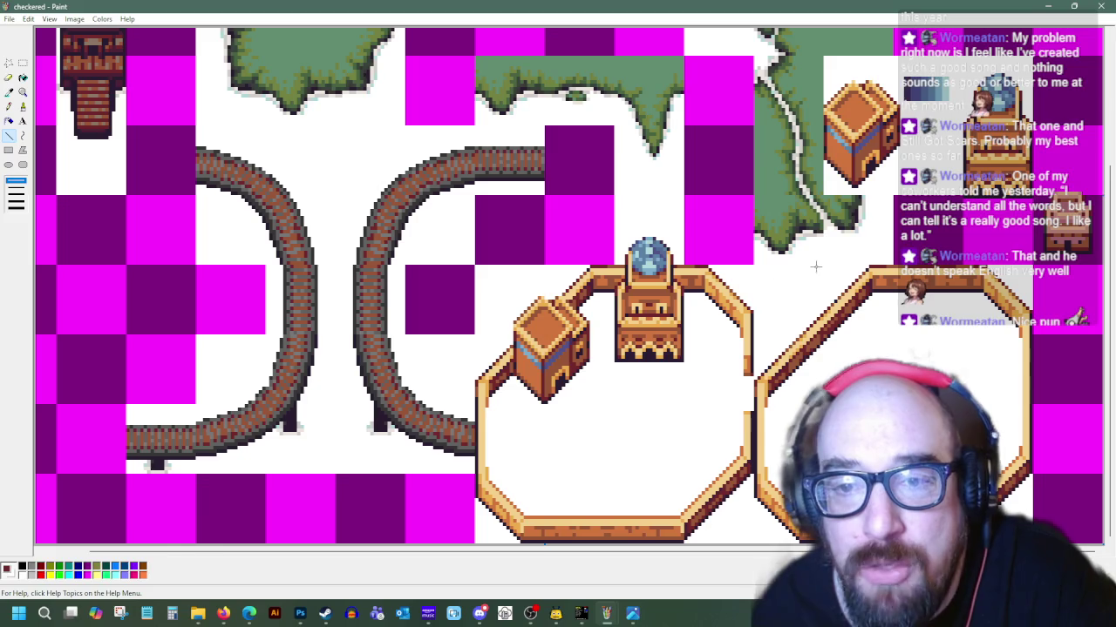
Zoom the canvas to 8x with the Line tool, viewing the walled building area
scroll(762, 290, "up", 3)
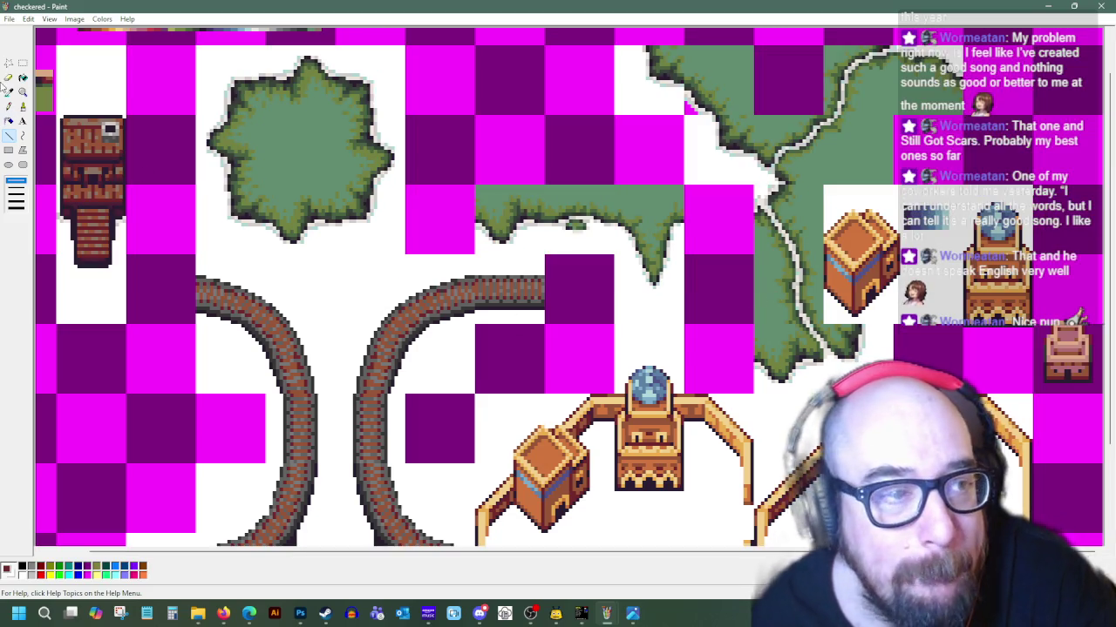
scroll(638, 375, "down", 3)
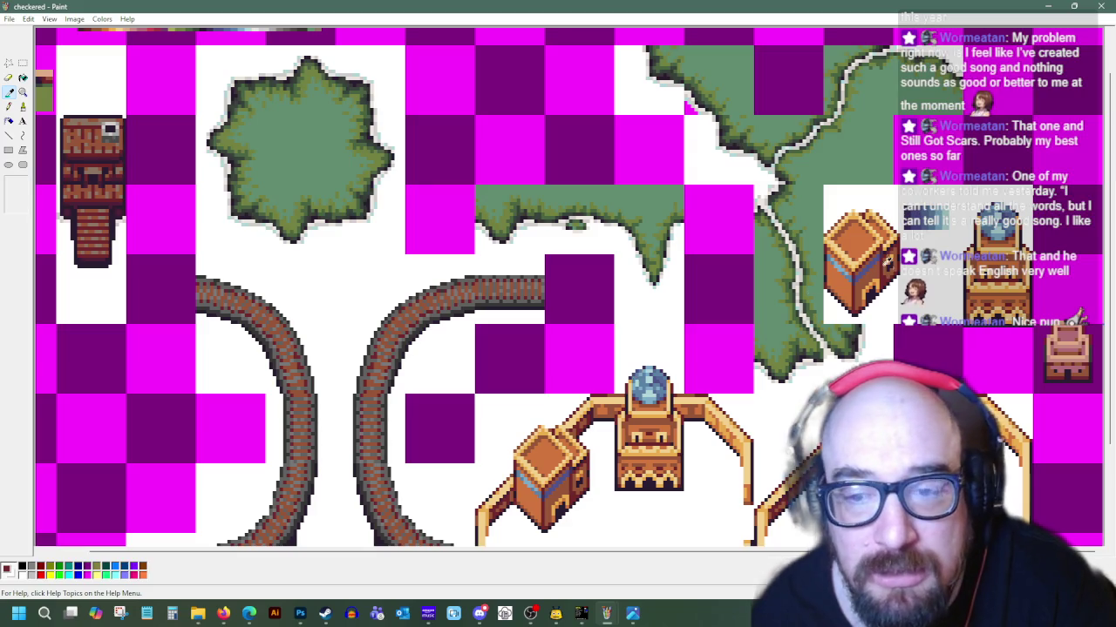
left_click(23, 91)
left_click(16, 209)
scroll(558, 287, "down", 3)
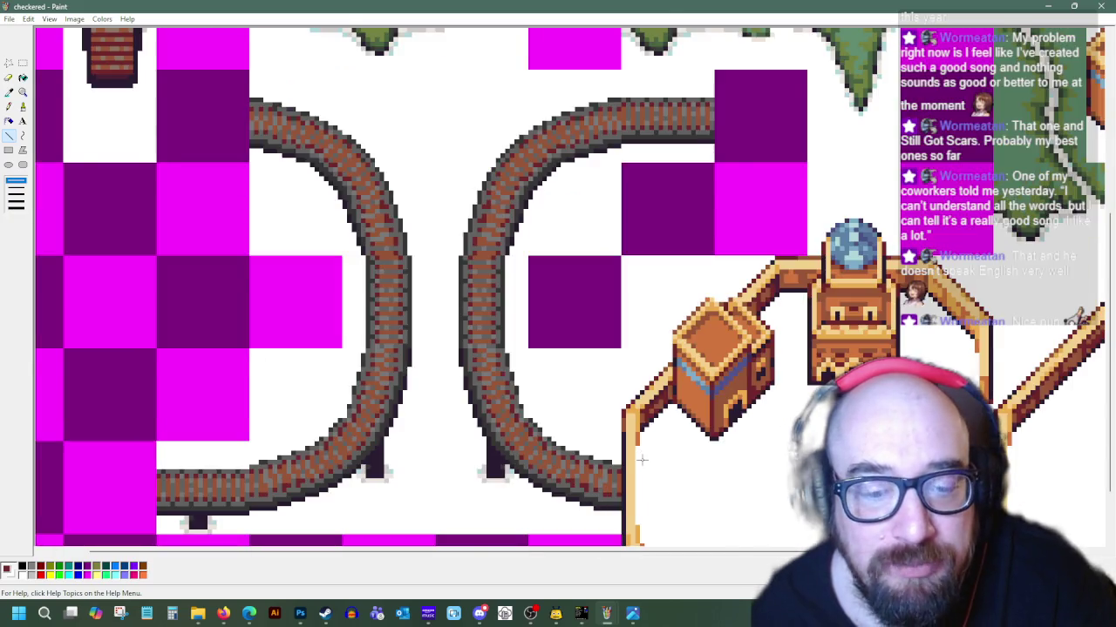
scroll(558, 287, "up", 2)
left_click(8, 135)
scroll(558, 287, "right", 1)
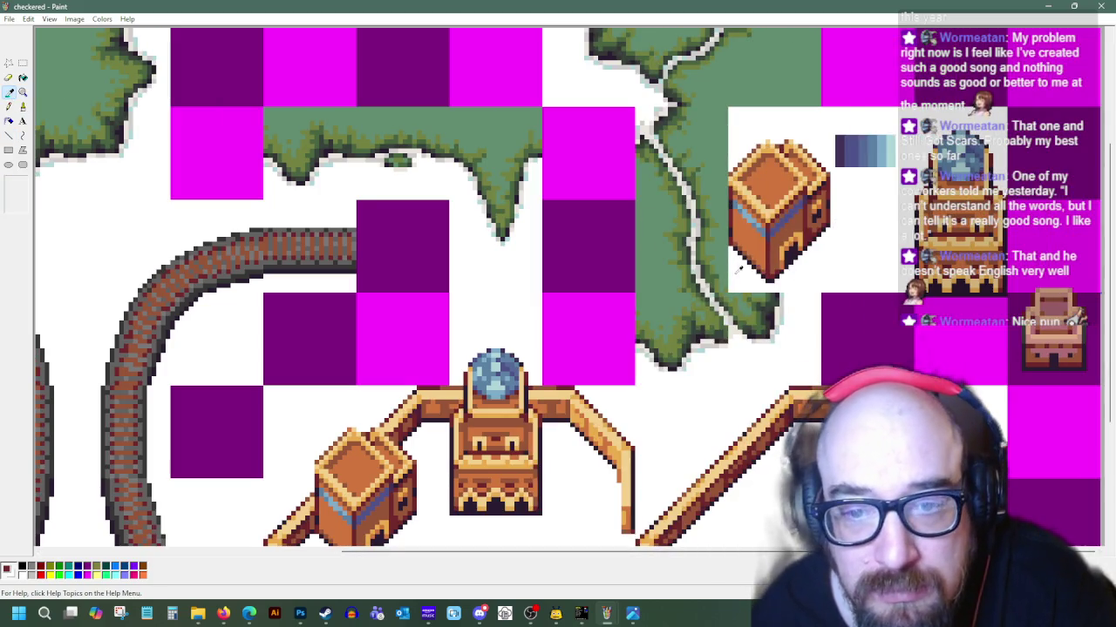
scroll(590, 252, "down", 3)
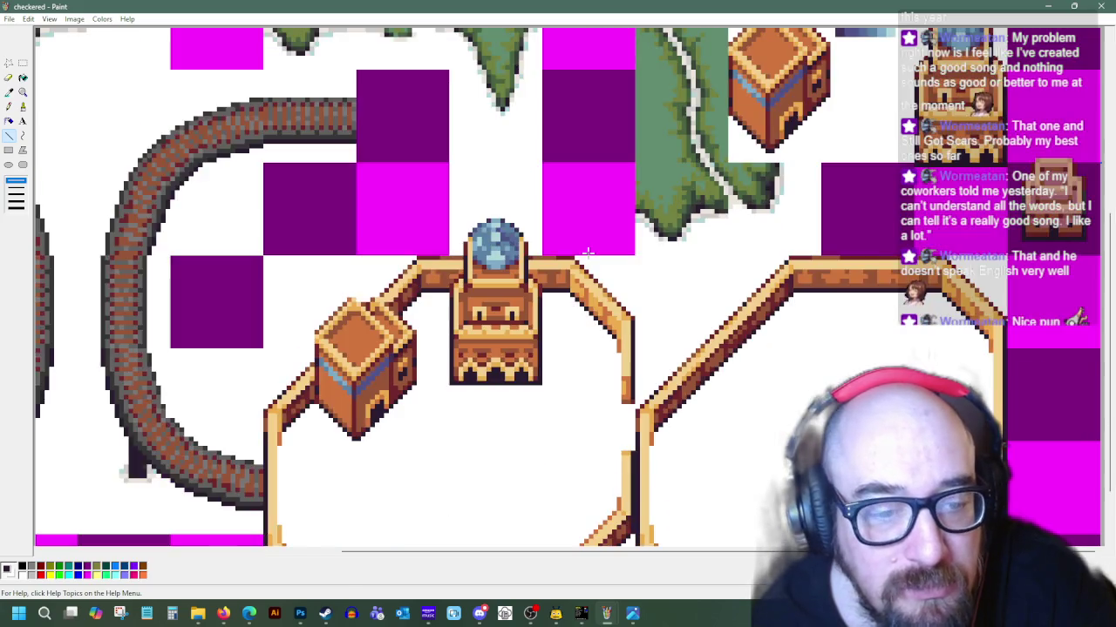
Draw an isometric cube outline above the walled building, retracing its top edges in white
mouse_move(546, 177)
left_mouse_down()
mouse_move(567, 201)
mouse_move(577, 146)
left_mouse_up()
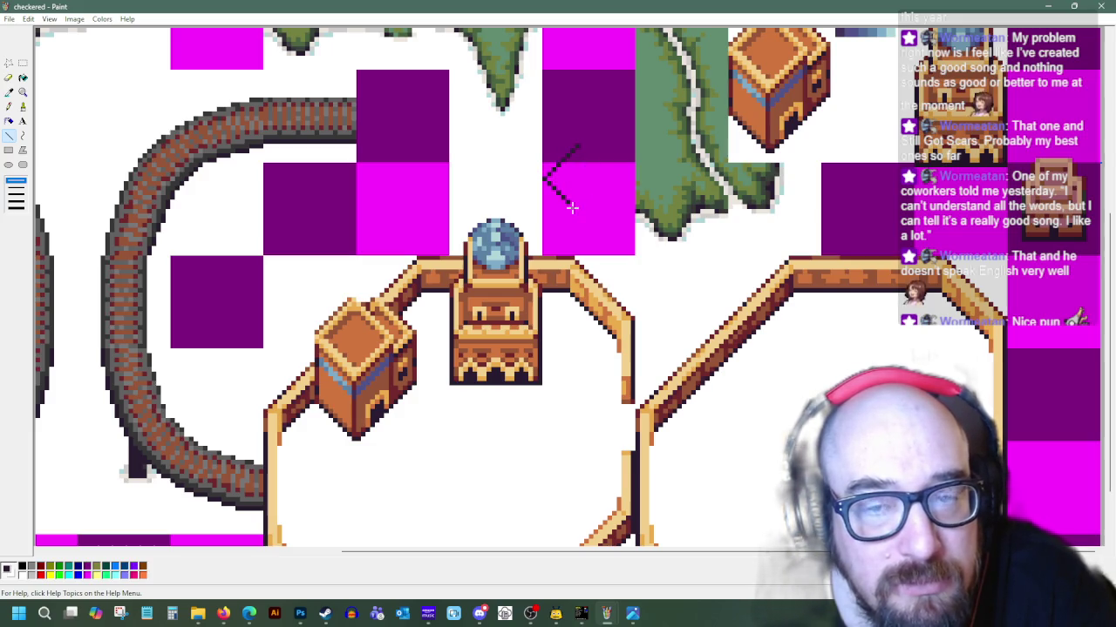
left_click_drag(583, 198, 599, 178)
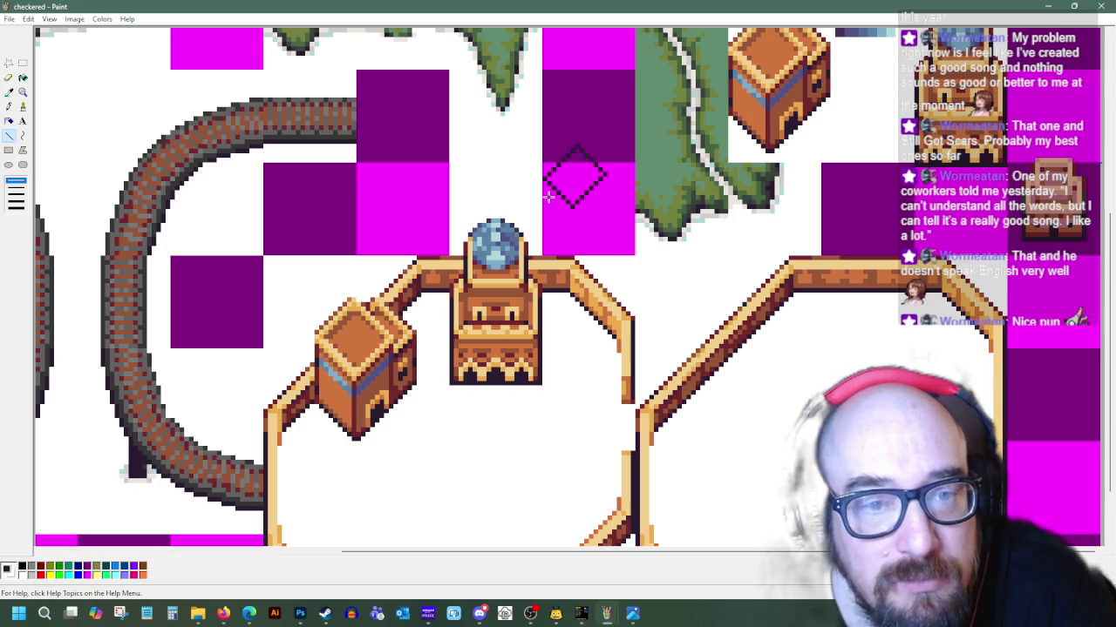
mouse_move(540, 180)
left_mouse_down()
mouse_move(544, 218)
mouse_move(572, 244)
left_mouse_up()
left_click_drag(573, 202, 573, 234)
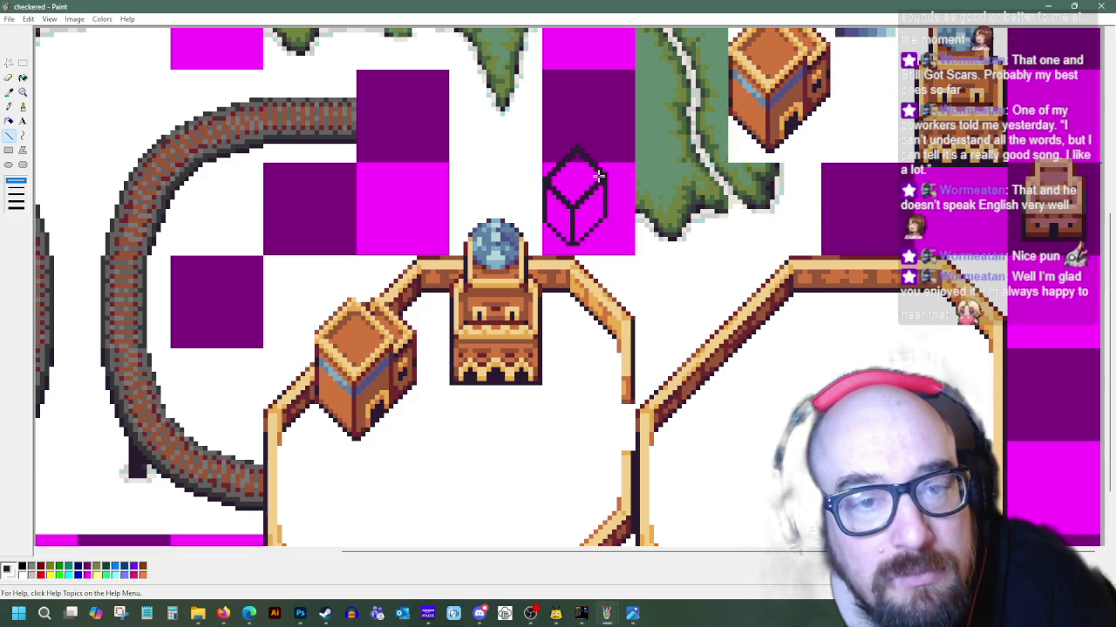
left_click_drag(603, 176, 576, 148)
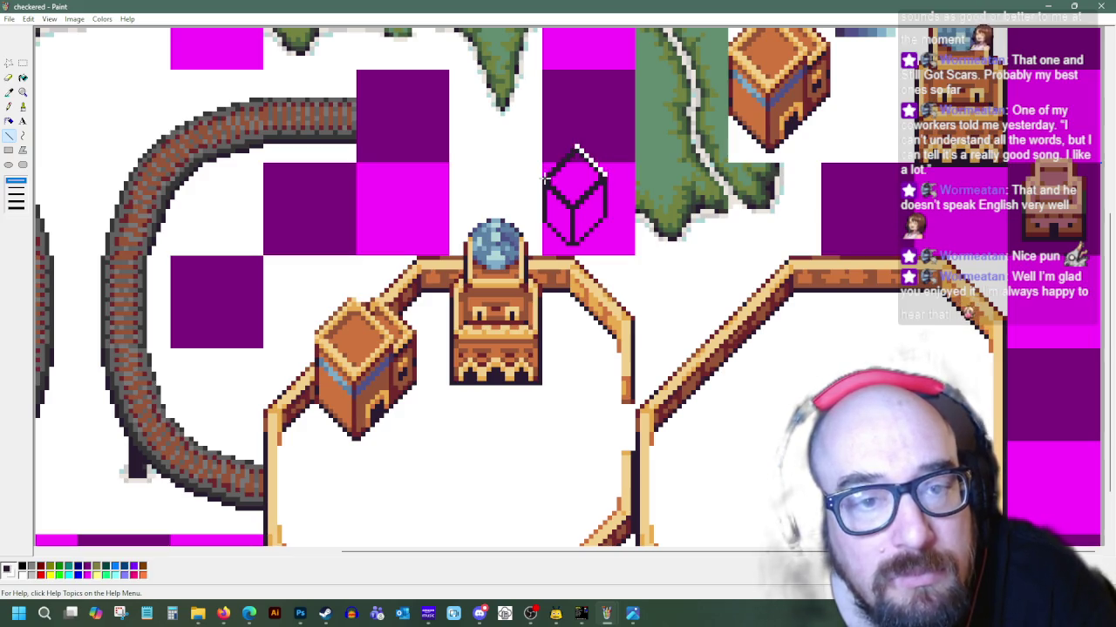
mouse_move(548, 174)
left_mouse_down()
mouse_move(576, 148)
mouse_move(551, 193)
left_mouse_up()
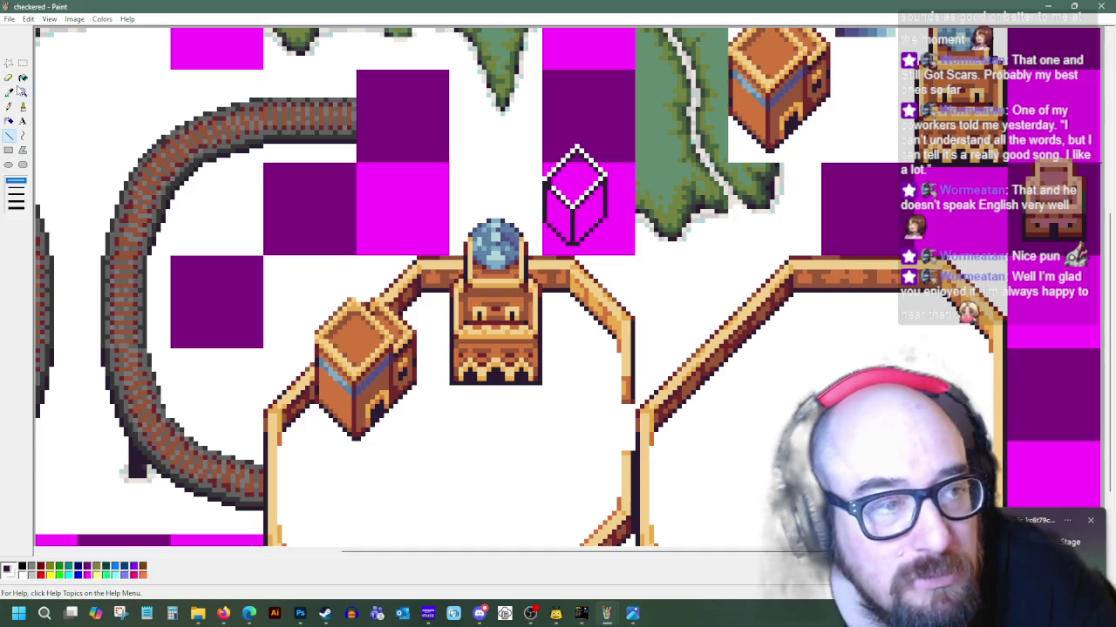
Fill the cube's faces with white
left_click(23, 79)
left_click(557, 213)
left_click(577, 179)
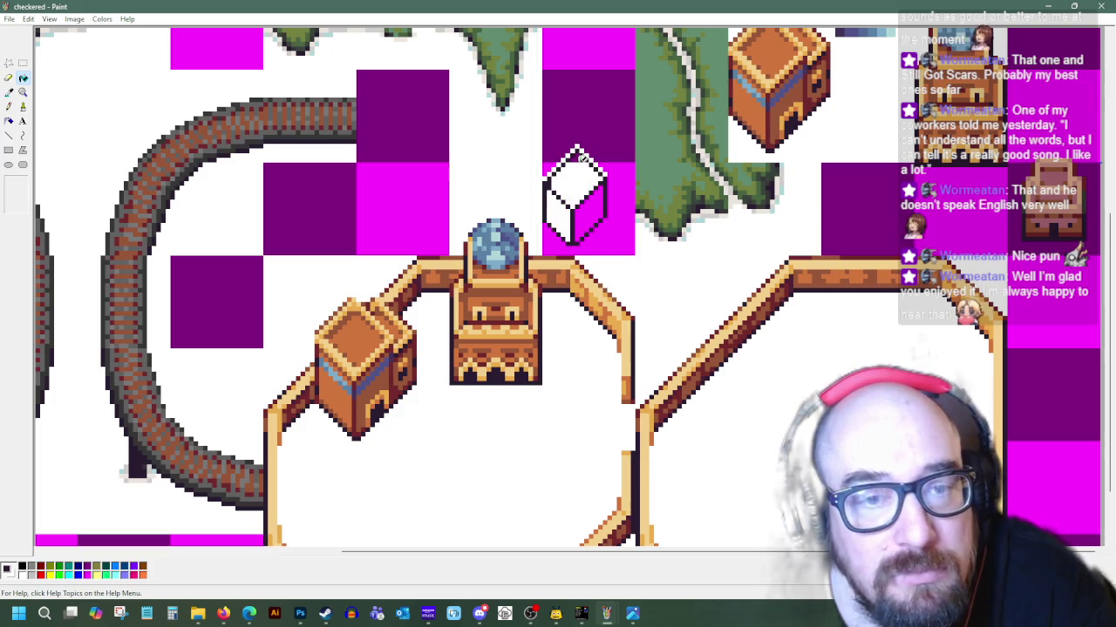
left_click(597, 210)
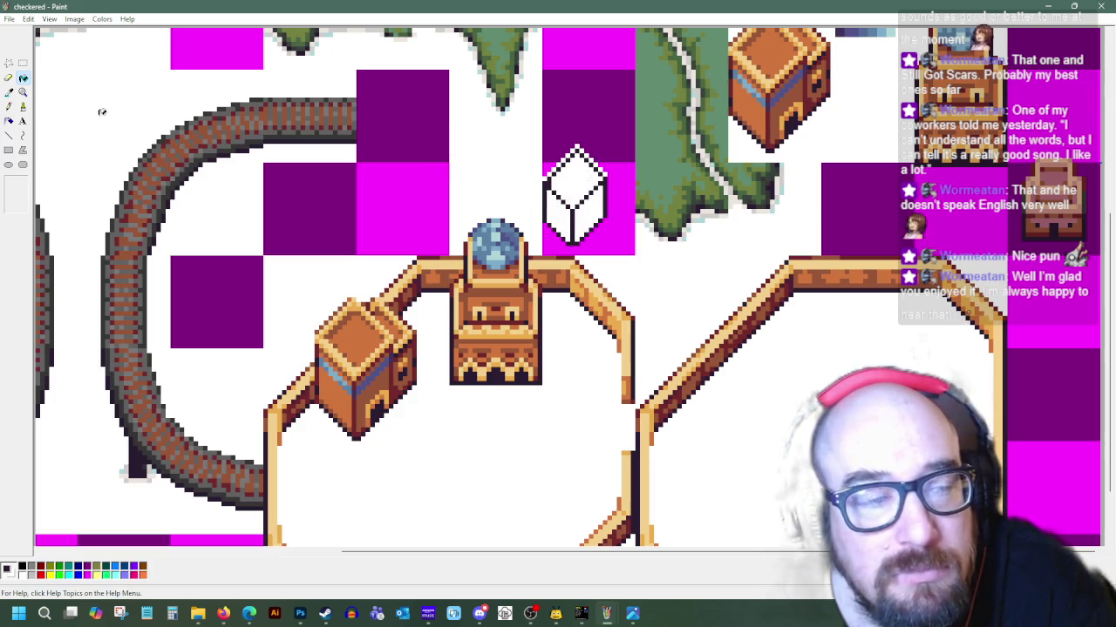
Choose orange and fill the cube's left and top faces with it
left_click(8, 106)
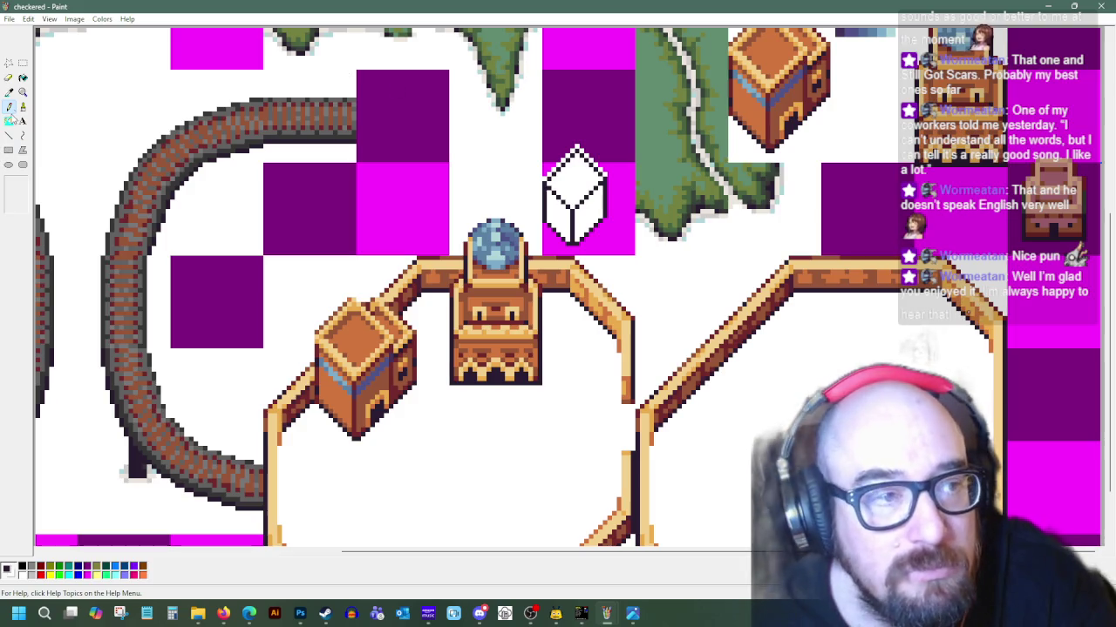
left_click(9, 91)
left_click(60, 112)
left_click(23, 78)
left_click(566, 208)
left_click(9, 91)
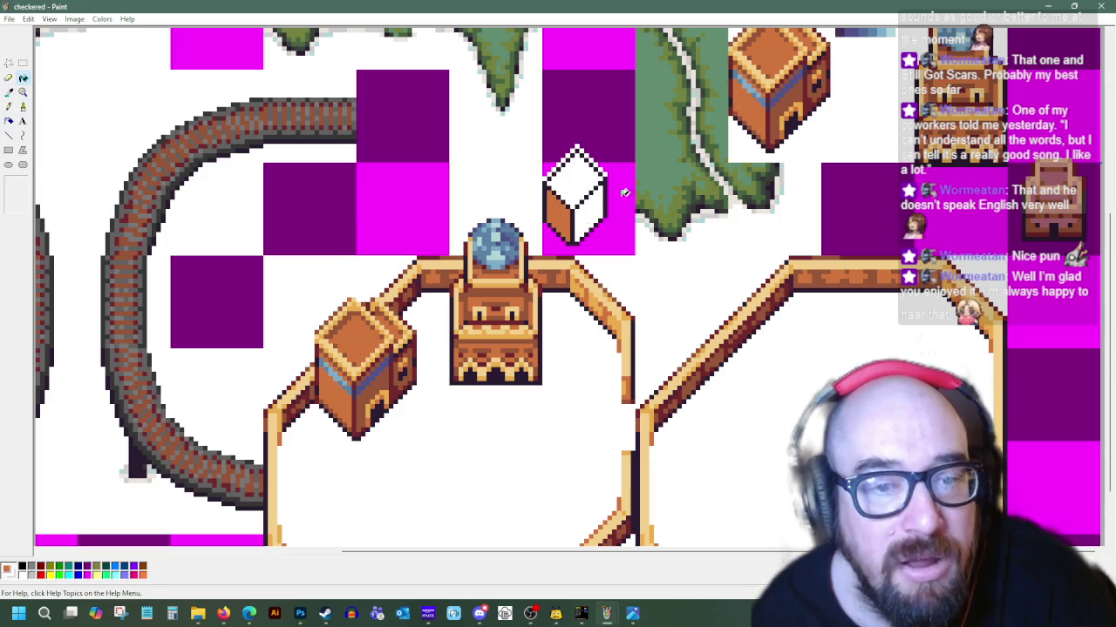
left_click(577, 175)
Fill the right face with a shade sampled from existing crates, and whiten the surrounding magenta
left_click(9, 91)
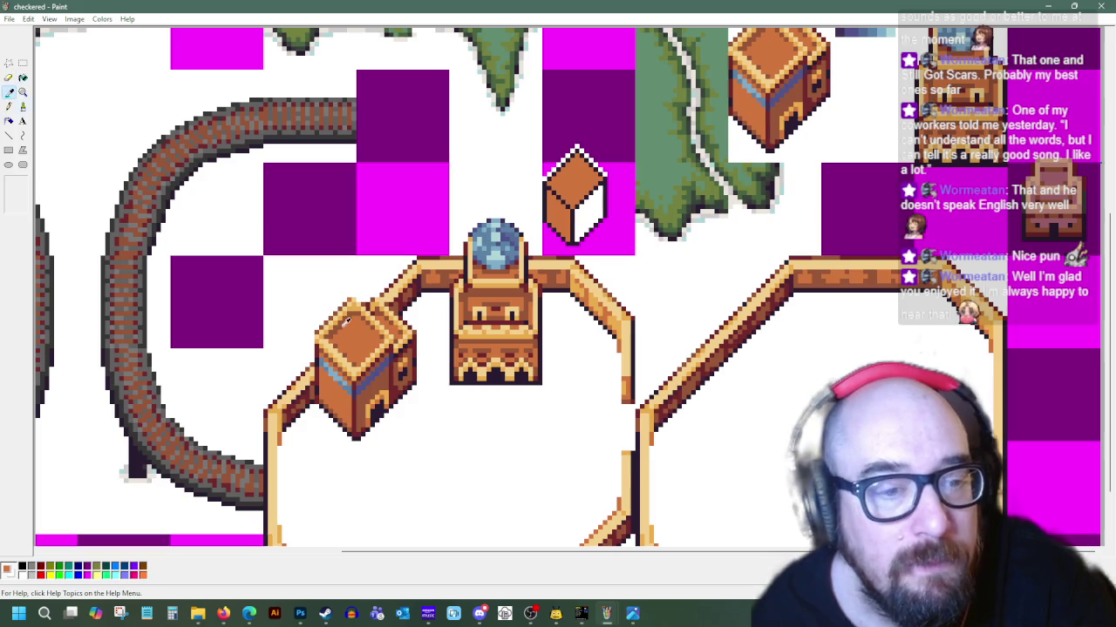
left_click(370, 371)
left_click(593, 213)
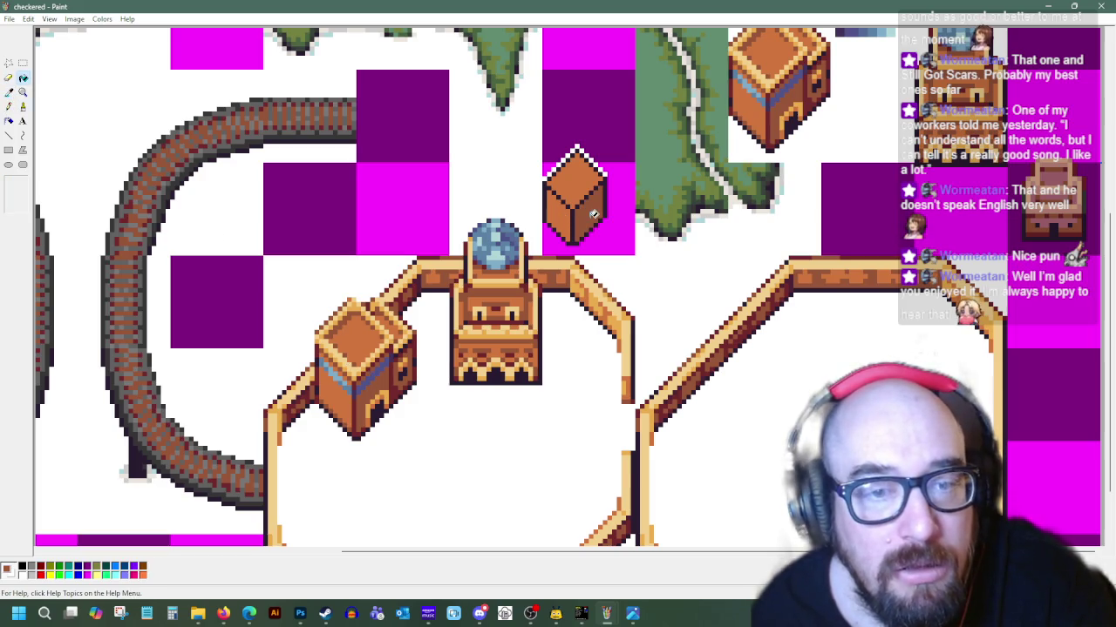
left_click(617, 231)
left_click(550, 159)
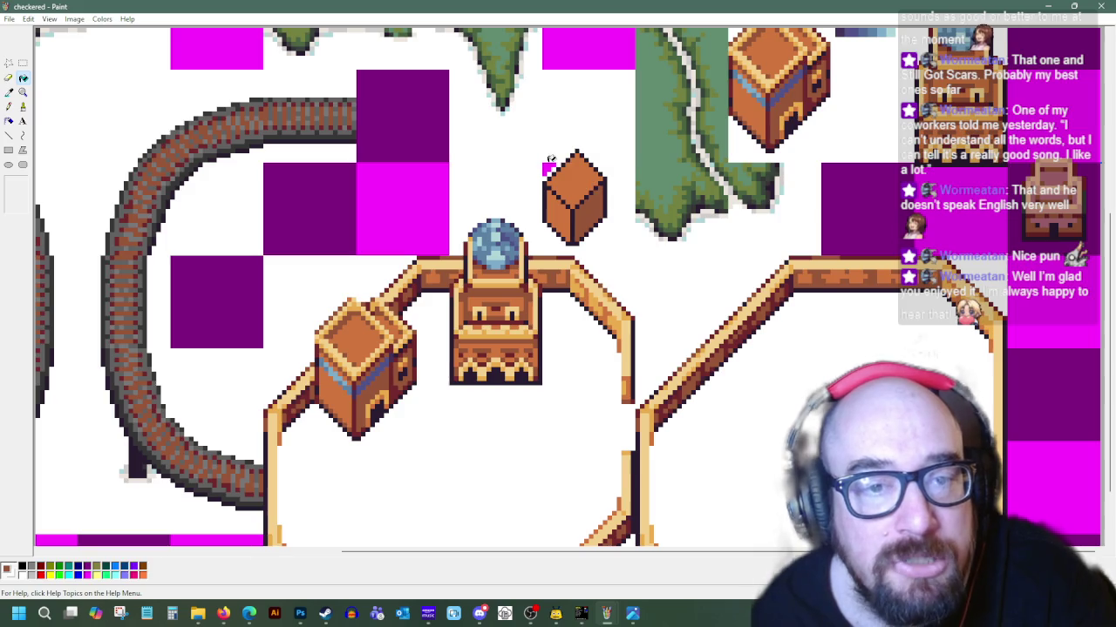
left_click(23, 63)
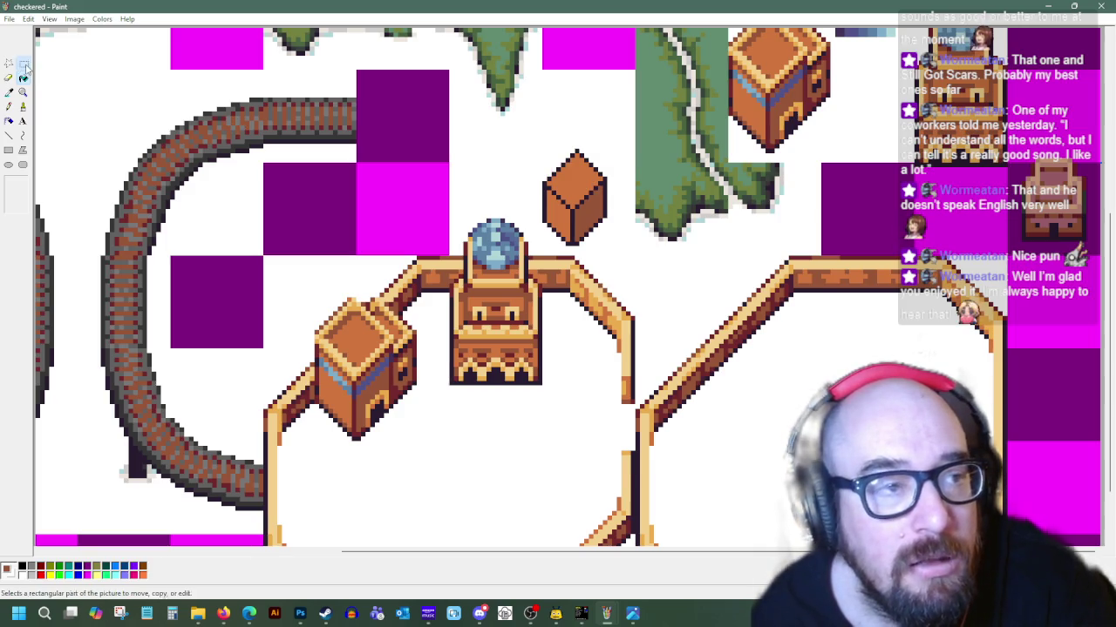
Copy the small orange cube and paste a duplicate
left_click_drag(543, 144, 606, 246)
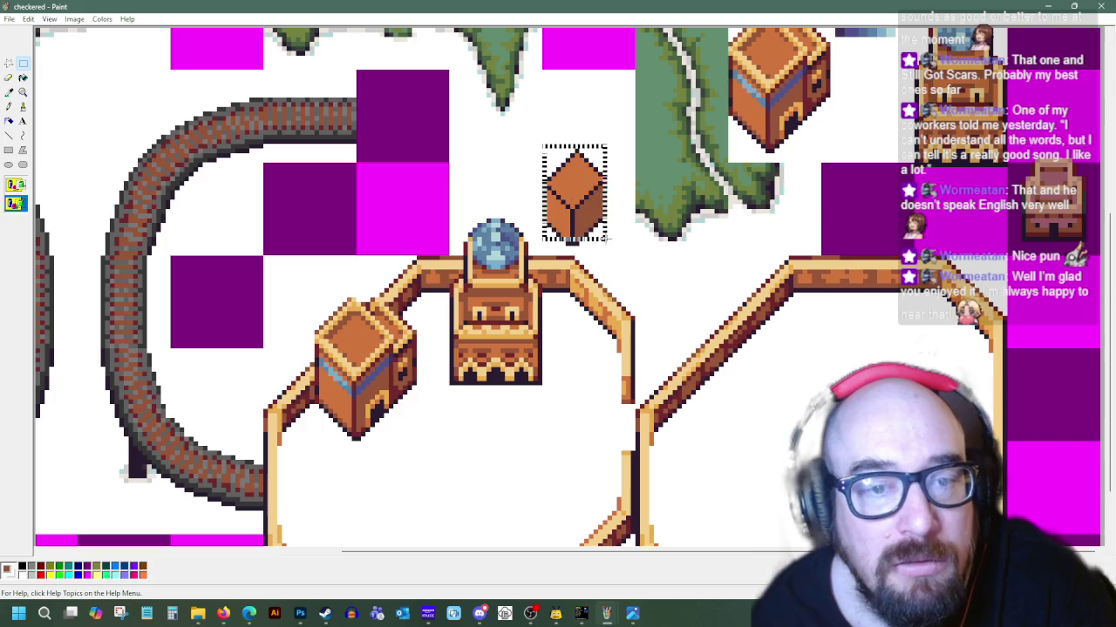
right_click(560, 196)
left_click(592, 217)
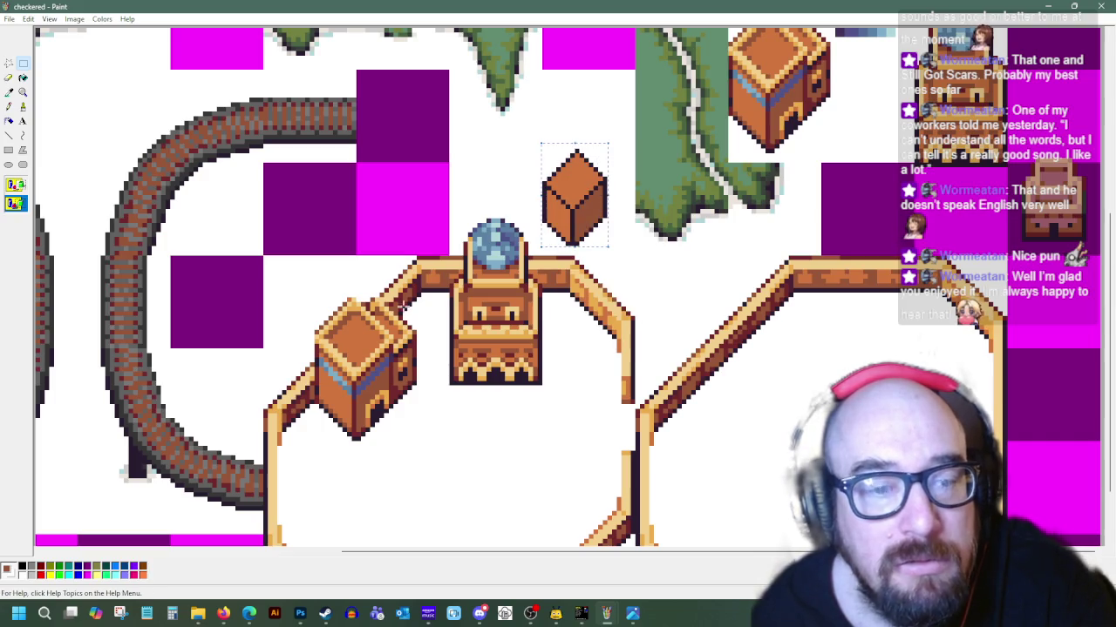
right_click(369, 377)
left_click(392, 411)
Position the pasted cube against the walled building's corner tower
left_click_drag(62, 79, 304, 438)
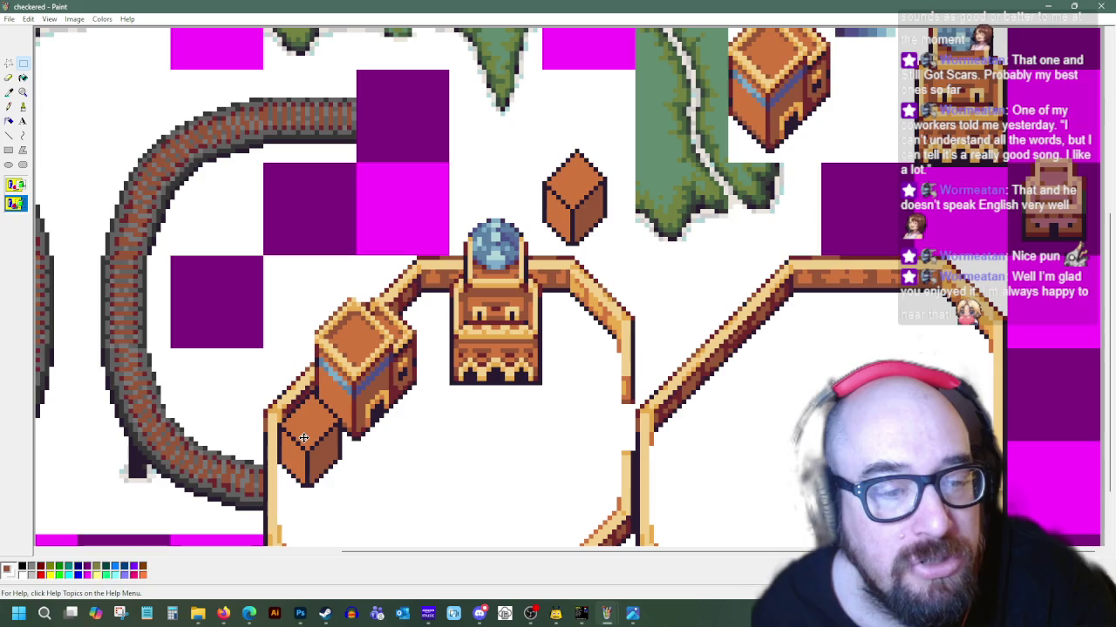
left_click_drag(303, 438, 305, 439)
scroll(331, 427, "down", 2)
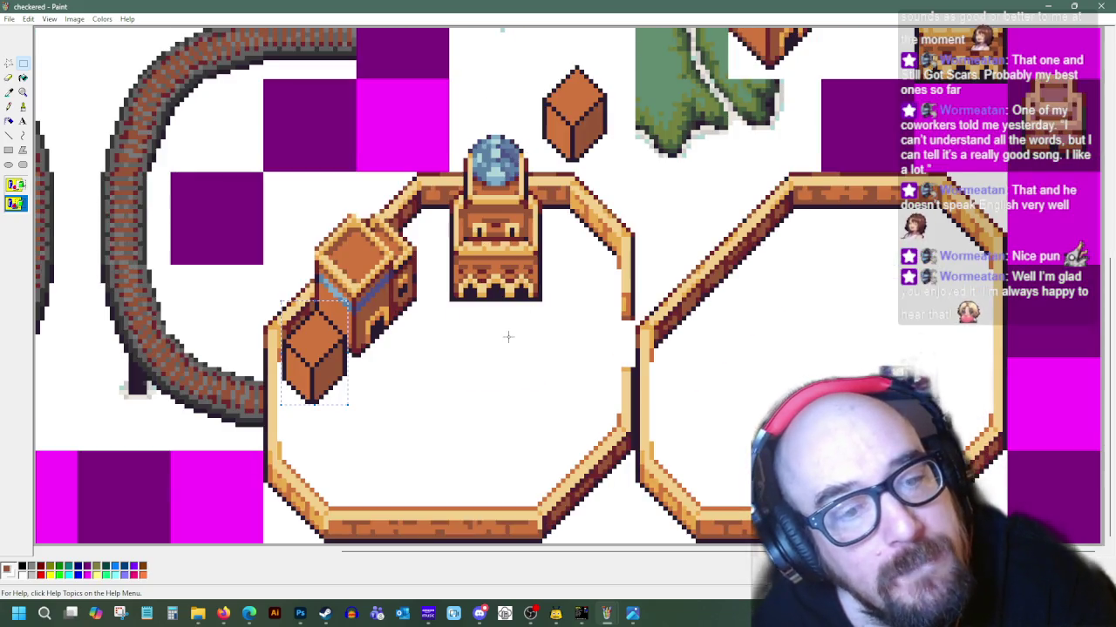
left_click_drag(316, 367, 313, 364)
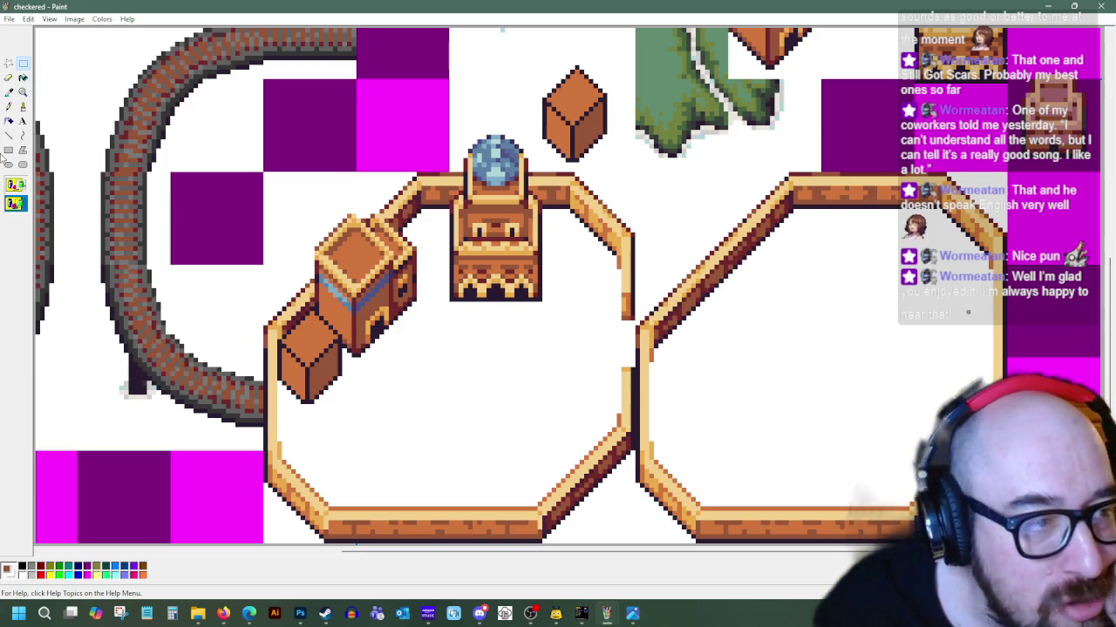
Sample the light tan highlight colour from the artwork
left_click(9, 92)
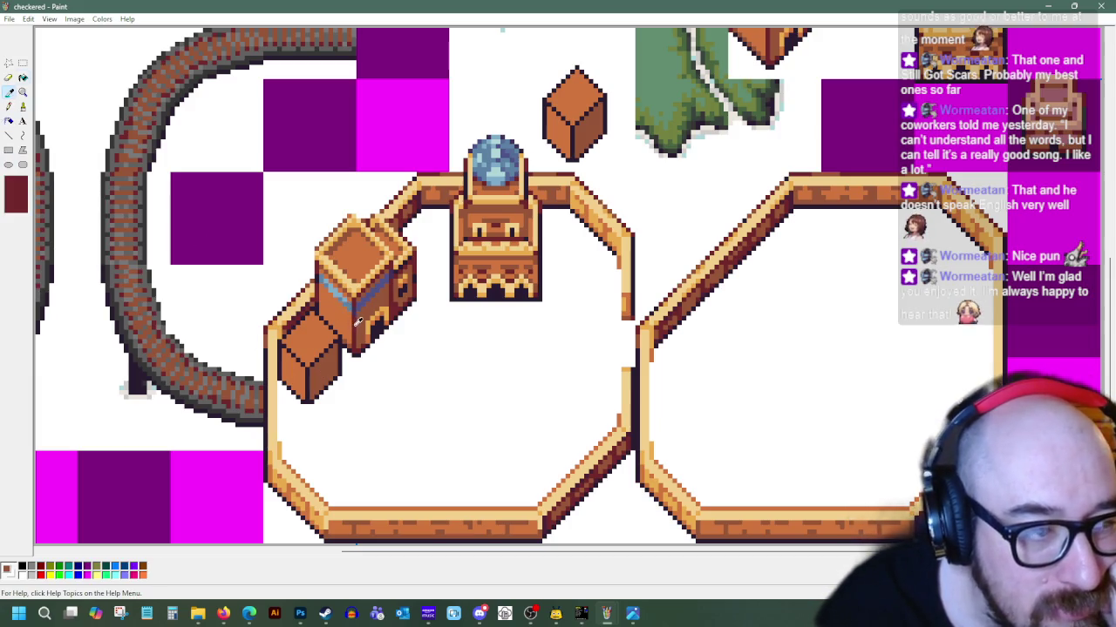
left_click(9, 135)
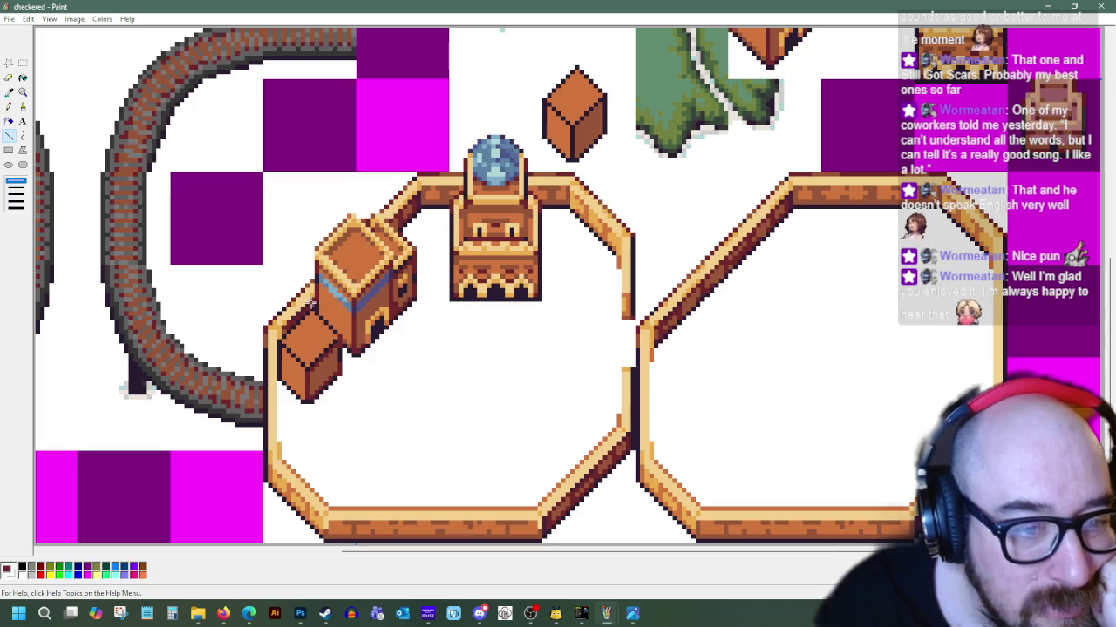
left_click(8, 91)
left_click(383, 211)
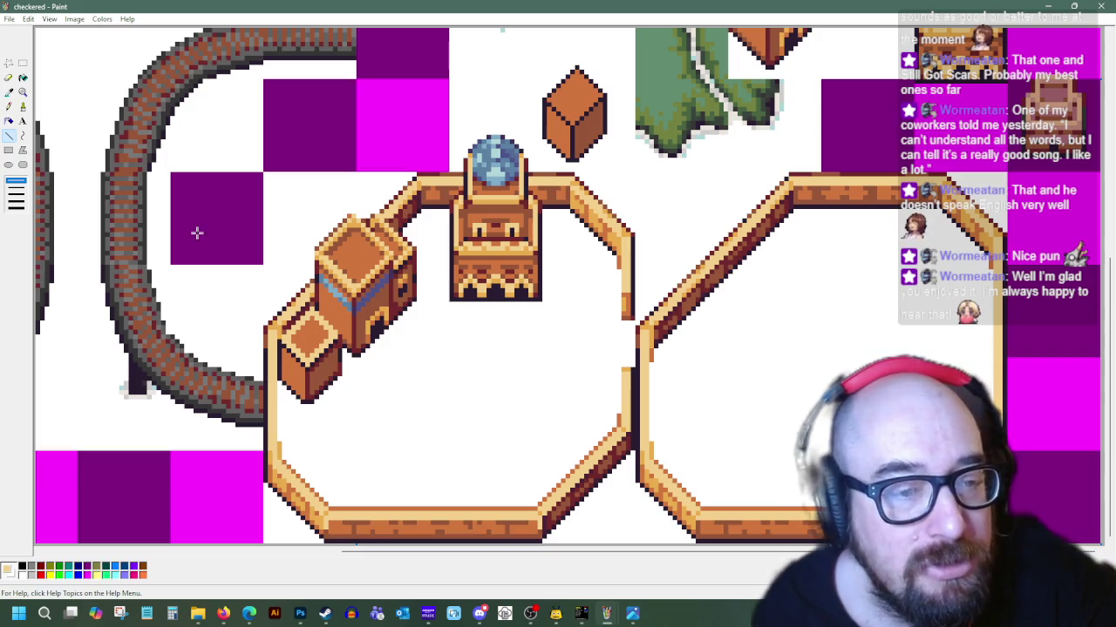
Sample brown, light tan again, and a final edge colour for the crate
left_click(9, 93)
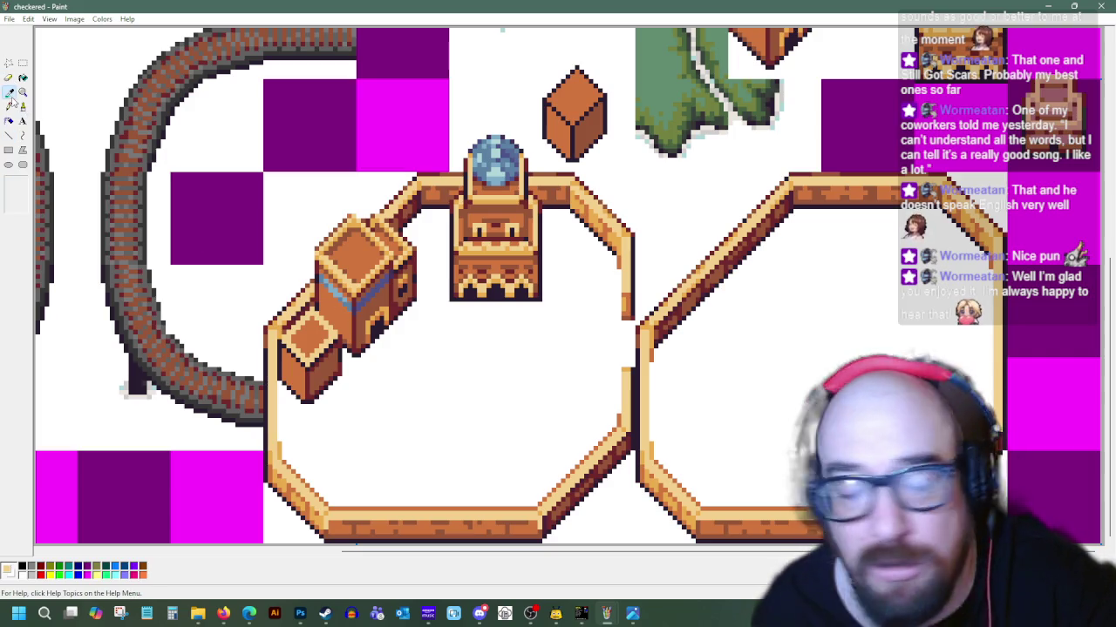
left_click(316, 302)
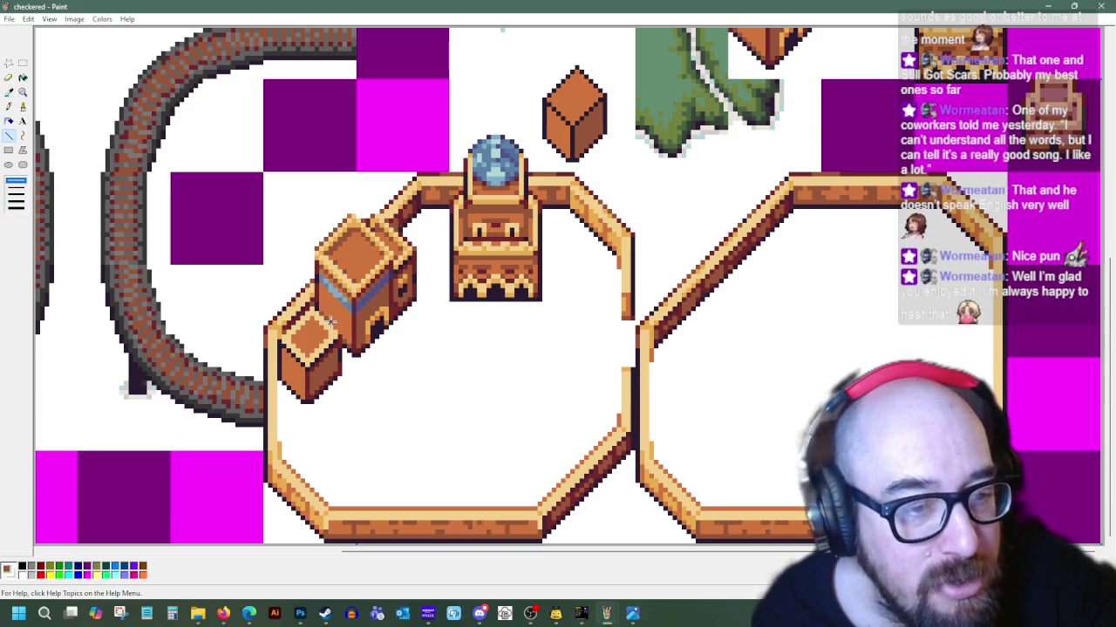
left_click(8, 91)
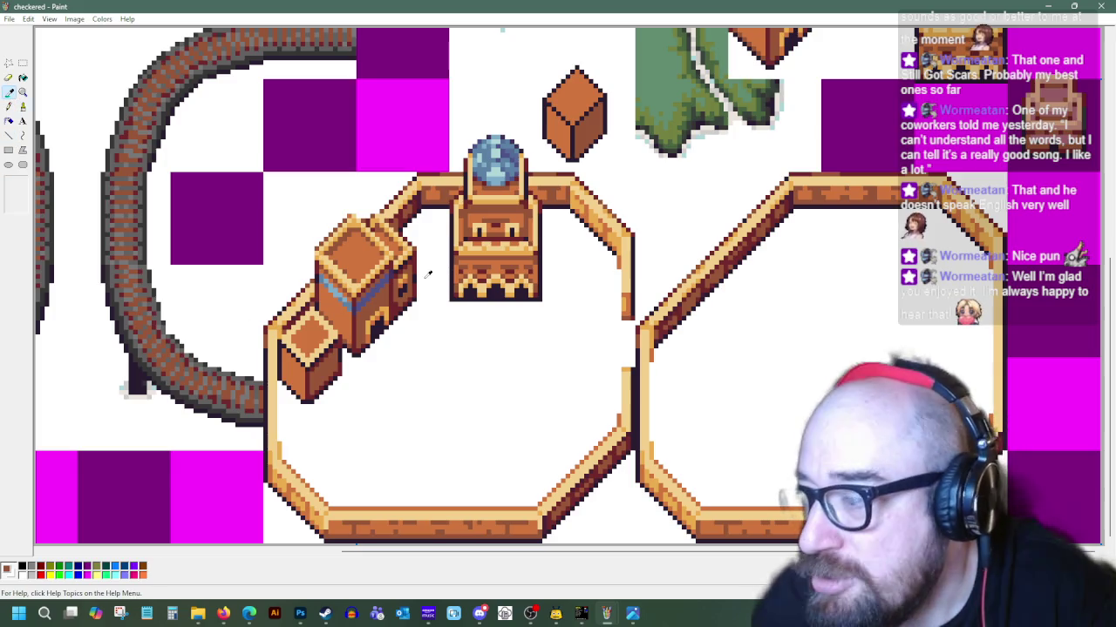
left_click(281, 341)
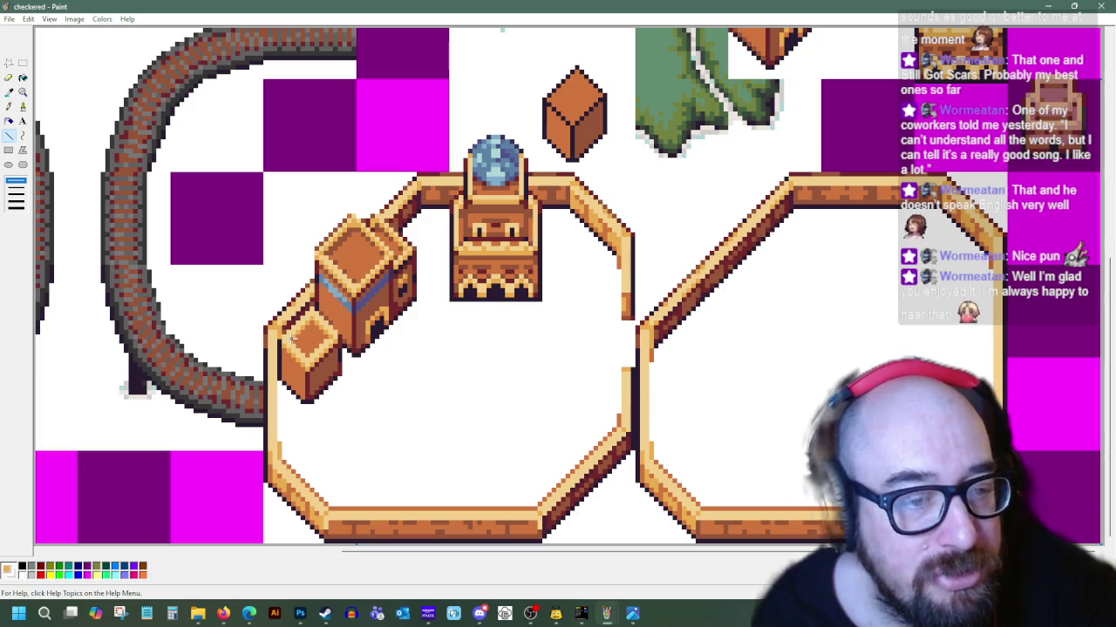
left_click(8, 92)
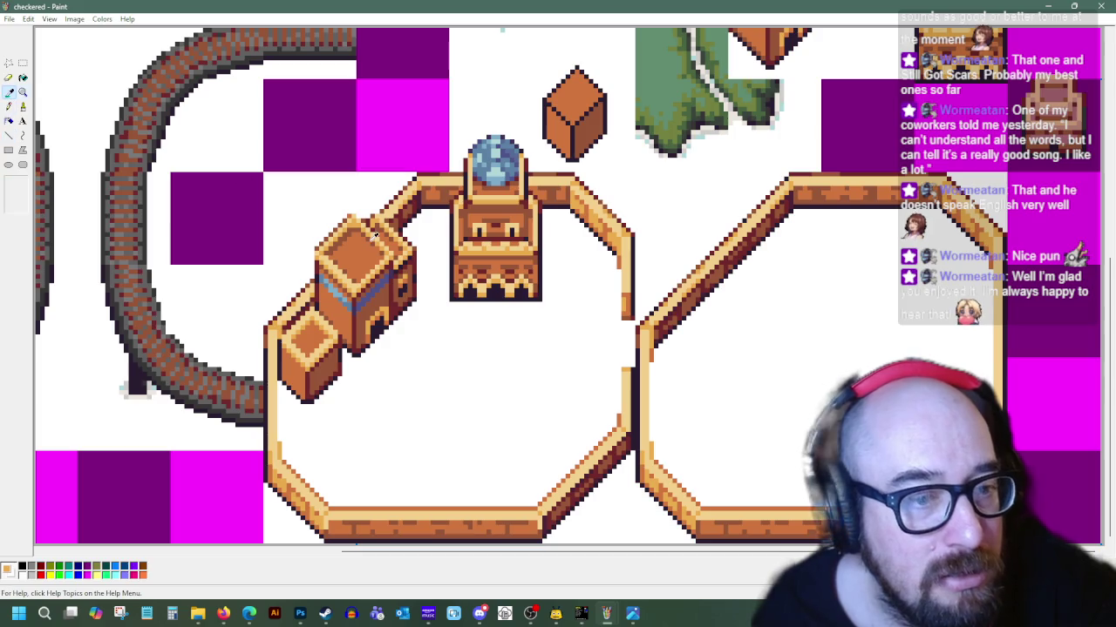
left_click(348, 234)
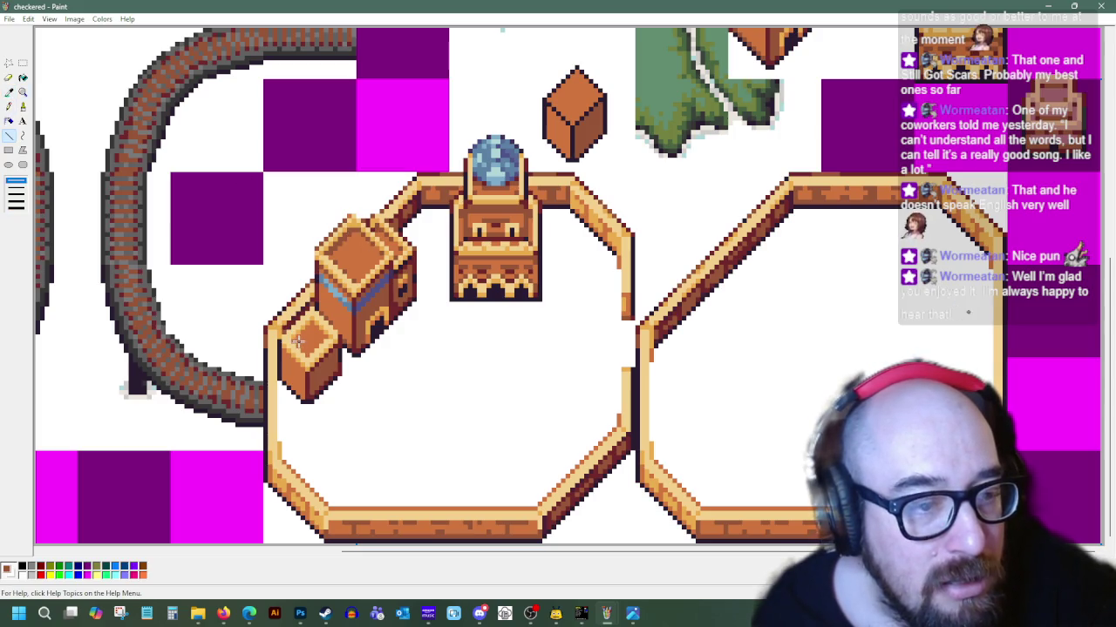